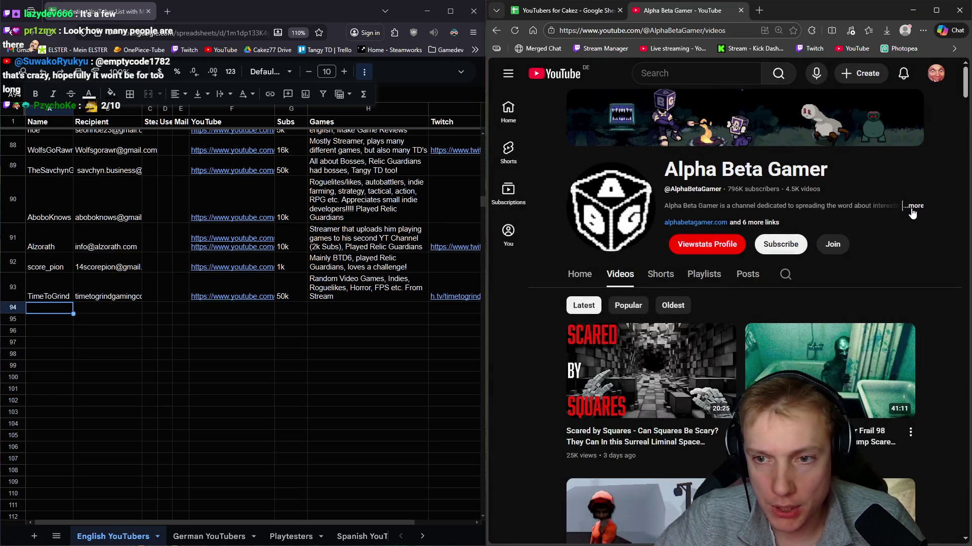
Step: Copy the Alpha Beta Gamer channel name and confirm it isn't already in the sheet
{"action": "left_click", "coordinate": [911, 209]}
{"action": "left_click_drag", "start_coordinate": [678, 130], "coordinate": [583, 126]}
{"action": "key", "text": "ctrl+c"}
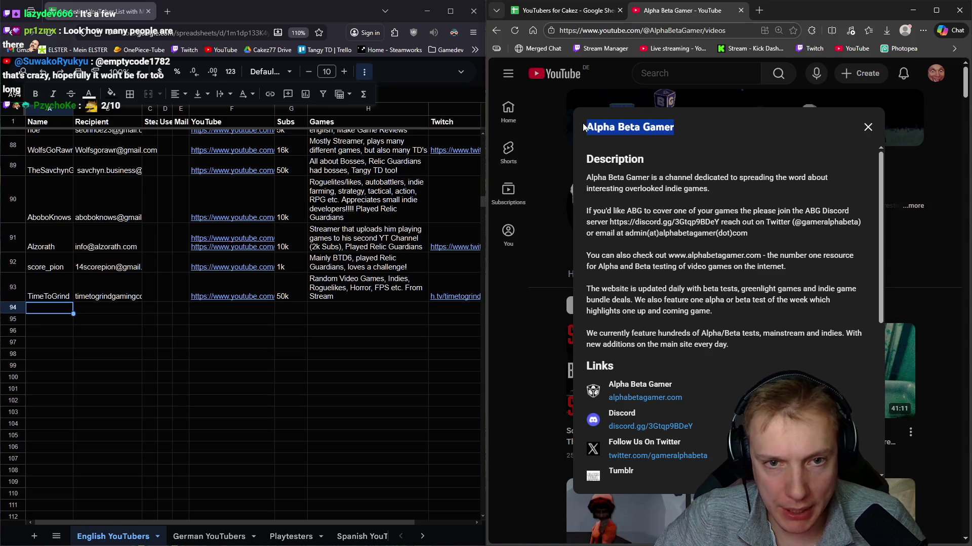
{"action": "key", "text": "alt+Tab"}
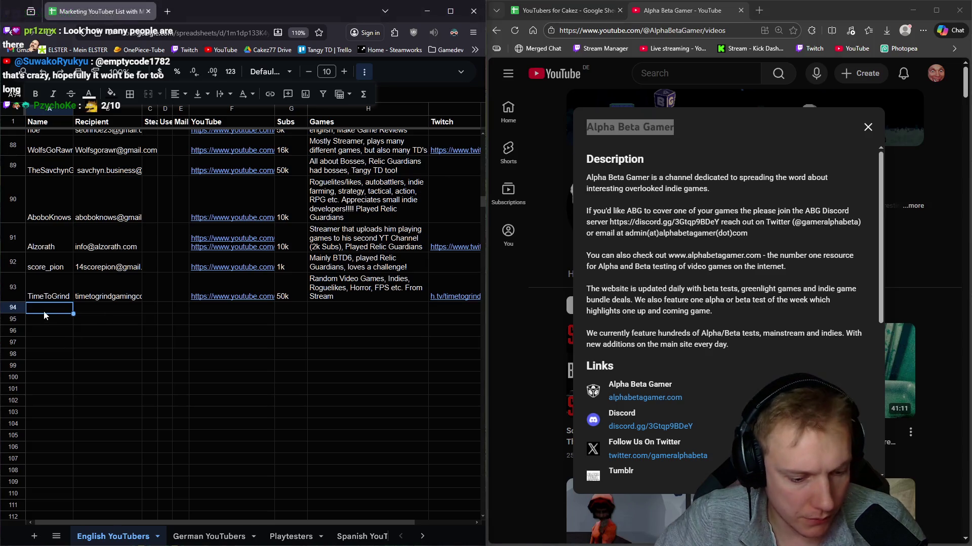
{"action": "key", "text": "ctrl+f"}
{"action": "type", "text": "alpha be"}
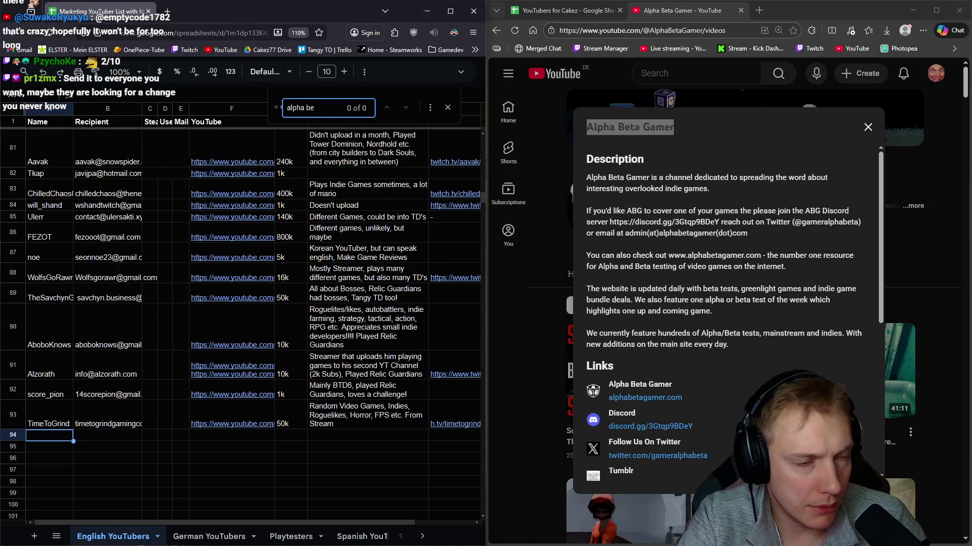
{"action": "key", "text": "Escape"}
Step: Paste 'Alpha Beta Gamer' into A94 with cleared formatting, then open the channel's website in a new tab
{"action": "key", "text": "ctrl+v"}
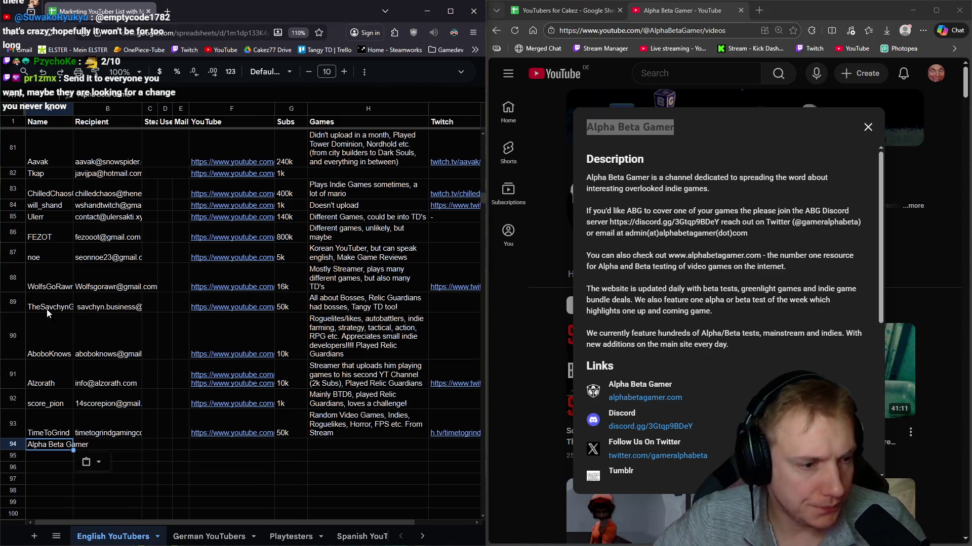
{"action": "key", "text": "ctrl+backslash"}
{"action": "scroll", "coordinate": [174, 273], "scroll_direction": "down", "scroll_amount": 1}
{"action": "scroll", "coordinate": [175, 268], "scroll_direction": "down", "scroll_amount": 2}
{"action": "key", "text": "Tab"}
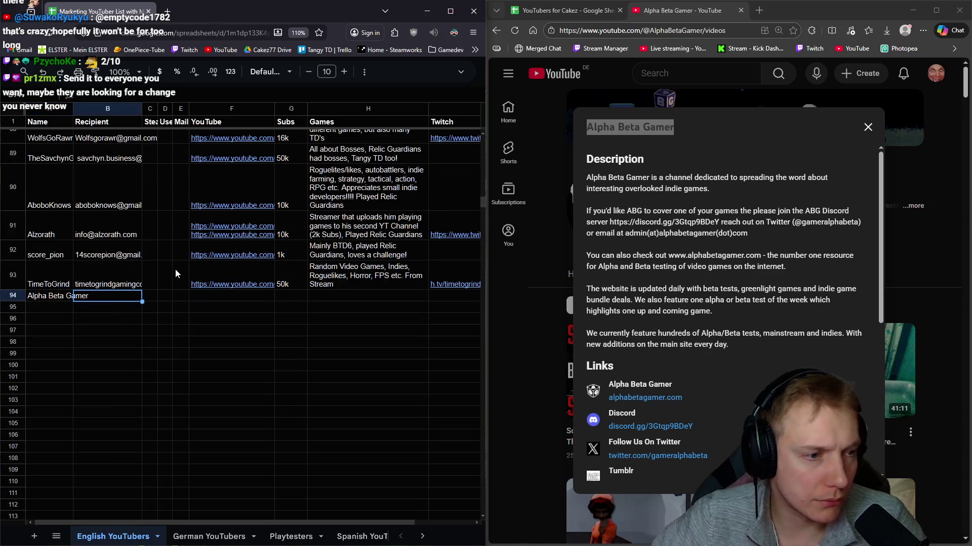
{"action": "scroll", "coordinate": [700, 334], "scroll_direction": "down", "scroll_amount": 4}
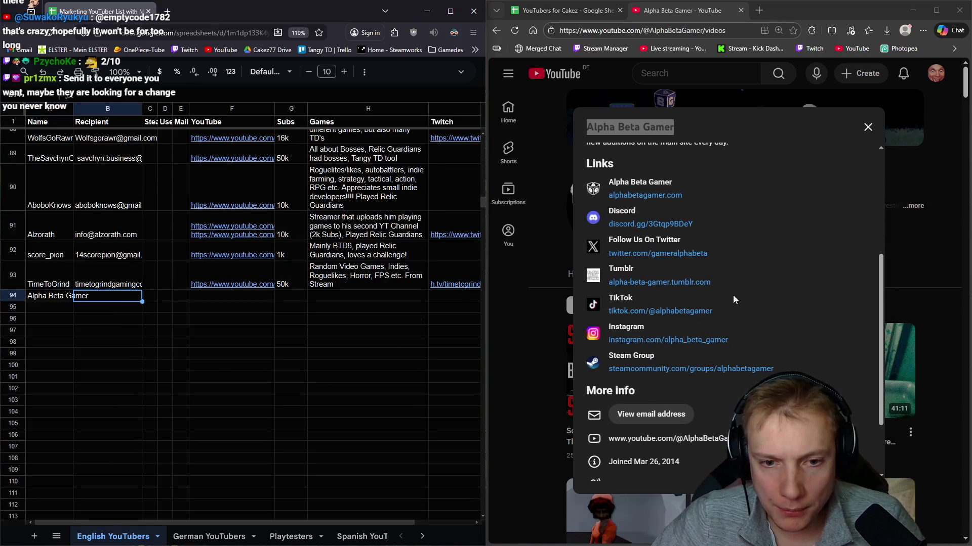
{"action": "middle_click", "coordinate": [648, 196]}
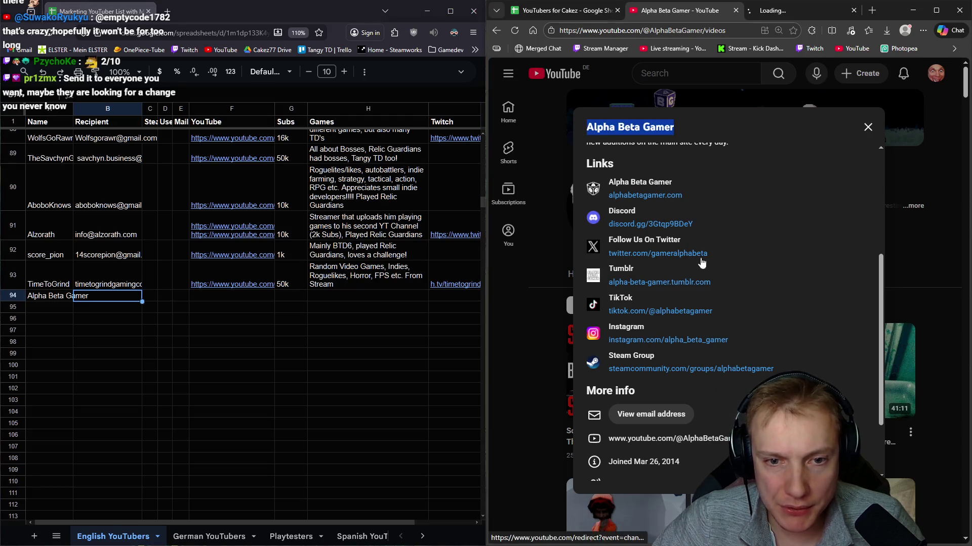
Step: Open the channel's Twitter profile in a new tab and scroll through the Alpha Beta Gamer website
{"action": "middle_click", "coordinate": [640, 253]}
{"action": "key", "text": "ctrl+Tab"}
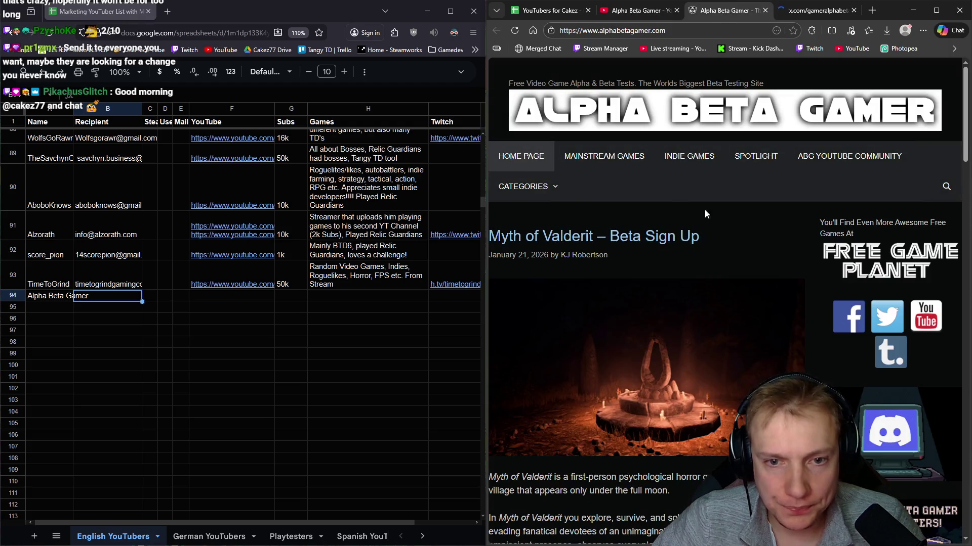
{"action": "scroll", "coordinate": [730, 243], "scroll_direction": "down", "scroll_amount": 15}
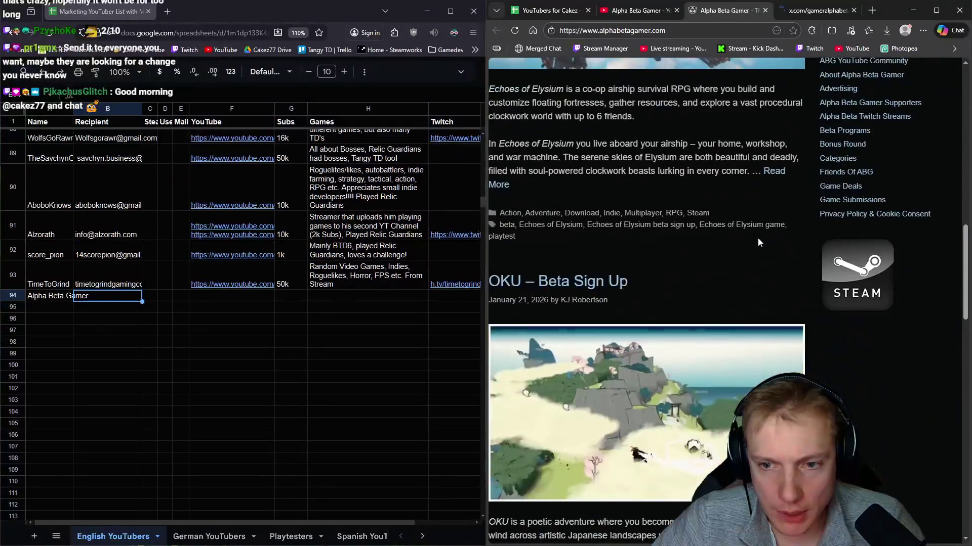
{"action": "scroll", "coordinate": [784, 256], "scroll_direction": "down", "scroll_amount": 10}
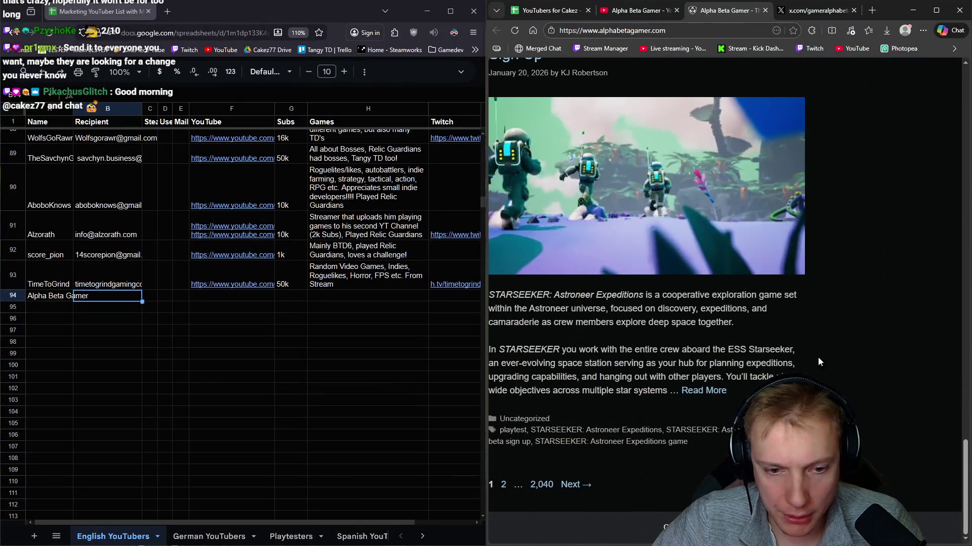
{"action": "scroll", "coordinate": [800, 361], "scroll_direction": "up", "scroll_amount": 3}
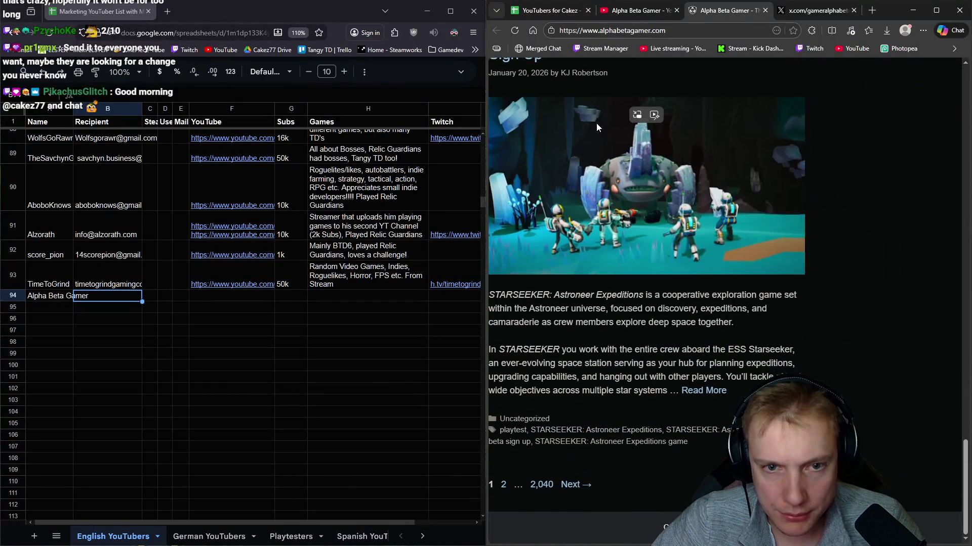
{"action": "scroll", "coordinate": [799, 363], "scroll_direction": "up", "scroll_amount": 20}
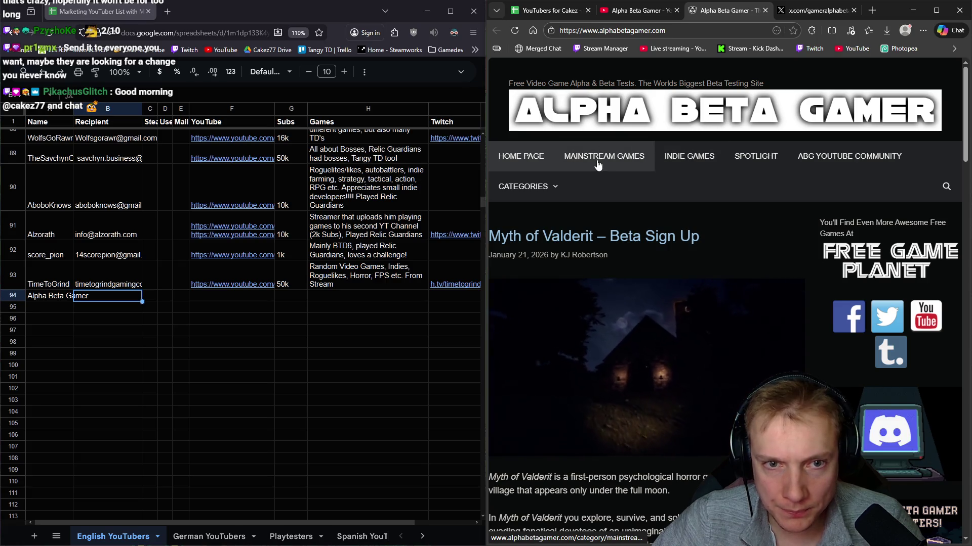
{"action": "mouse_move", "coordinate": [553, 186]}
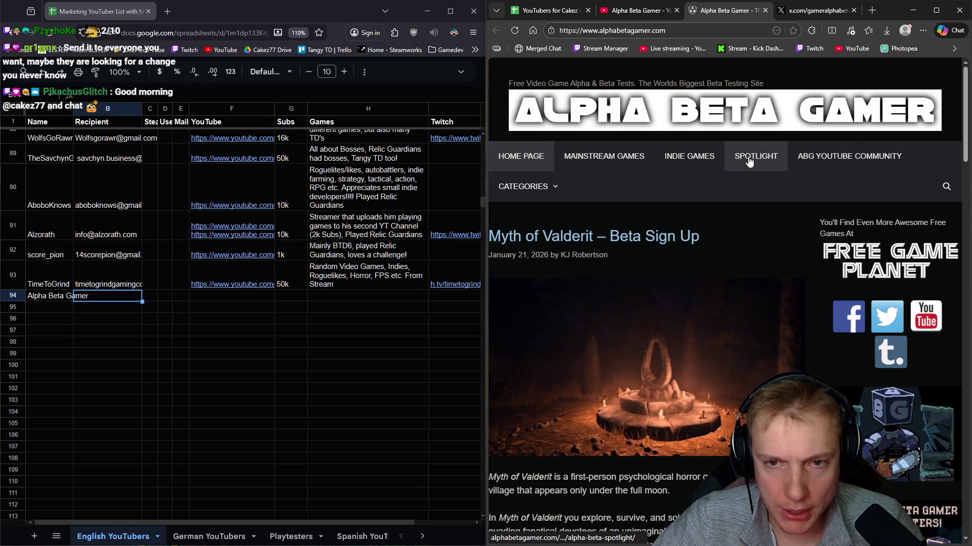
Step: Browse the website's Indie Games and Spotlight listings, then close the website tab
{"action": "left_click", "coordinate": [701, 166]}
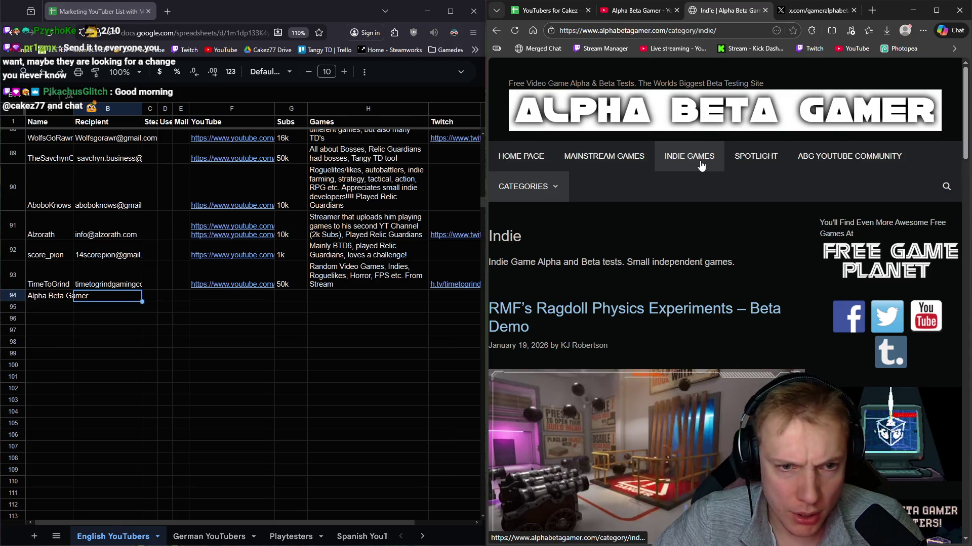
{"action": "scroll", "coordinate": [633, 253], "scroll_direction": "down", "scroll_amount": 7}
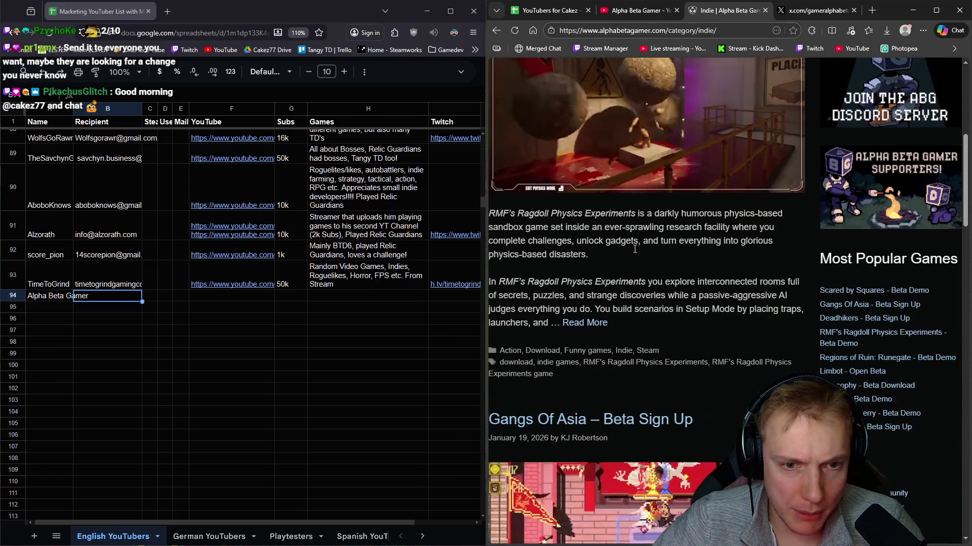
{"action": "scroll", "coordinate": [652, 253], "scroll_direction": "down", "scroll_amount": 15}
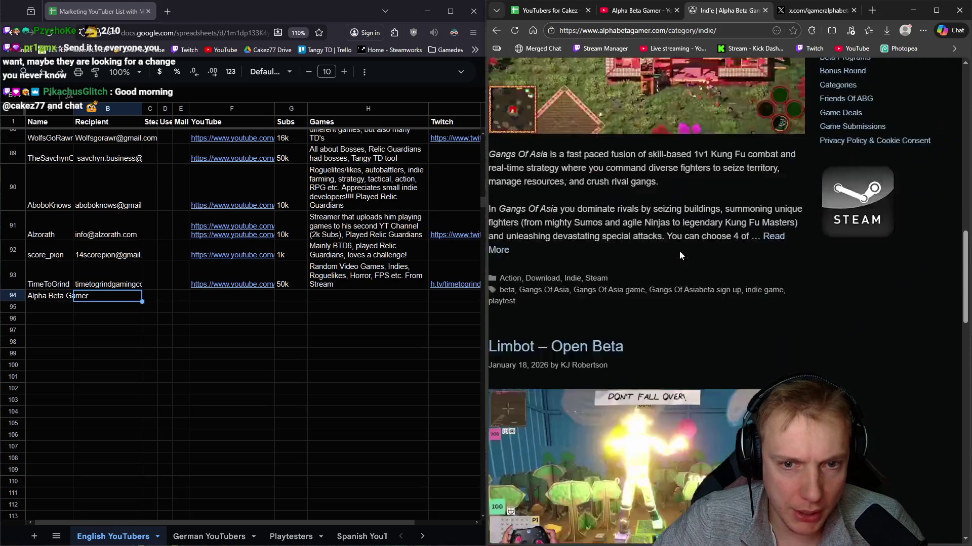
{"action": "scroll", "coordinate": [688, 251], "scroll_direction": "down", "scroll_amount": 15}
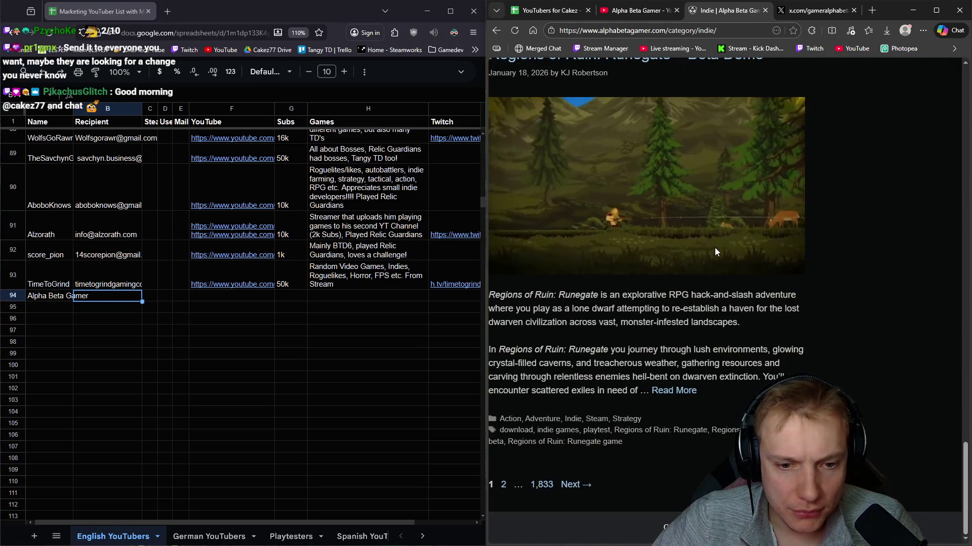
{"action": "key", "text": "F5"}
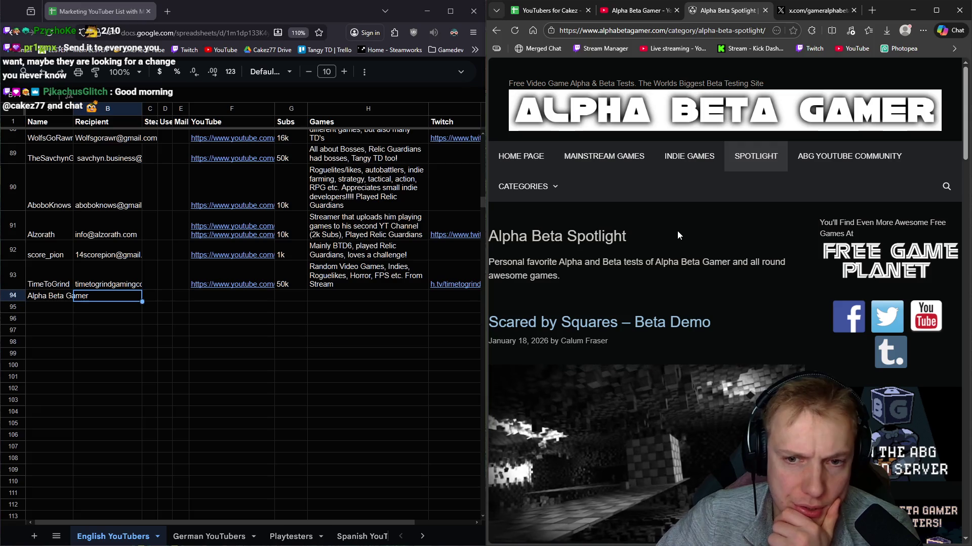
{"action": "scroll", "coordinate": [678, 235], "scroll_direction": "down", "scroll_amount": 10}
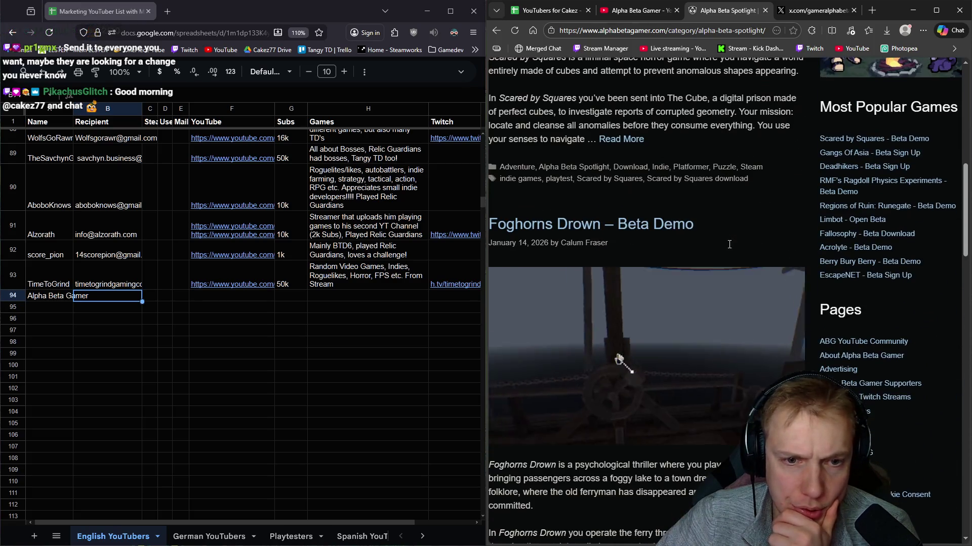
{"action": "scroll", "coordinate": [732, 236], "scroll_direction": "up", "scroll_amount": 3}
{"action": "scroll", "coordinate": [673, 208], "scroll_direction": "down", "scroll_amount": 9}
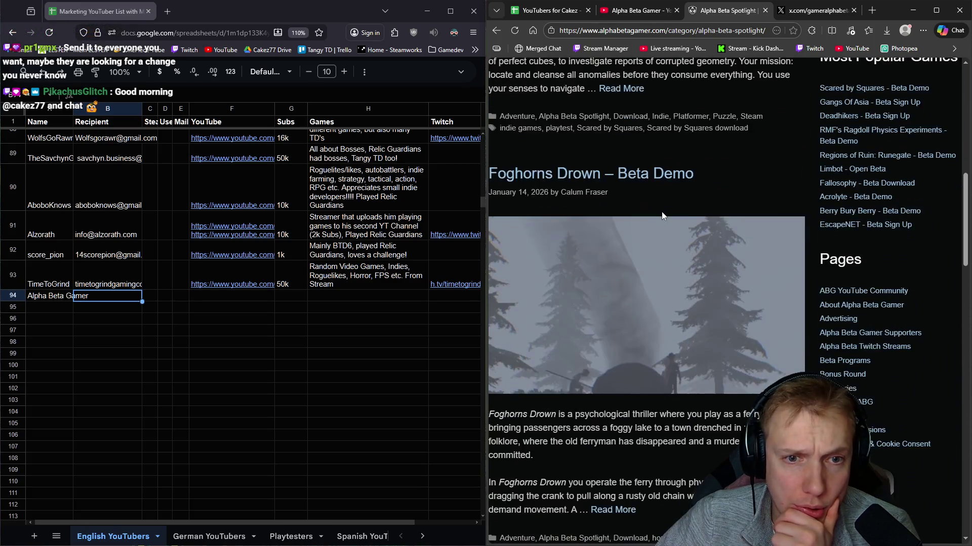
{"action": "scroll", "coordinate": [675, 212], "scroll_direction": "down", "scroll_amount": 20}
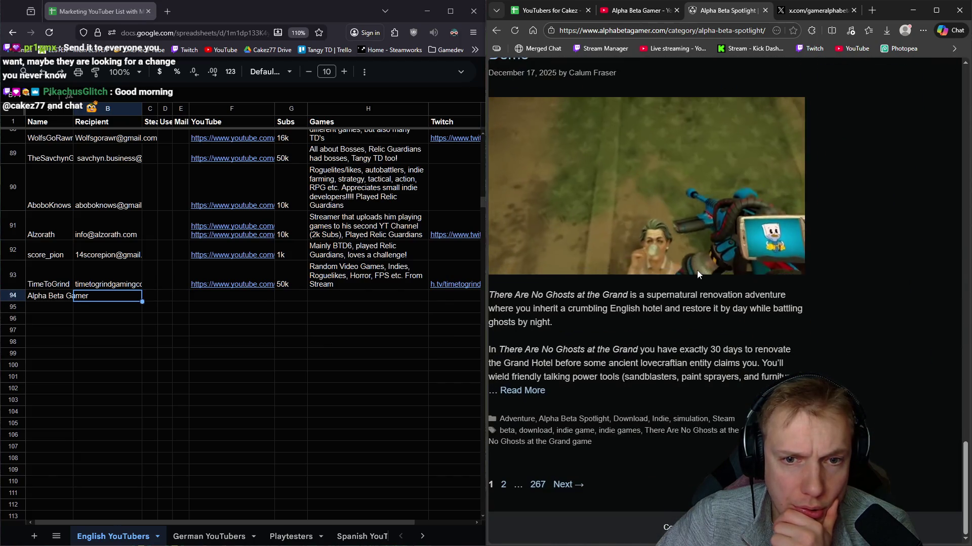
{"action": "scroll", "coordinate": [742, 303], "scroll_direction": "up", "scroll_amount": 20}
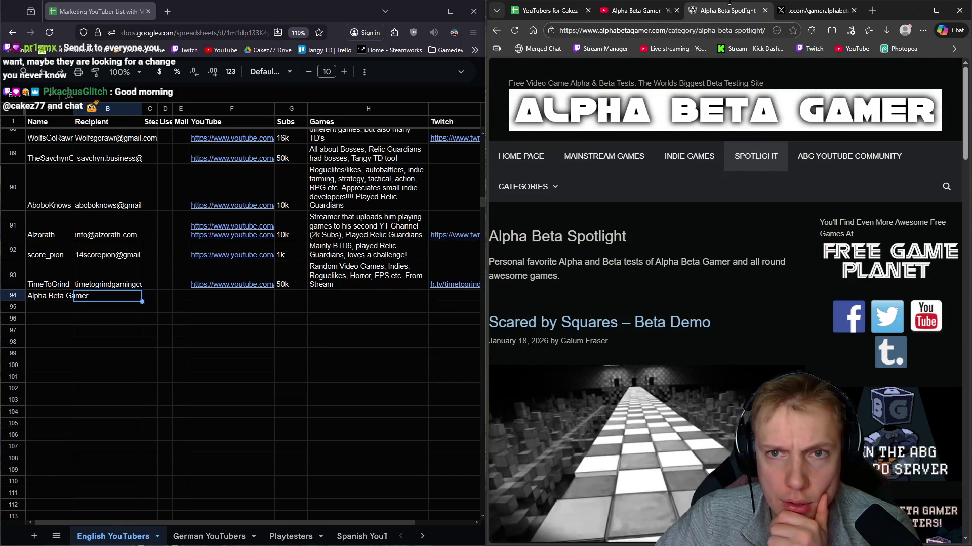
{"action": "middle_click", "coordinate": [727, 12]}
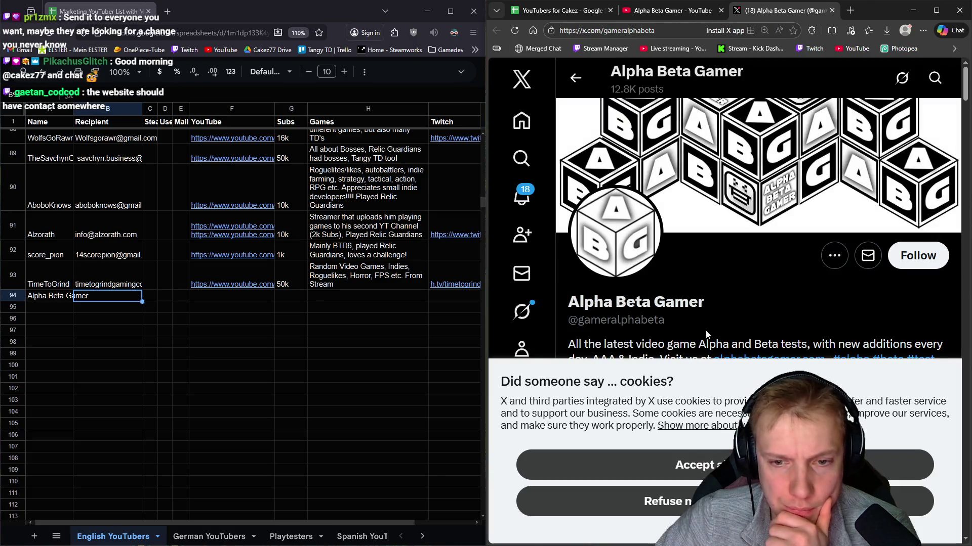
Step: Decline the X cookie prompt, scroll through the Alpha Beta Gamer profile, and close that tab
{"action": "left_click", "coordinate": [724, 501]}
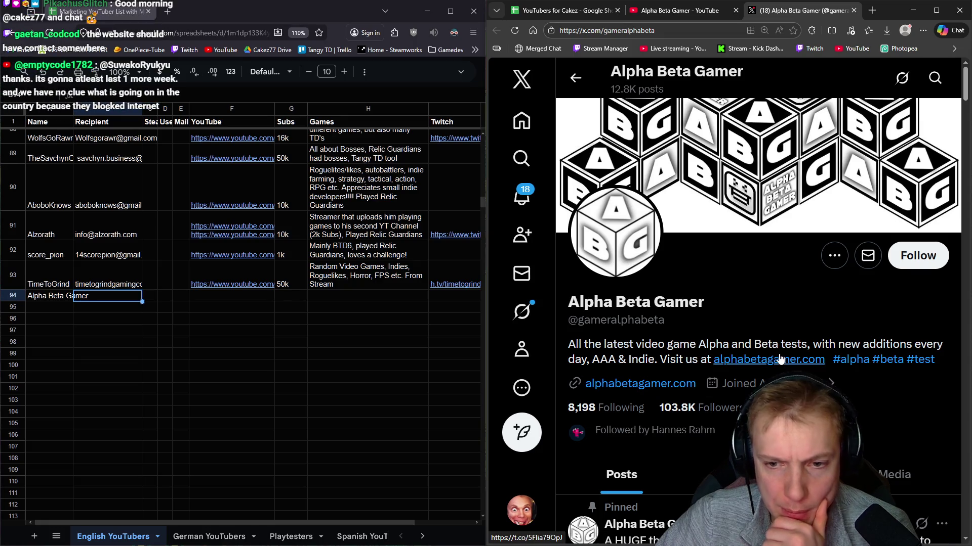
{"action": "scroll", "coordinate": [731, 330], "scroll_direction": "down", "scroll_amount": 5}
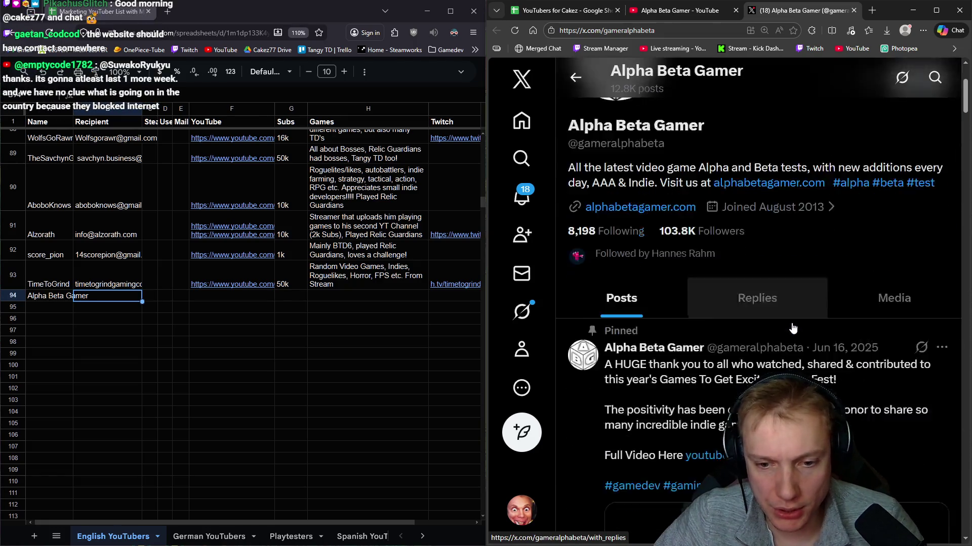
{"action": "scroll", "coordinate": [670, 390], "scroll_direction": "up", "scroll_amount": 5}
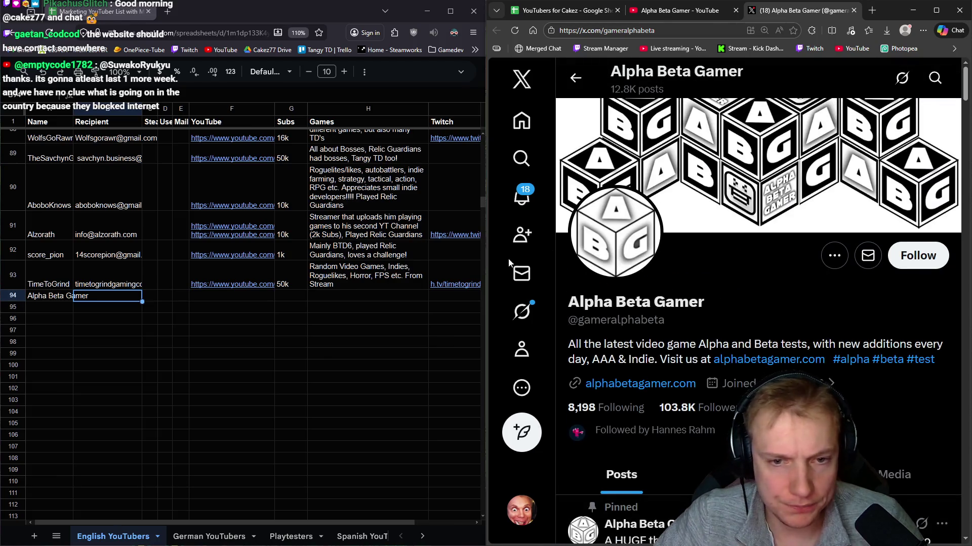
{"action": "middle_click", "coordinate": [781, 7]}
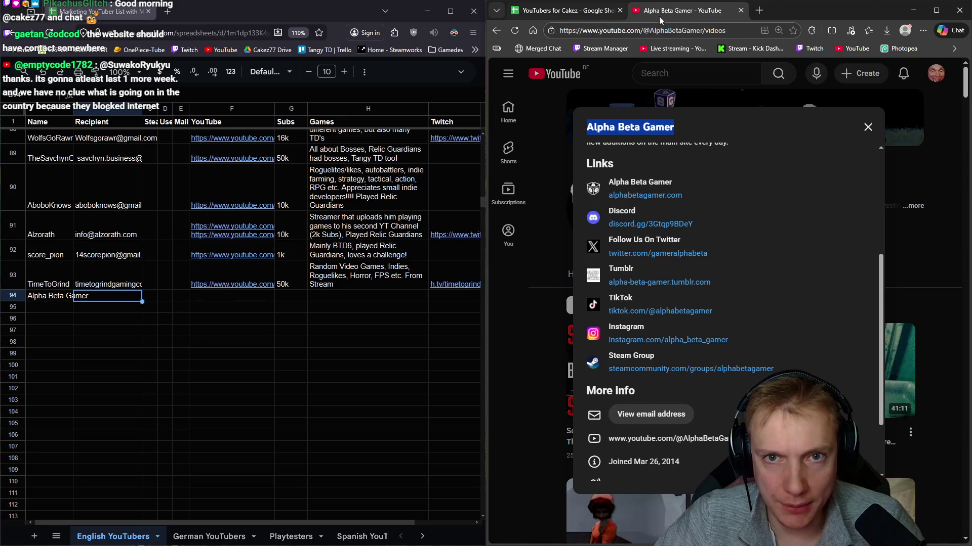
Step: Show Alpha Beta Gamer's full description with contact e-mail, and select the channel URL in the address bar
{"action": "left_click", "coordinate": [645, 415]}
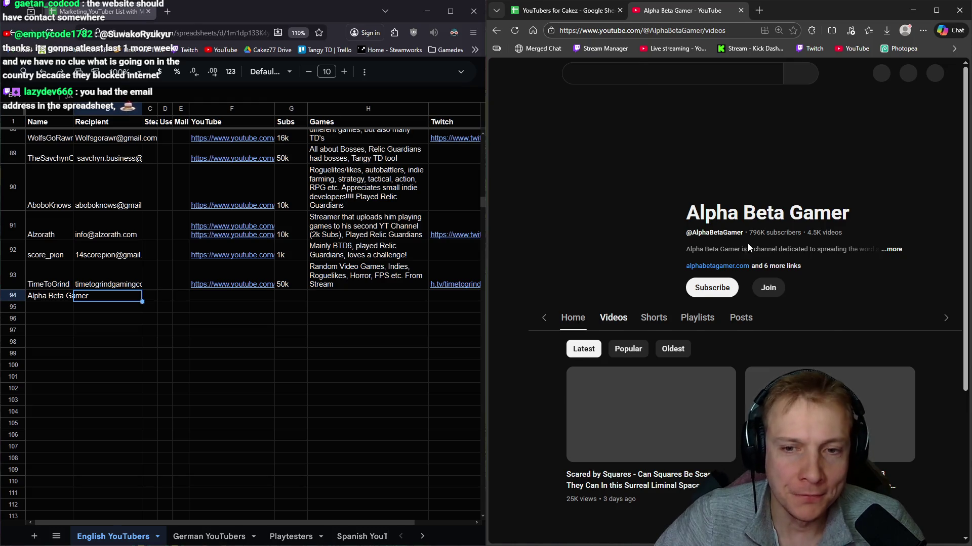
{"action": "left_click", "coordinate": [884, 212]}
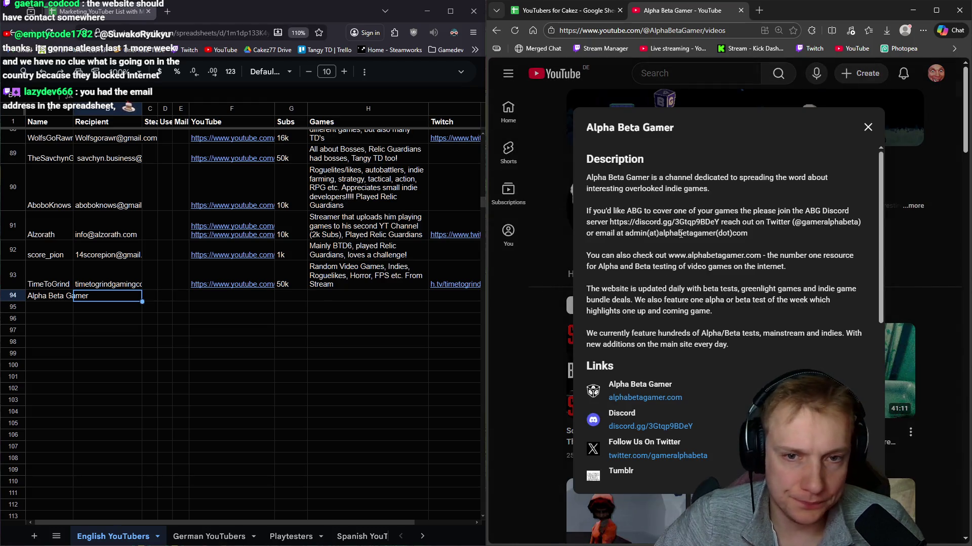
{"action": "left_click_drag", "start_coordinate": [703, 30], "coordinate": [386, 22]}
{"action": "key", "text": "ctrl+c"}
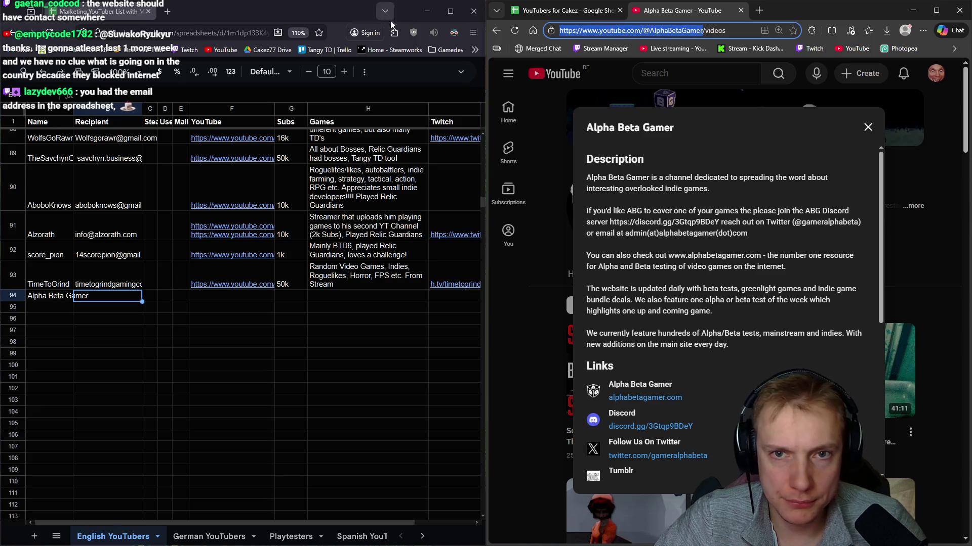
Step: Enter the YouTube link in F94, 750k in G94, and an overlooked mostly-horror indie games note in H94
{"action": "left_click", "coordinate": [223, 298]}
{"action": "key", "text": "ctrl+v"}
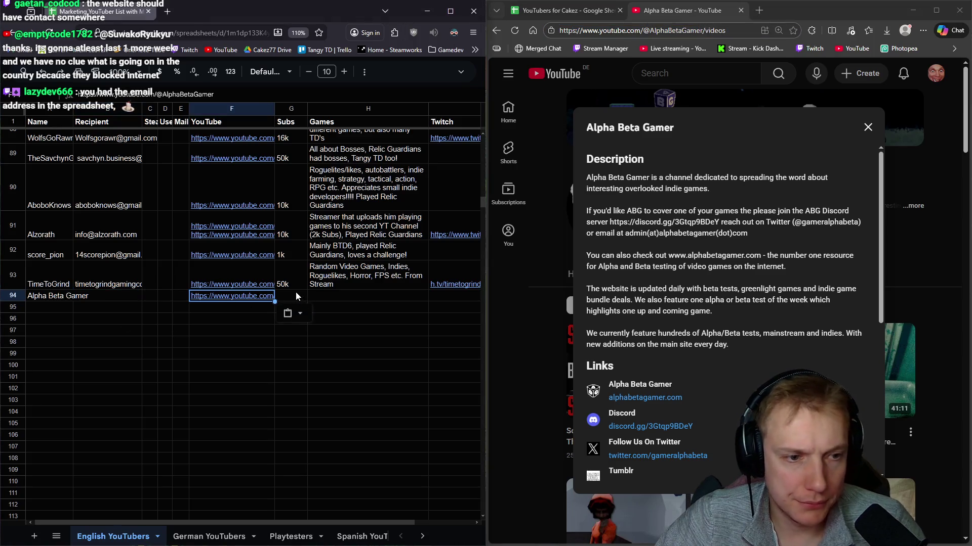
{"action": "left_click", "coordinate": [297, 297]}
{"action": "type", "text": "750k"}
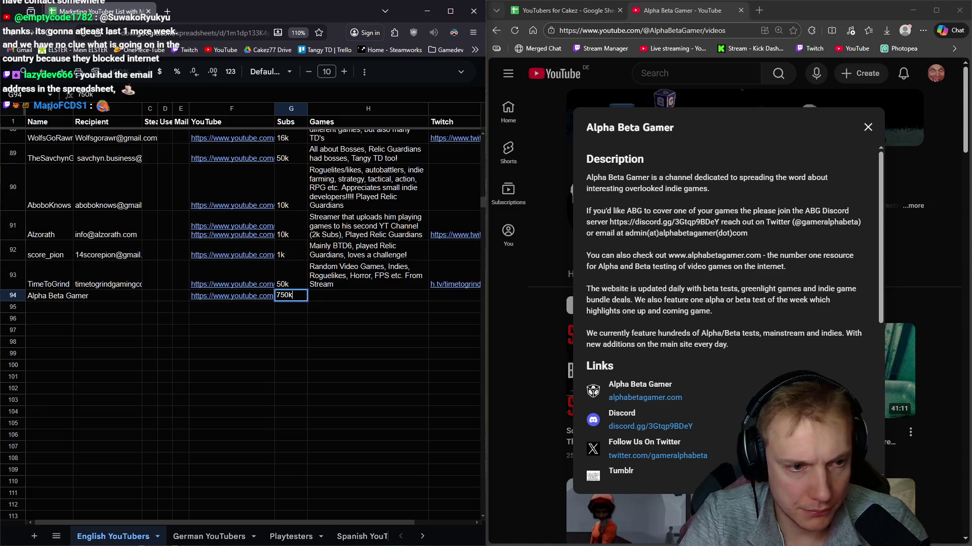
{"action": "key", "text": "Tab"}
{"action": "key", "text": "Return"}
{"action": "type", "text": "Indie Games that get overlooked, but mostly horror"}
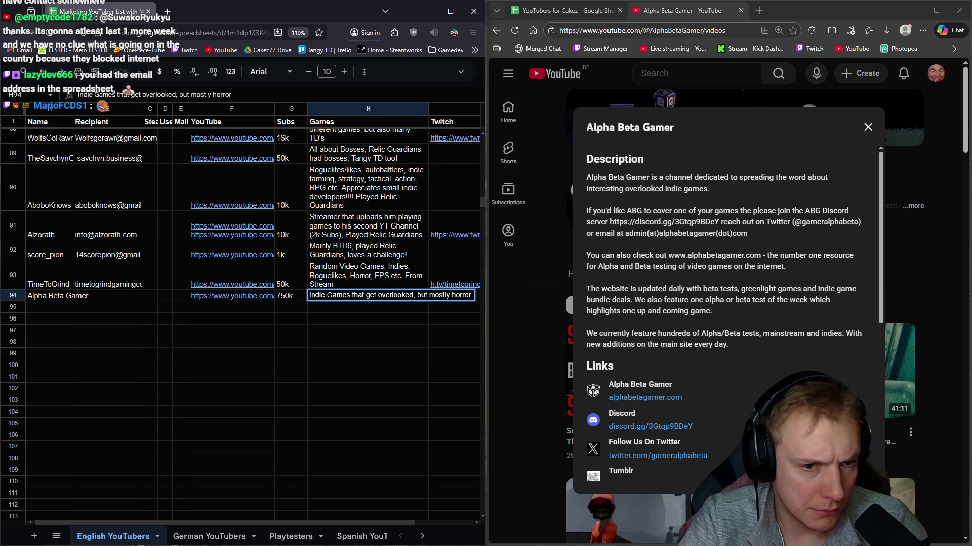
{"action": "type", "text": "game s"}
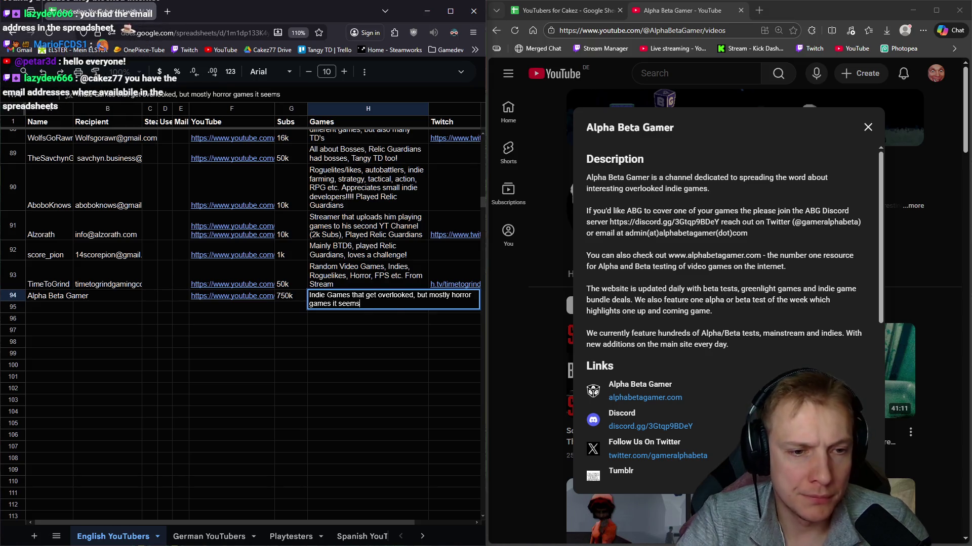
{"action": "key", "text": "Return"}
{"action": "scroll", "coordinate": [779, 291], "scroll_direction": "down", "scroll_amount": 3}
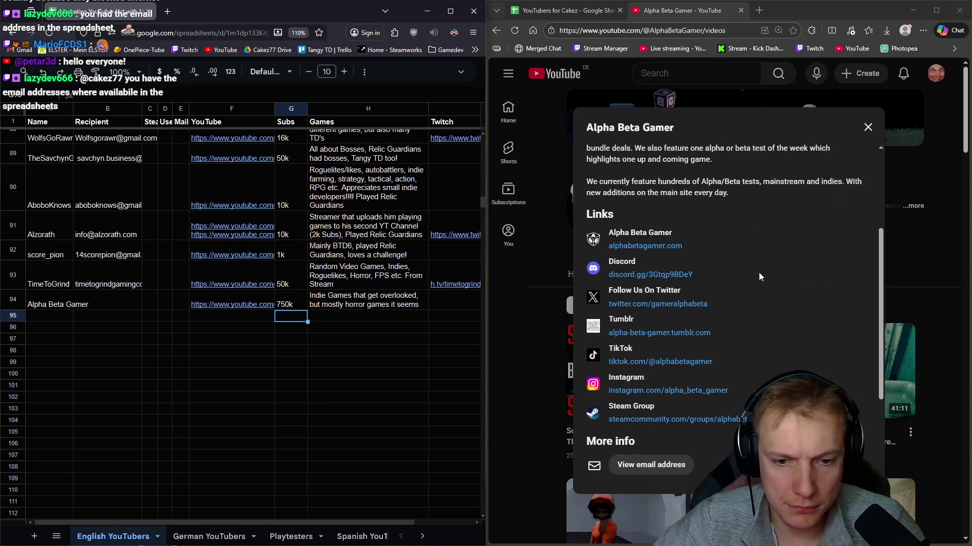
Step: Reveal Alpha Beta Gamer's hidden contact e-mail by passing the robot check
{"action": "scroll", "coordinate": [758, 272], "scroll_direction": "up", "scroll_amount": 3}
{"action": "scroll", "coordinate": [734, 271], "scroll_direction": "down", "scroll_amount": 5}
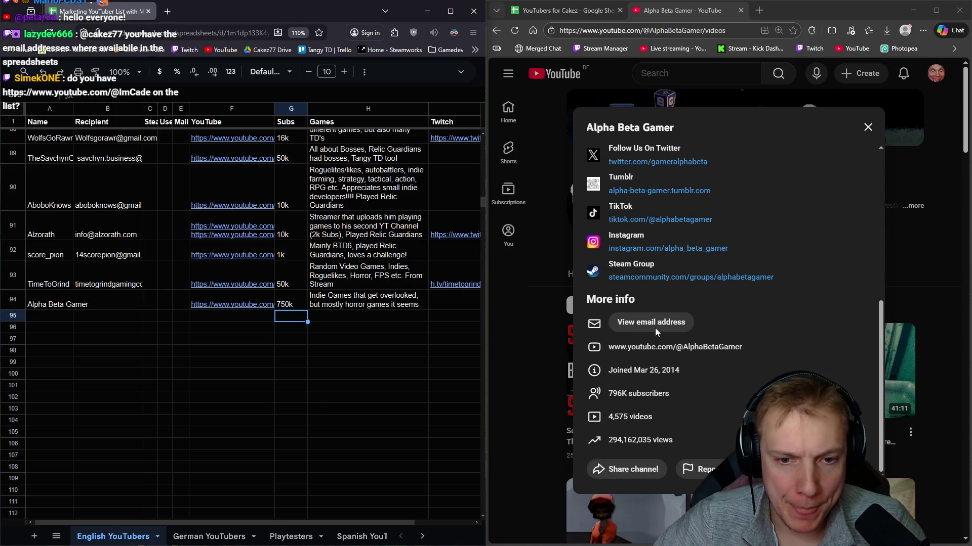
{"action": "left_click", "coordinate": [653, 327]}
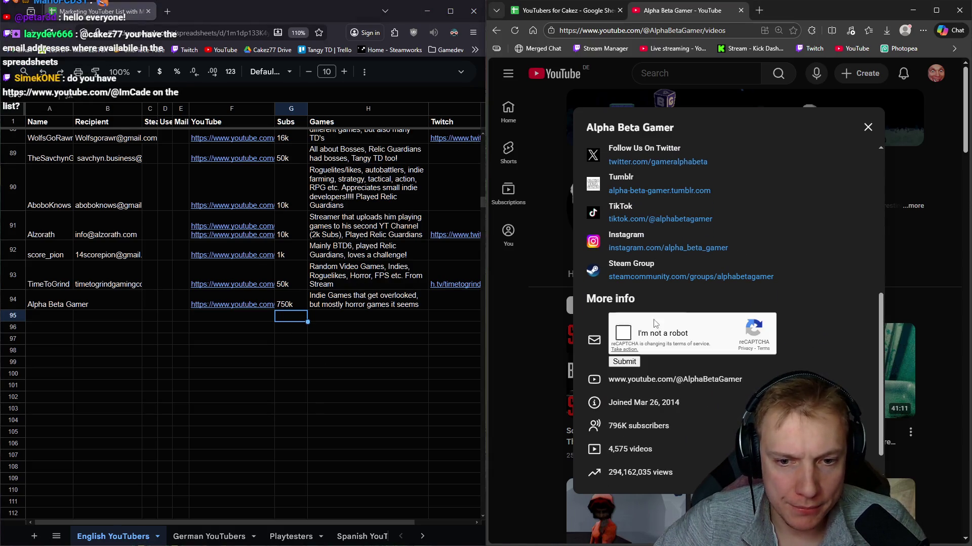
{"action": "left_click", "coordinate": [628, 365]}
{"action": "left_click_drag", "start_coordinate": [712, 324], "coordinate": [609, 322]}
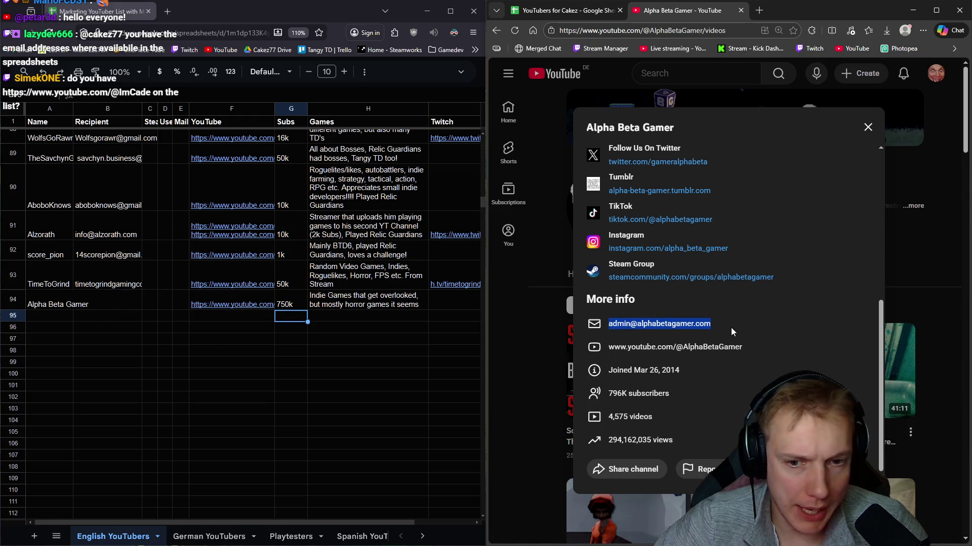
Step: Copy the contact e-mail into Recipient cell B94 and reopen the channel's links
{"action": "left_click", "coordinate": [100, 304]}
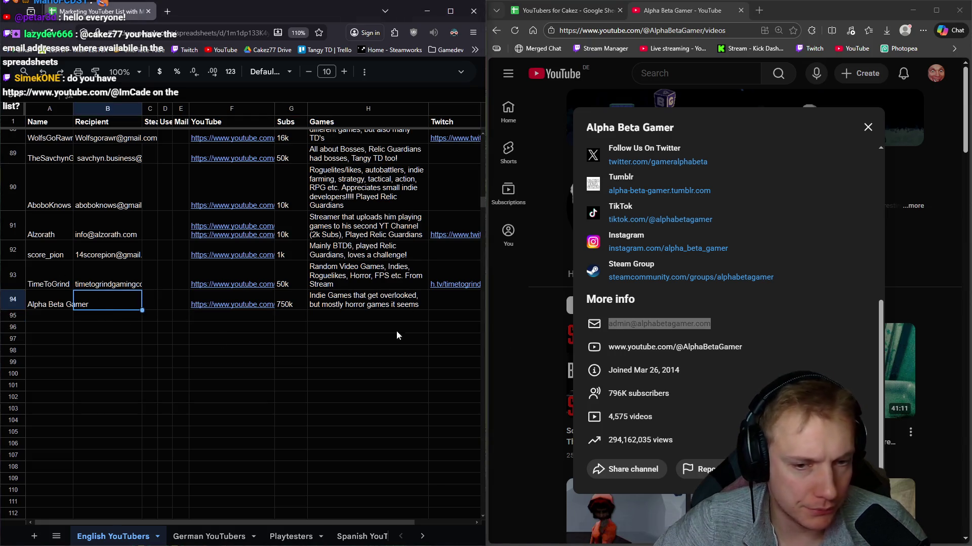
{"action": "right_click", "coordinate": [636, 328]}
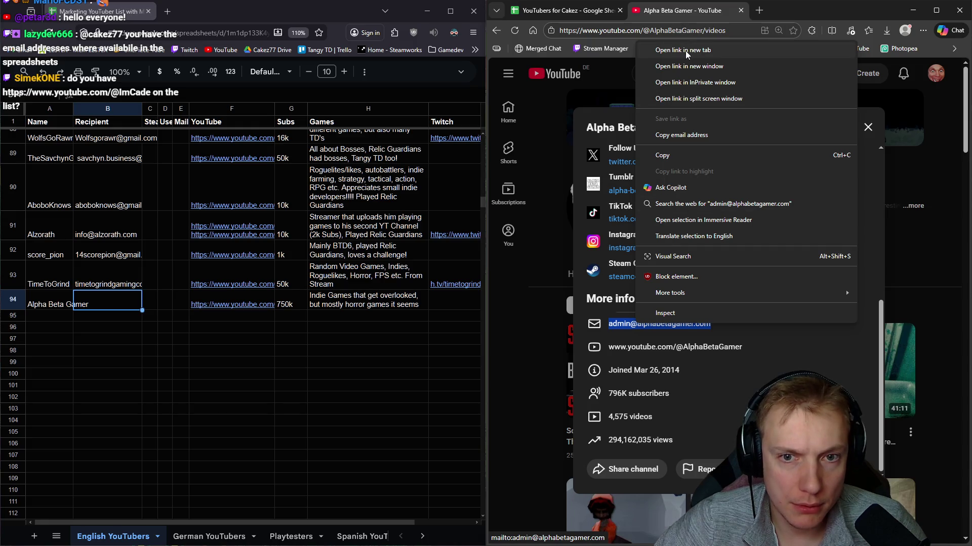
{"action": "left_click", "coordinate": [661, 160]}
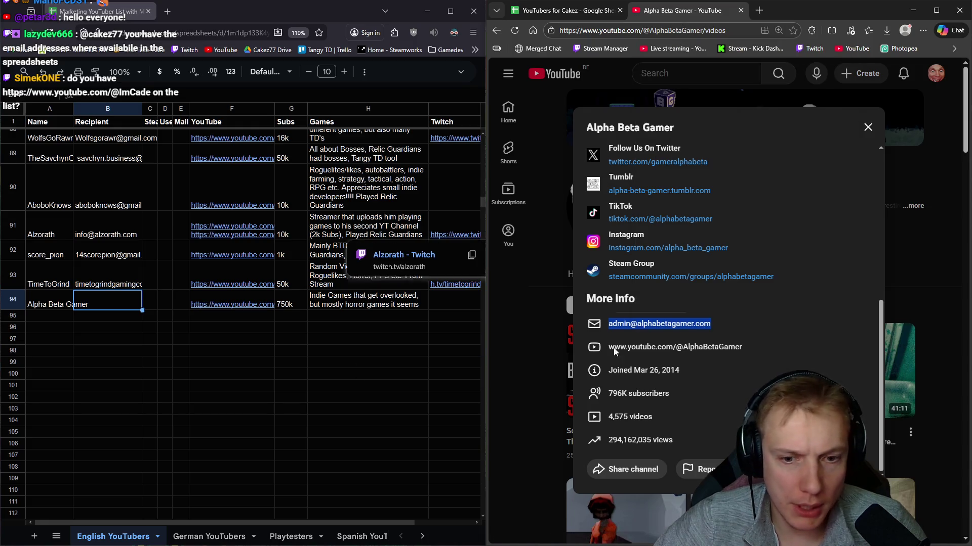
{"action": "right_click", "coordinate": [653, 326]}
{"action": "left_click", "coordinate": [691, 134]}
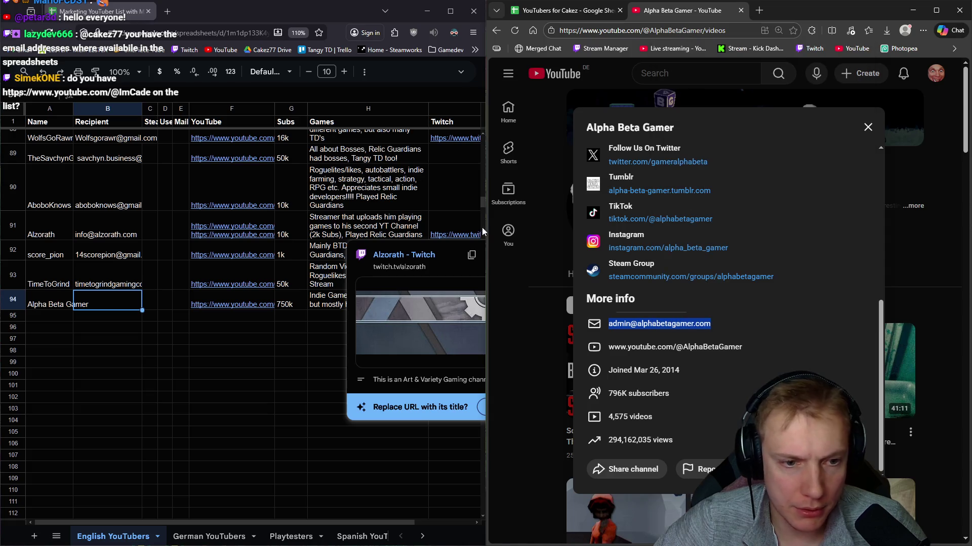
{"action": "left_click", "coordinate": [105, 305]}
{"action": "key", "text": "ctrl+v"}
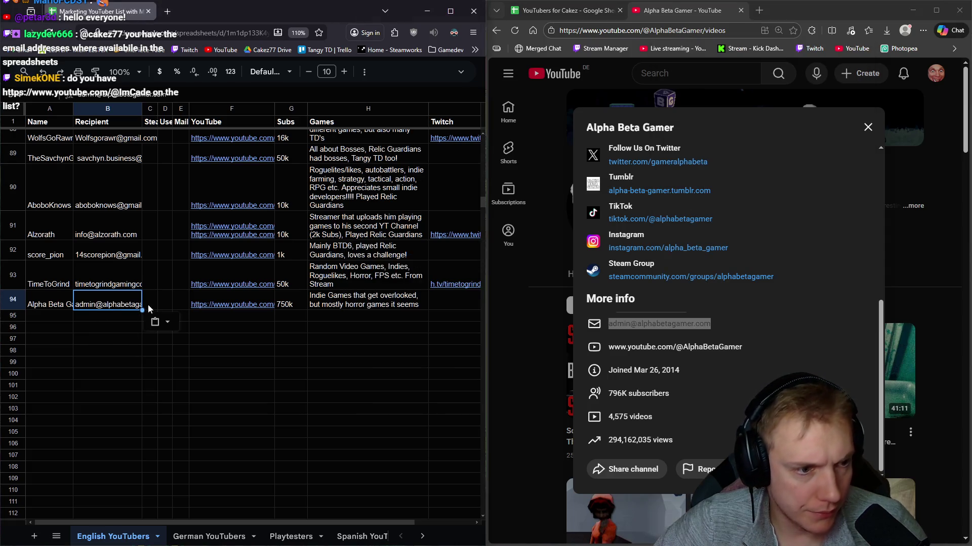
{"action": "left_click", "coordinate": [450, 306]}
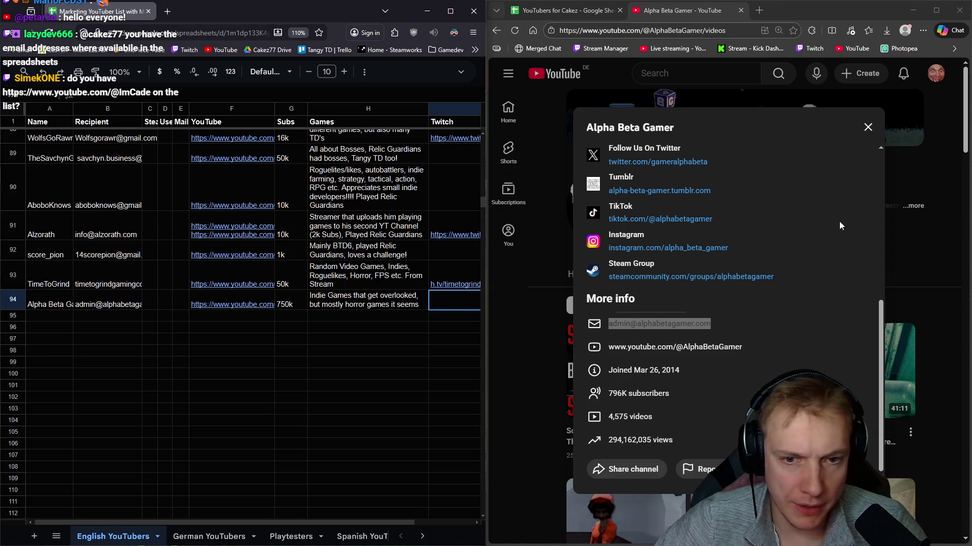
{"action": "left_click", "coordinate": [868, 127]}
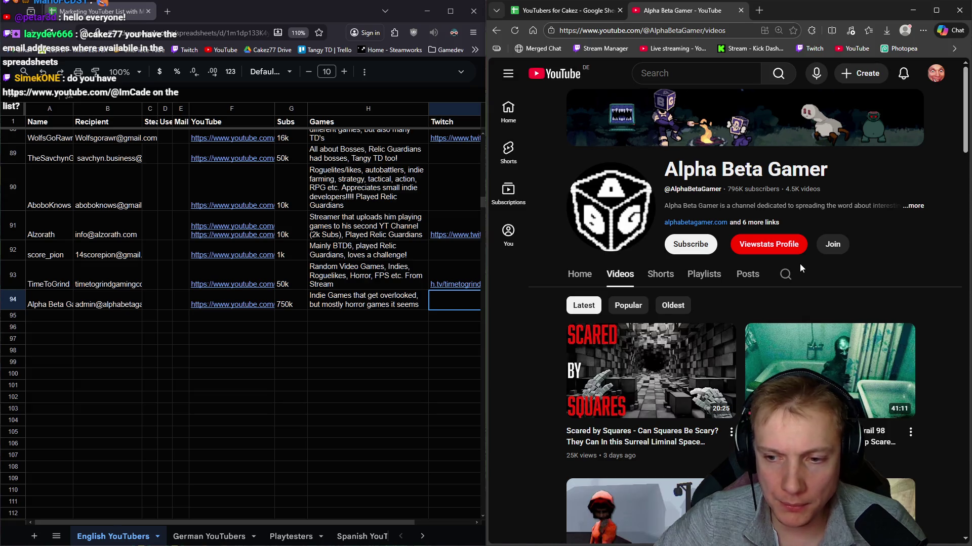
{"action": "left_click", "coordinate": [908, 205]}
{"action": "scroll", "coordinate": [671, 413], "scroll_direction": "down", "scroll_amount": 4}
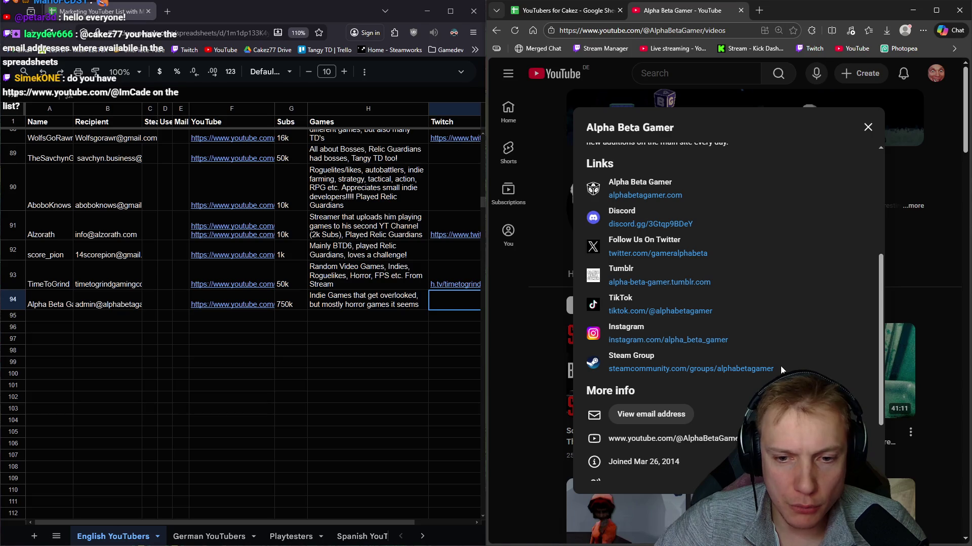
Step: Append the Steam curator link steamcommunity.com/groups/alphabetagamer as a new line in H94's Games note
{"action": "mouse_move", "coordinate": [775, 369]}
{"action": "left_mouse_down"}
{"action": "mouse_move", "coordinate": [613, 361]}
{"action": "mouse_move", "coordinate": [607, 370]}
{"action": "left_mouse_up"}
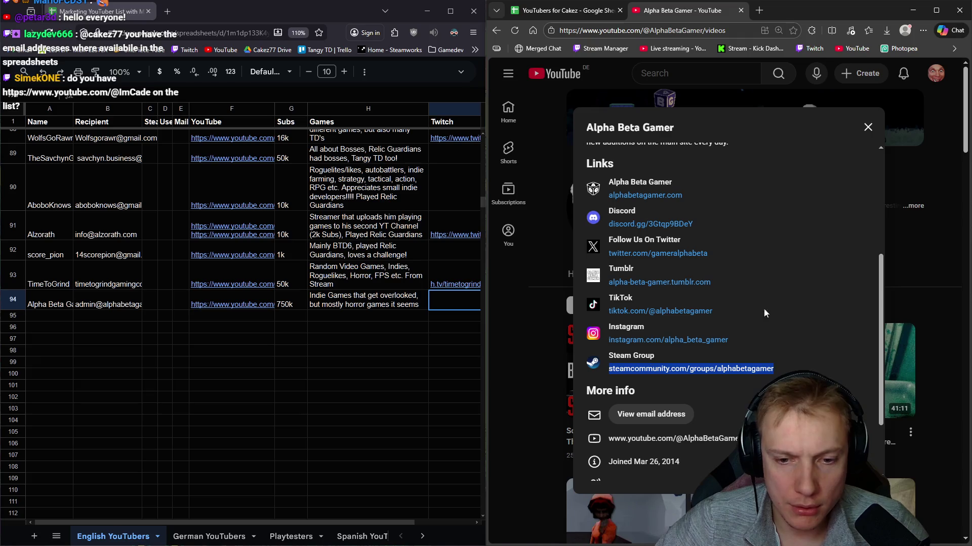
{"action": "left_click", "coordinate": [865, 127]}
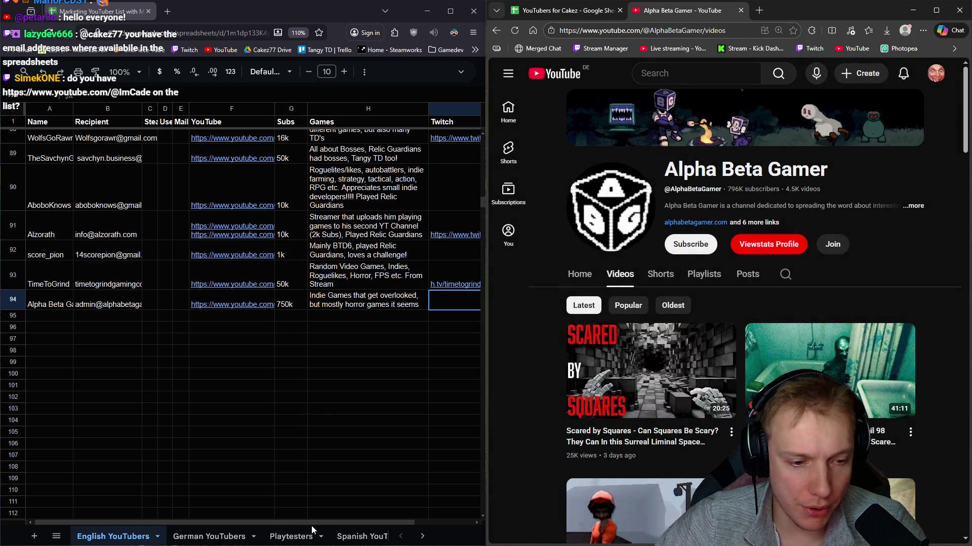
{"action": "left_click_drag", "start_coordinate": [314, 521], "coordinate": [317, 521]}
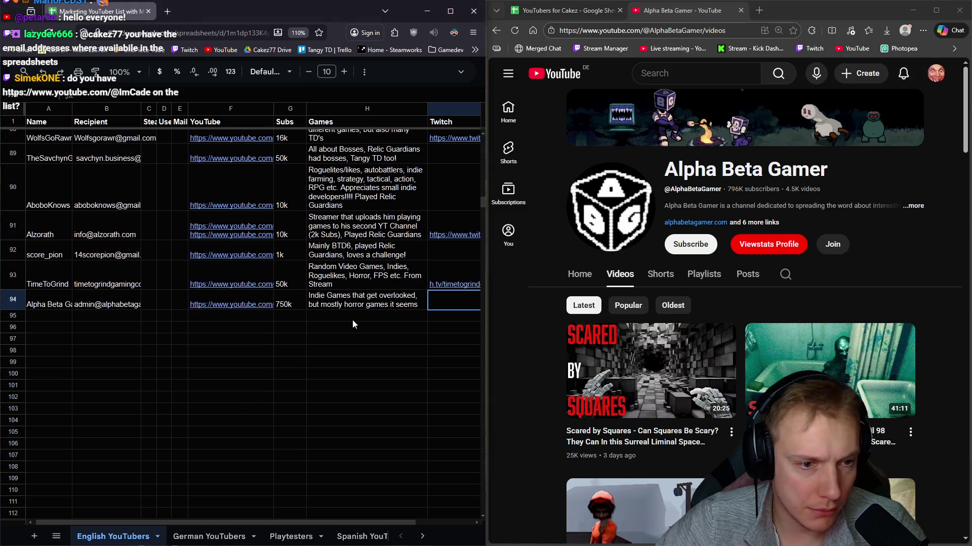
{"action": "double_click", "coordinate": [418, 306]}
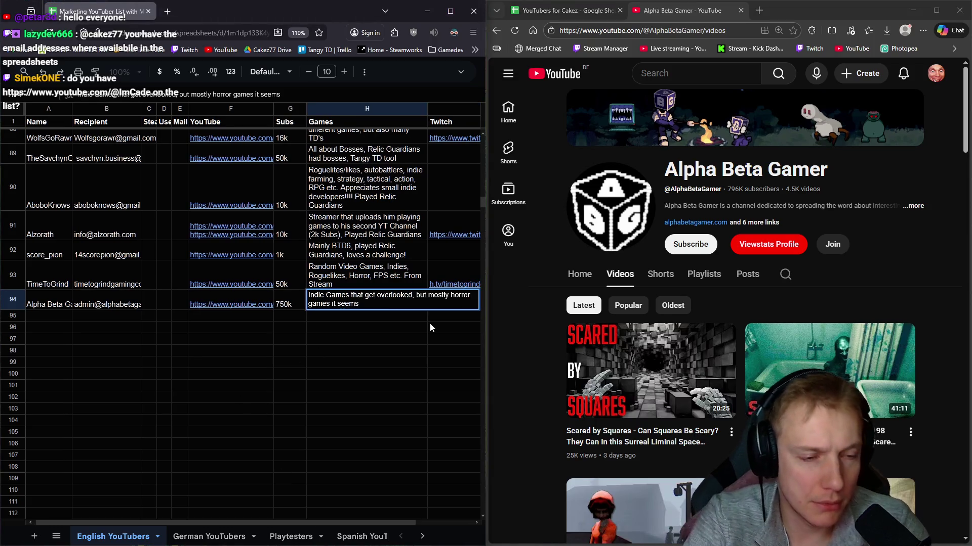
{"action": "key", "text": "alt+Return"}
{"action": "type", "text": "Stea"}
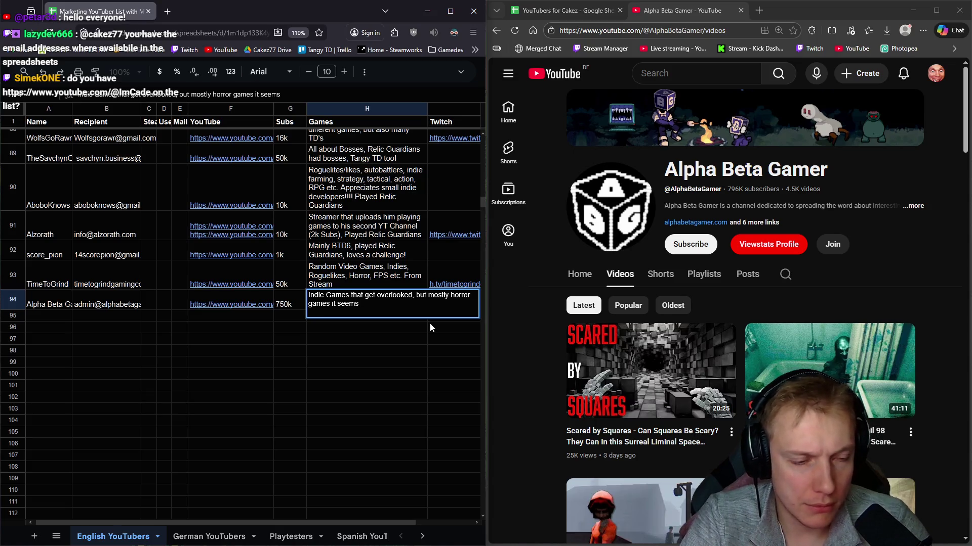
{"action": "type", "text": "m"}
{"action": "type", "text": "ura"}
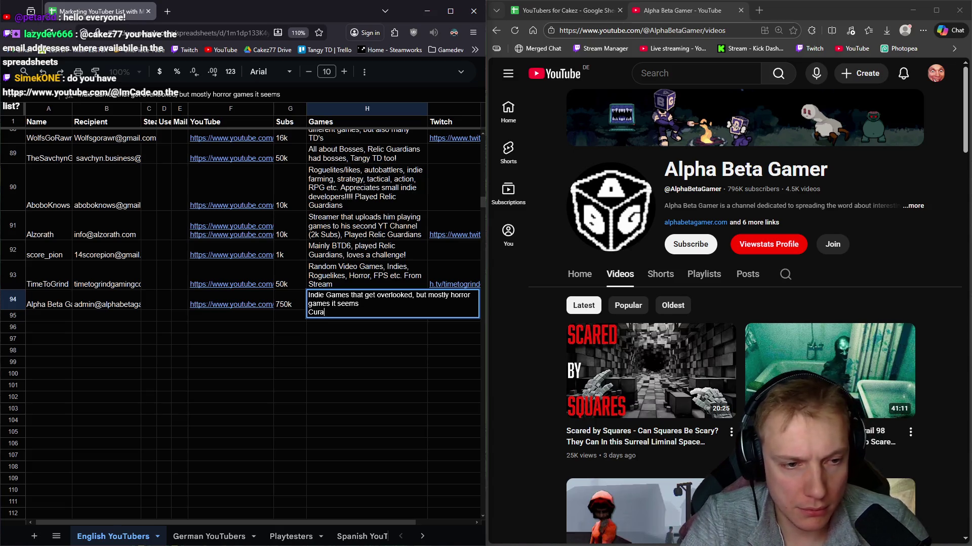
{"action": "type", "text": ": steamcommunity.com/groups/alphabetagamer"}
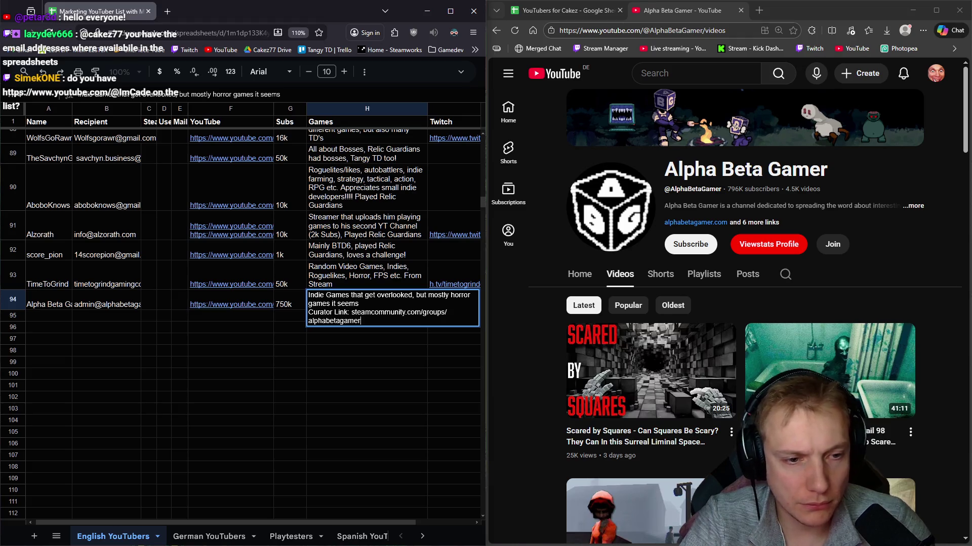
{"action": "key", "text": "Return"}
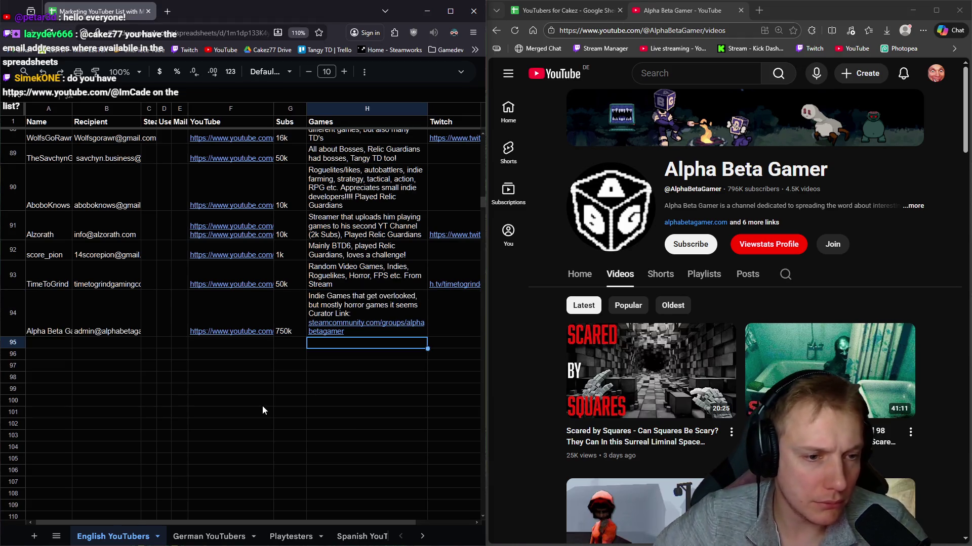
{"action": "left_click", "coordinate": [57, 347]}
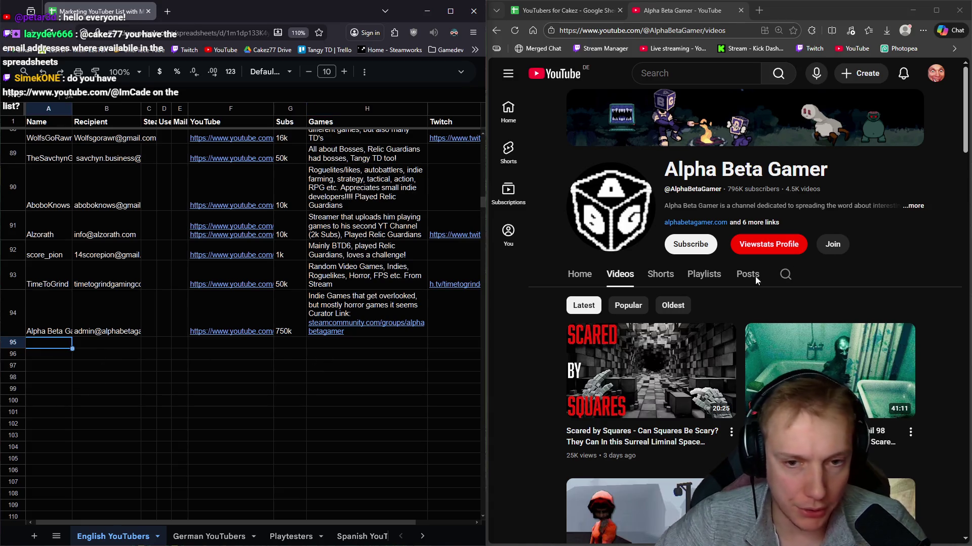
Step: Close the Alpha Beta Gamer tab, confirm 'nocaps' isn't in the sheet, and switch to its channel page
{"action": "middle_click", "coordinate": [691, 9]}
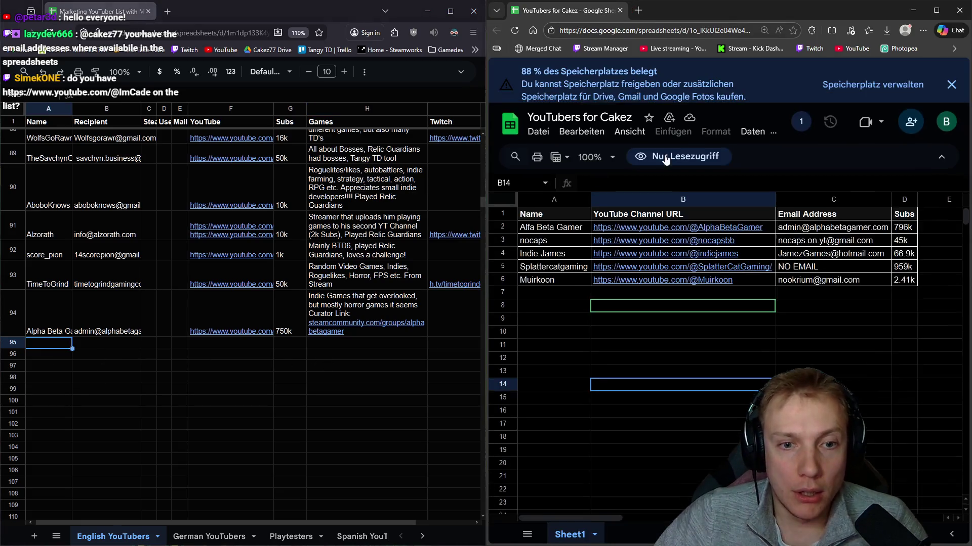
{"action": "left_click", "coordinate": [643, 251]}
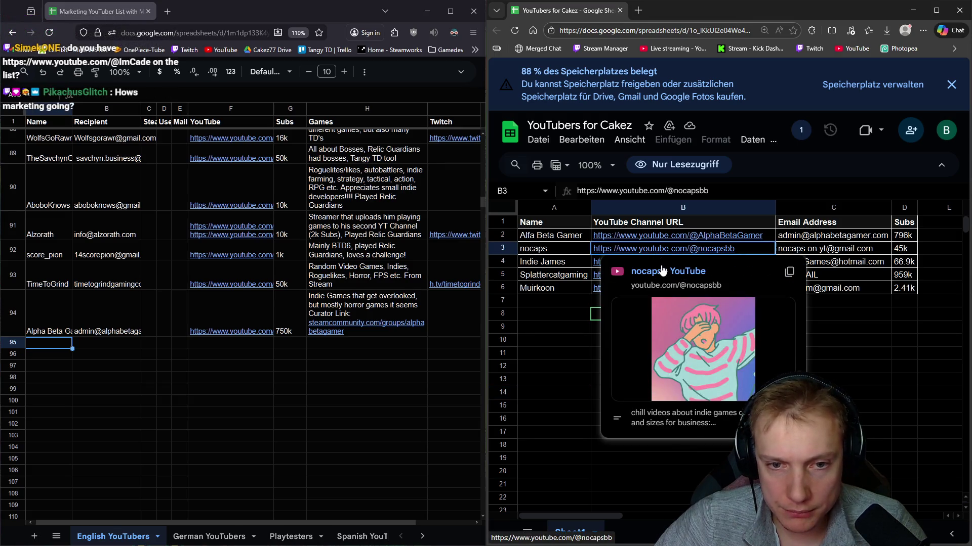
{"action": "left_click", "coordinate": [65, 346]}
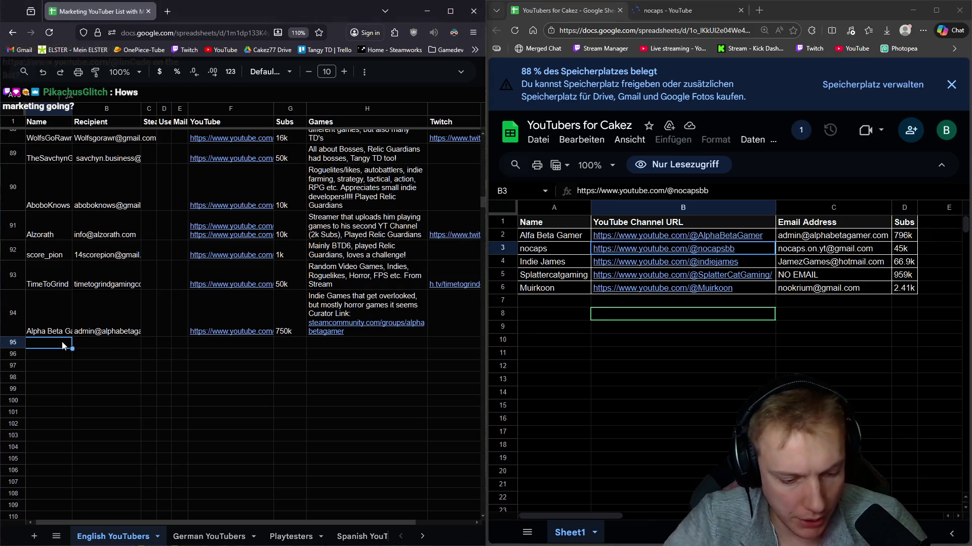
{"action": "key", "text": "ctrl+f"}
{"action": "type", "text": "nocaps"}
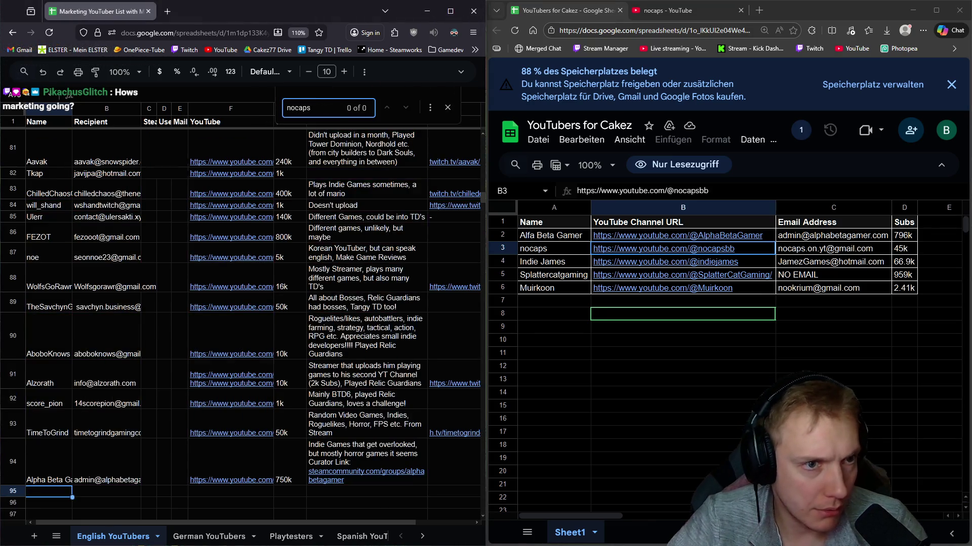
{"action": "key", "text": "Escape"}
{"action": "scroll", "coordinate": [165, 269], "scroll_direction": "down", "scroll_amount": 3}
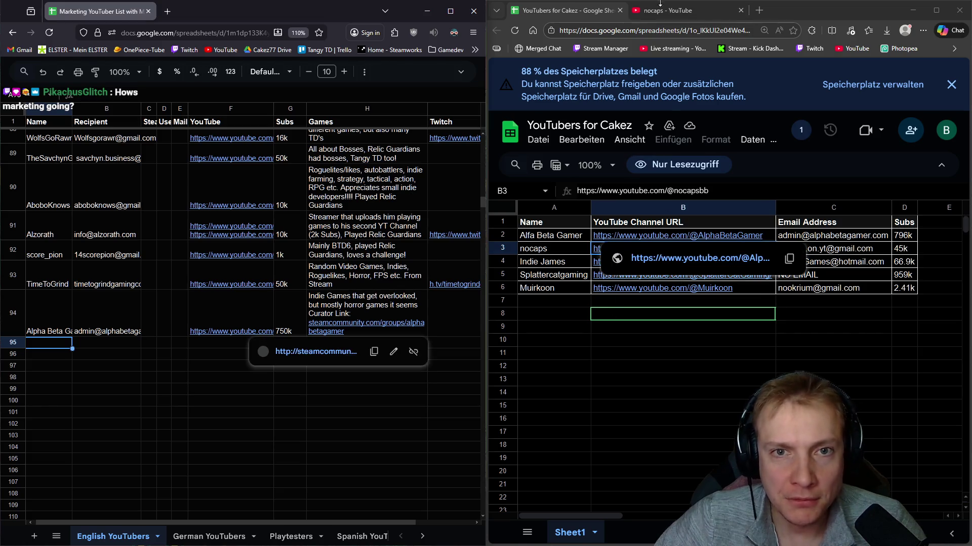
{"action": "left_click", "coordinate": [659, 3]}
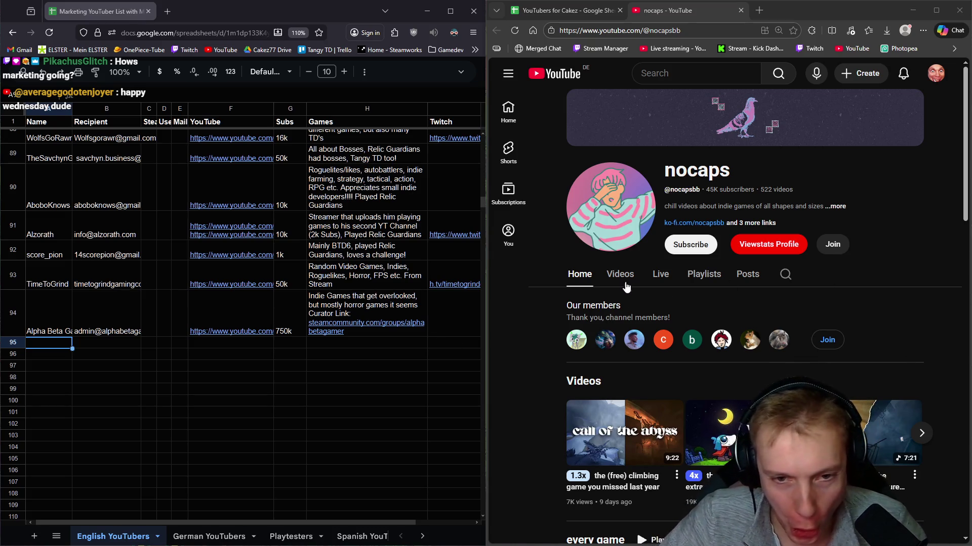
Step: Check nocaps' About details, scroll through its Videos list, then reopen the full channel details
{"action": "left_click", "coordinate": [838, 210]}
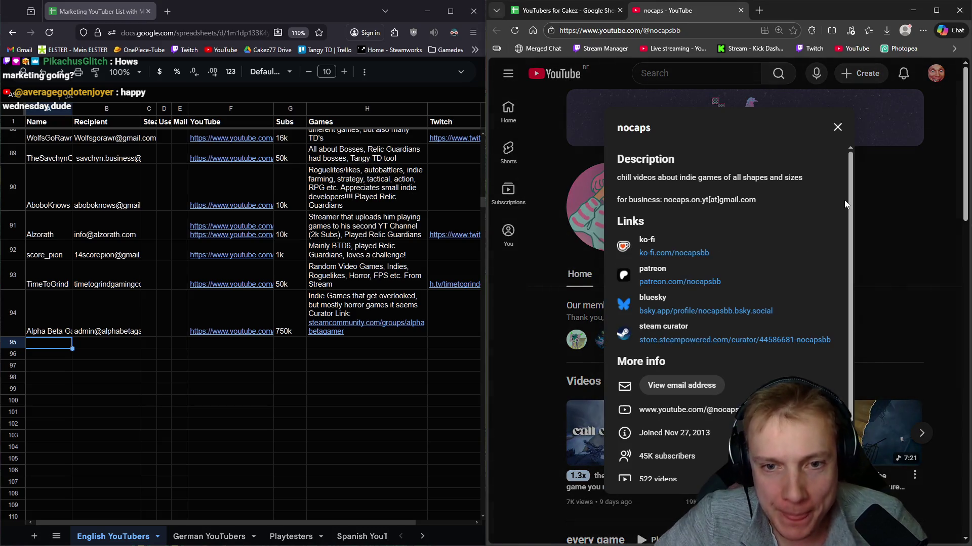
{"action": "left_click", "coordinate": [922, 230]}
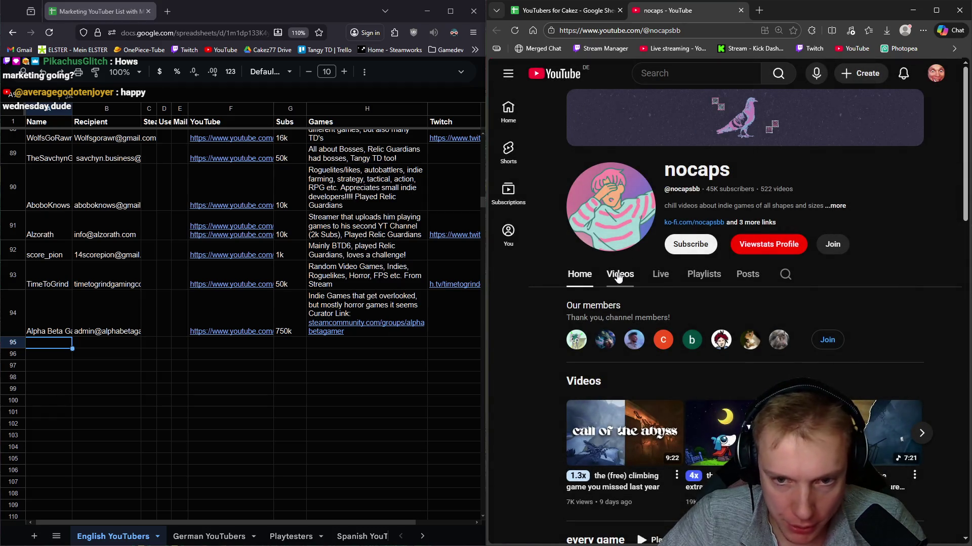
{"action": "left_click", "coordinate": [618, 276]}
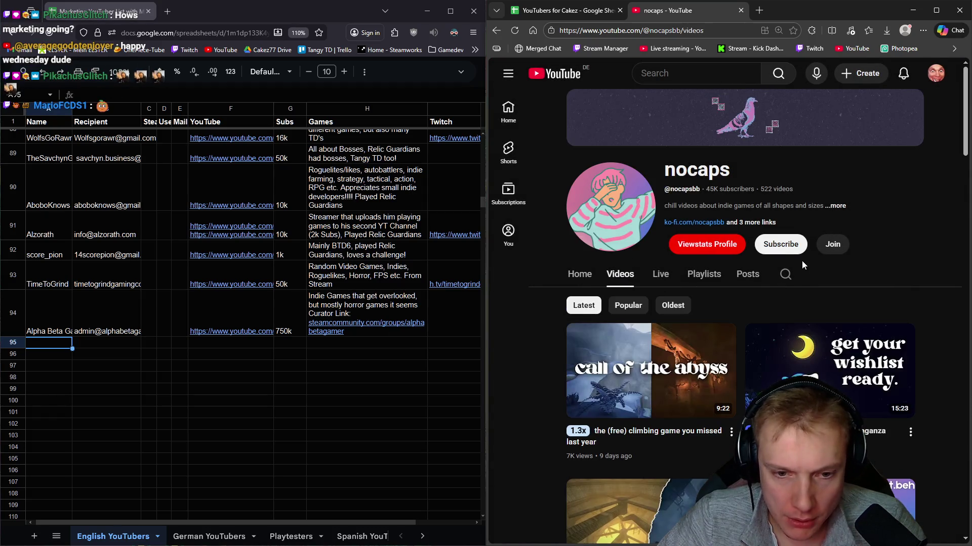
{"action": "scroll", "coordinate": [809, 256], "scroll_direction": "down", "scroll_amount": 10}
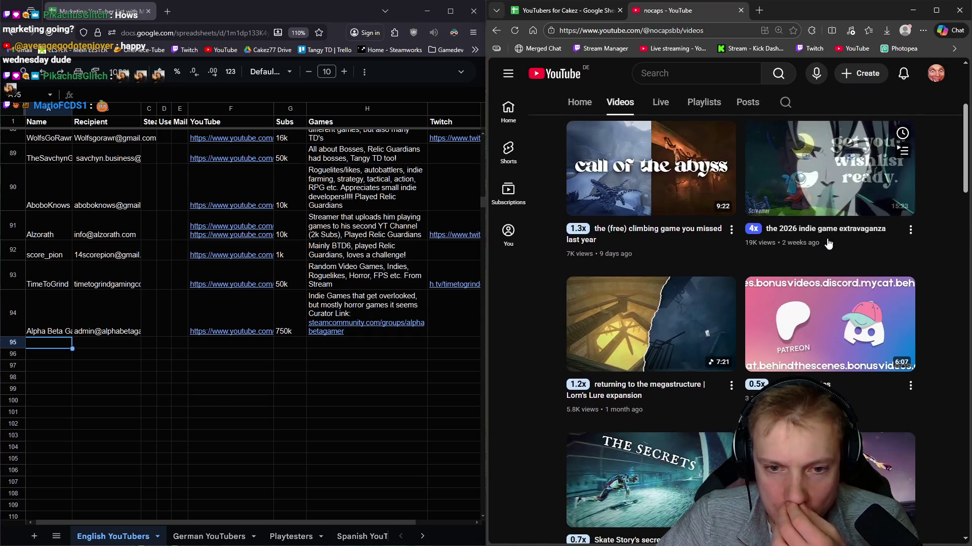
{"action": "scroll", "coordinate": [848, 269], "scroll_direction": "down", "scroll_amount": 3}
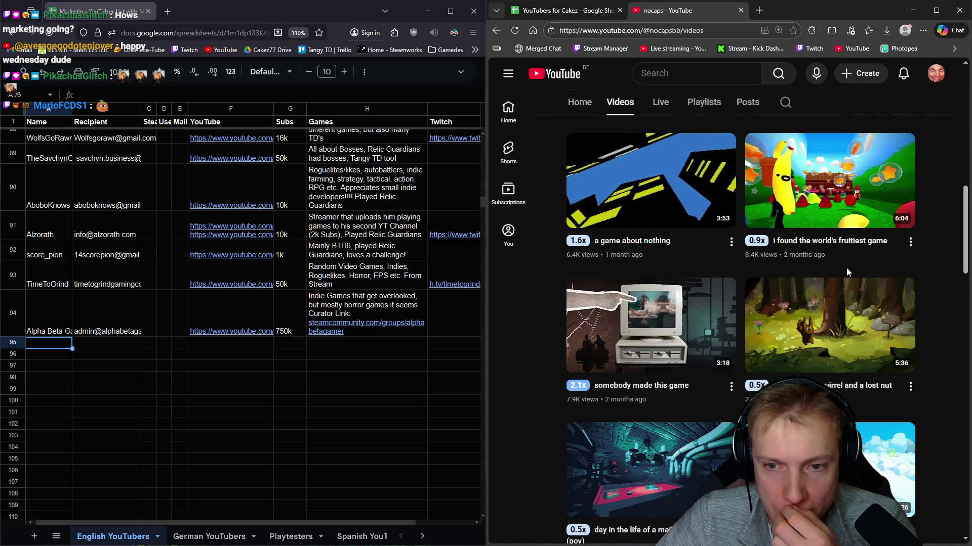
{"action": "scroll", "coordinate": [847, 273], "scroll_direction": "down", "scroll_amount": 3}
{"action": "scroll", "coordinate": [848, 274], "scroll_direction": "down", "scroll_amount": 10}
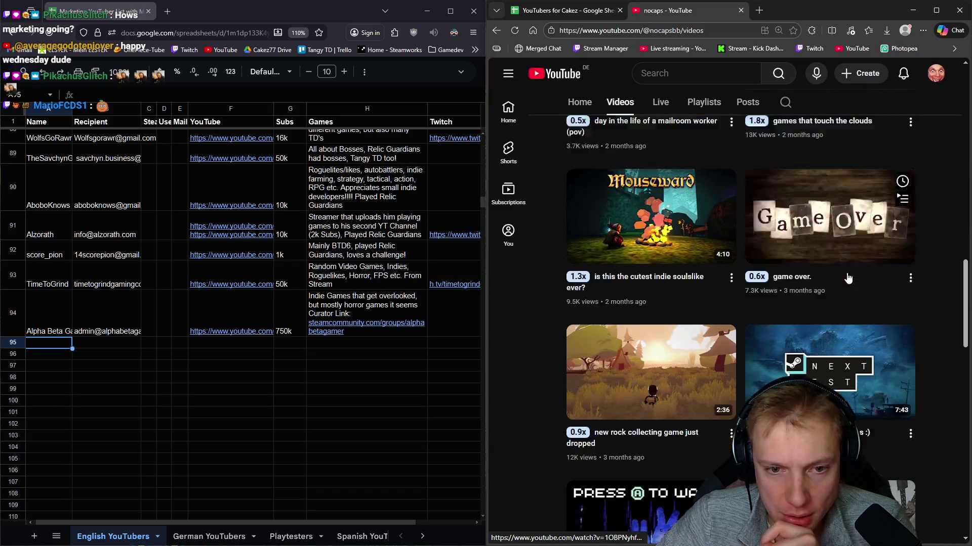
{"action": "scroll", "coordinate": [847, 276], "scroll_direction": "down", "scroll_amount": 10}
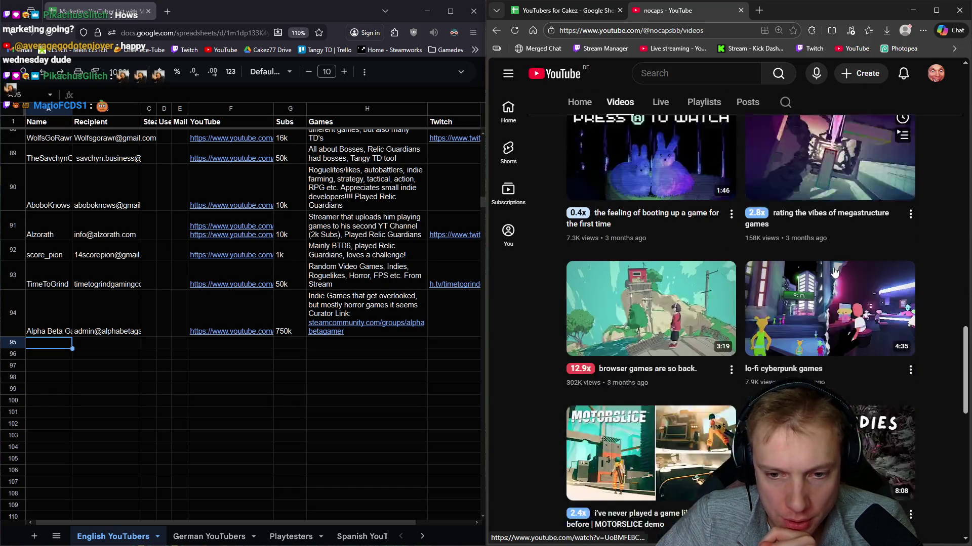
{"action": "scroll", "coordinate": [824, 270], "scroll_direction": "down", "scroll_amount": 4}
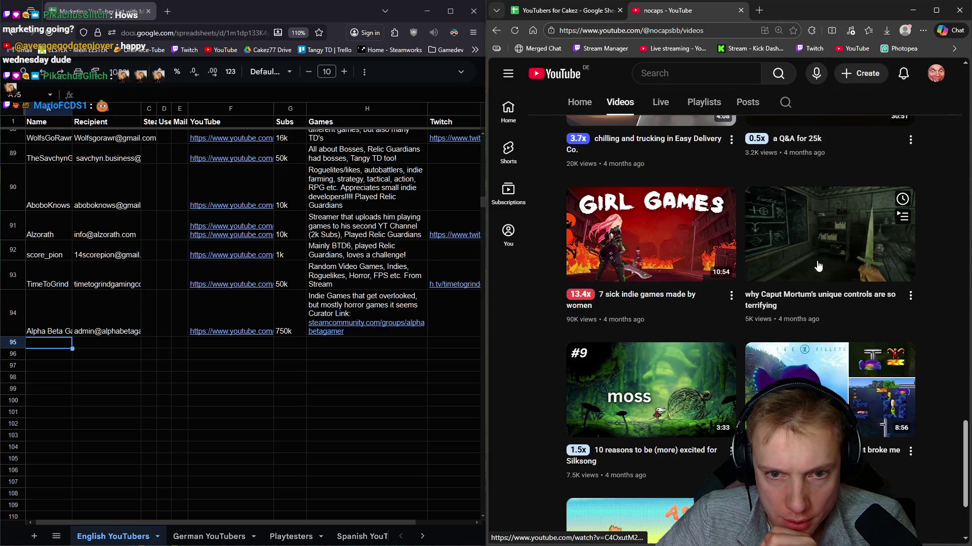
{"action": "scroll", "coordinate": [810, 258], "scroll_direction": "down", "scroll_amount": 3}
{"action": "scroll", "coordinate": [806, 253], "scroll_direction": "down", "scroll_amount": 10}
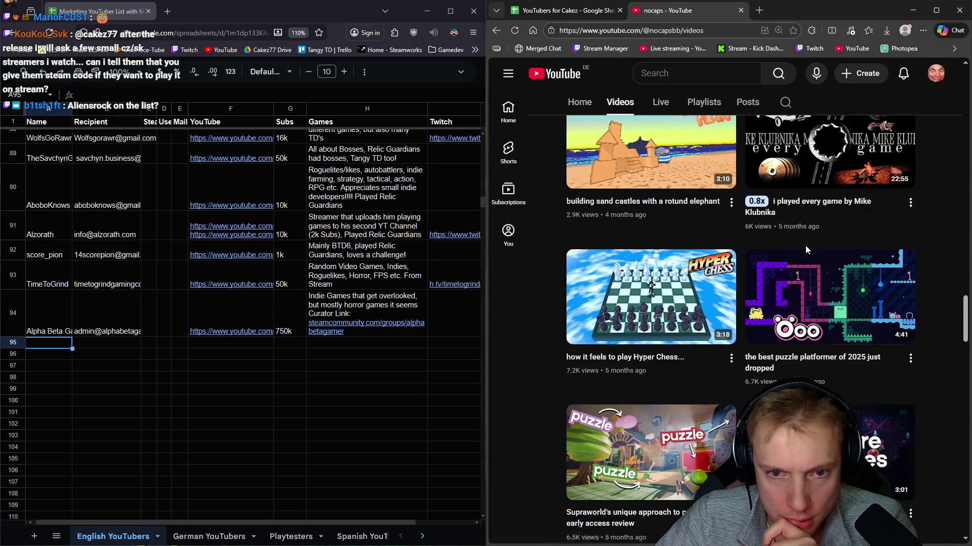
{"action": "scroll", "coordinate": [806, 252], "scroll_direction": "down", "scroll_amount": 4}
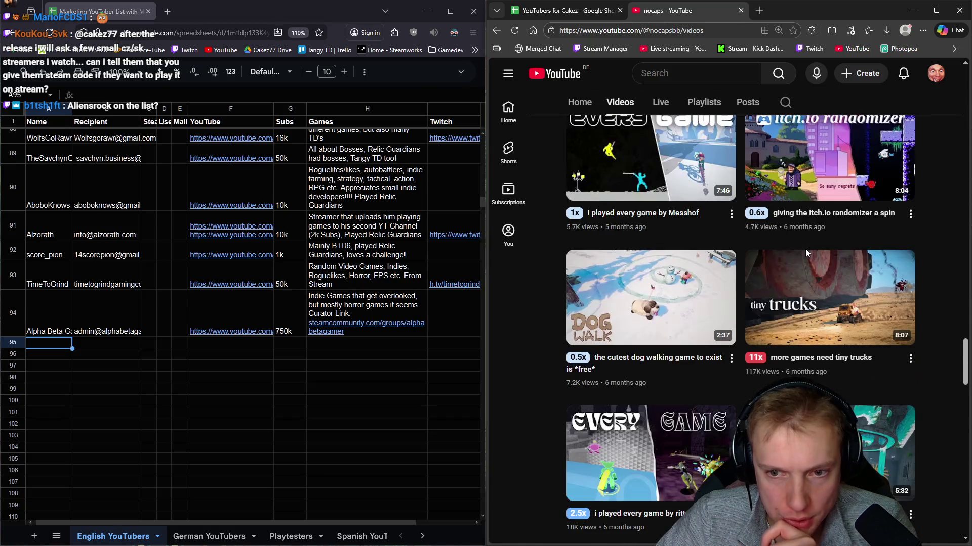
{"action": "scroll", "coordinate": [806, 250], "scroll_direction": "down", "scroll_amount": 20}
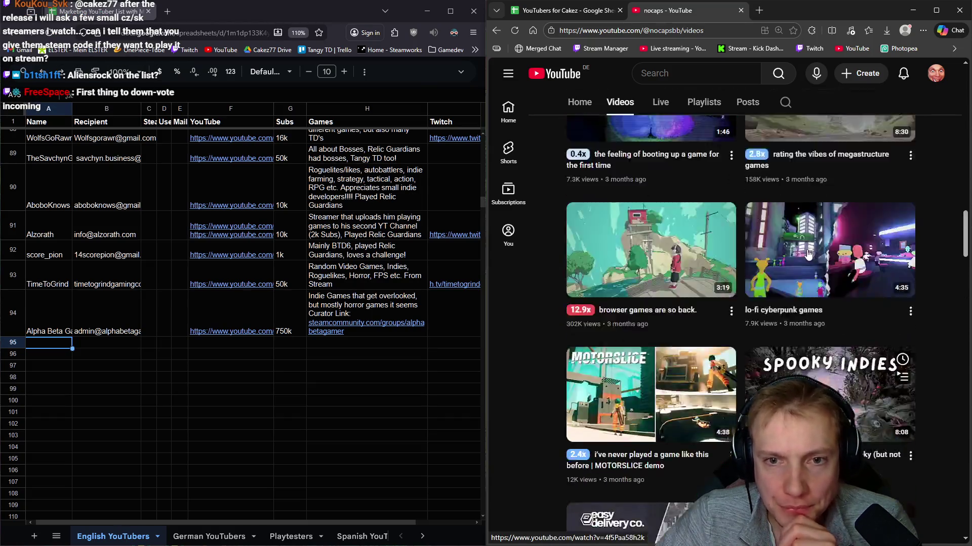
{"action": "scroll", "coordinate": [807, 254], "scroll_direction": "up", "scroll_amount": 20}
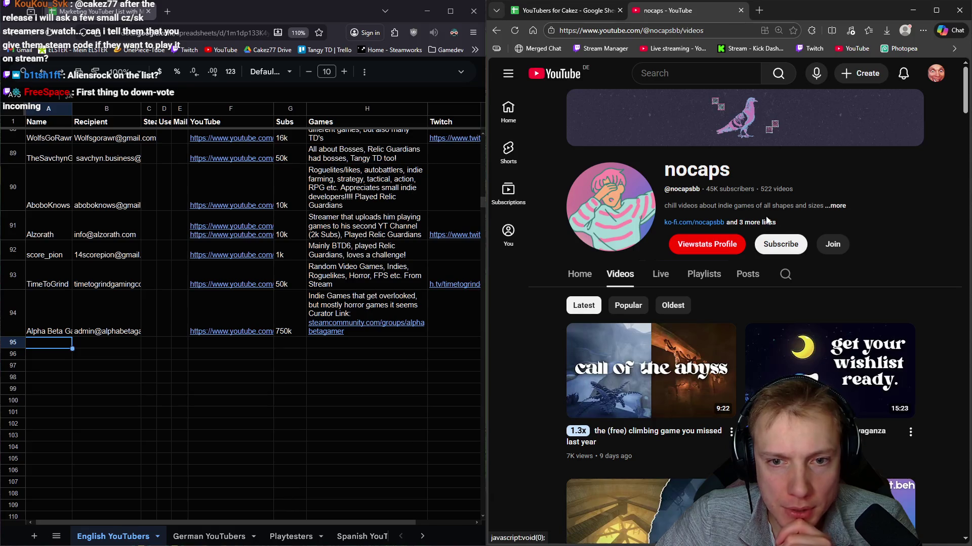
{"action": "left_click", "coordinate": [832, 206]}
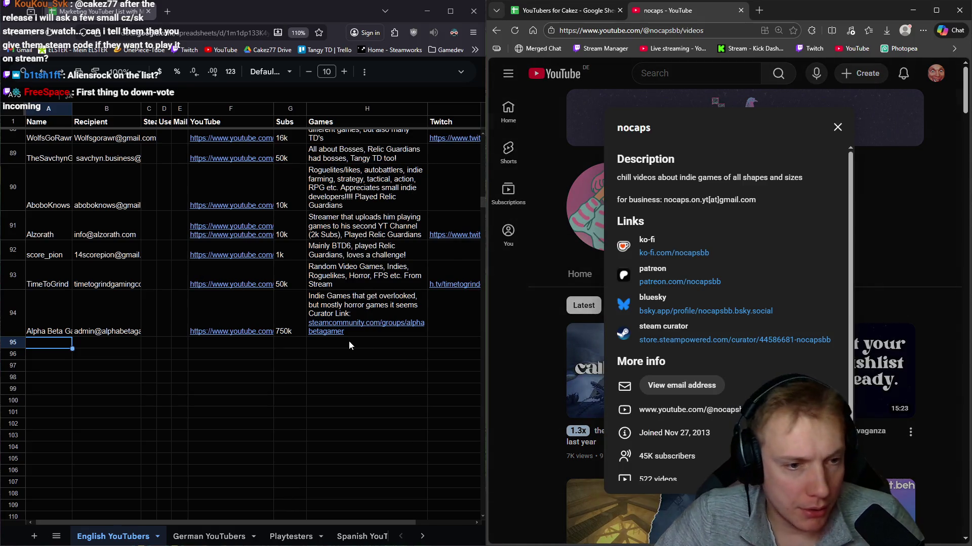
Step: Fill row 95 with nocaps, its YouTube link, 50k subs, and an indie-games description note
{"action": "left_click", "coordinate": [349, 346]}
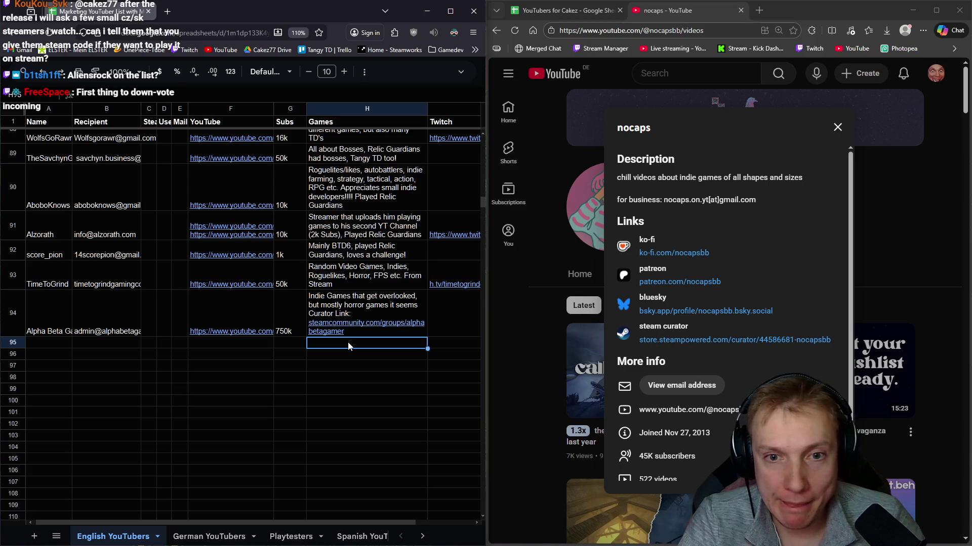
{"action": "type", "text": "indie game sof"}
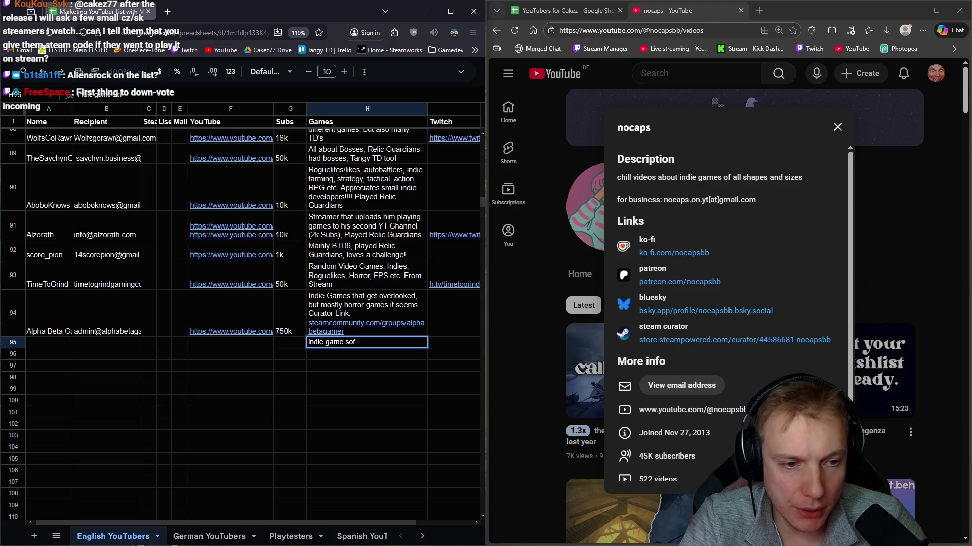
{"action": "key", "text": "BackSpace"}
{"action": "type", "text": "s of all"}
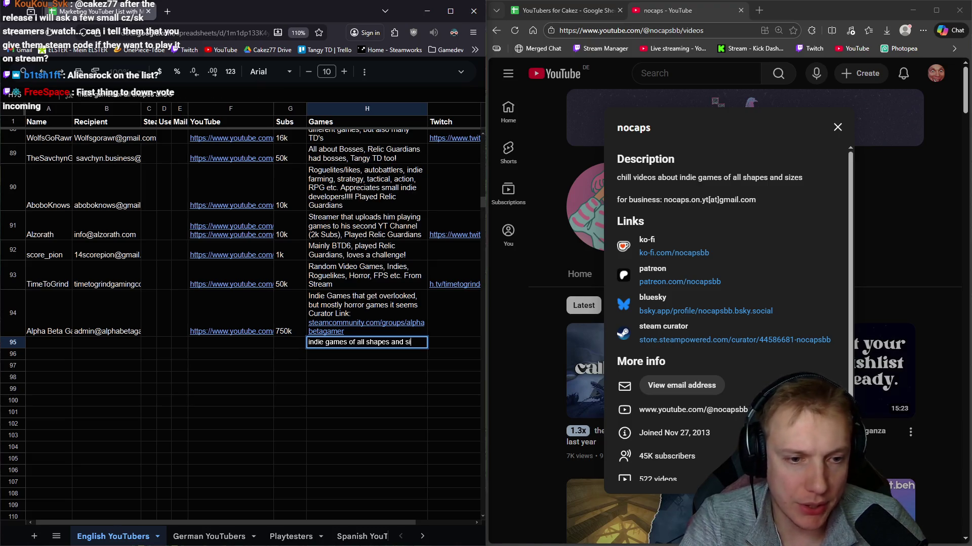
{"action": "left_click", "coordinate": [231, 343]}
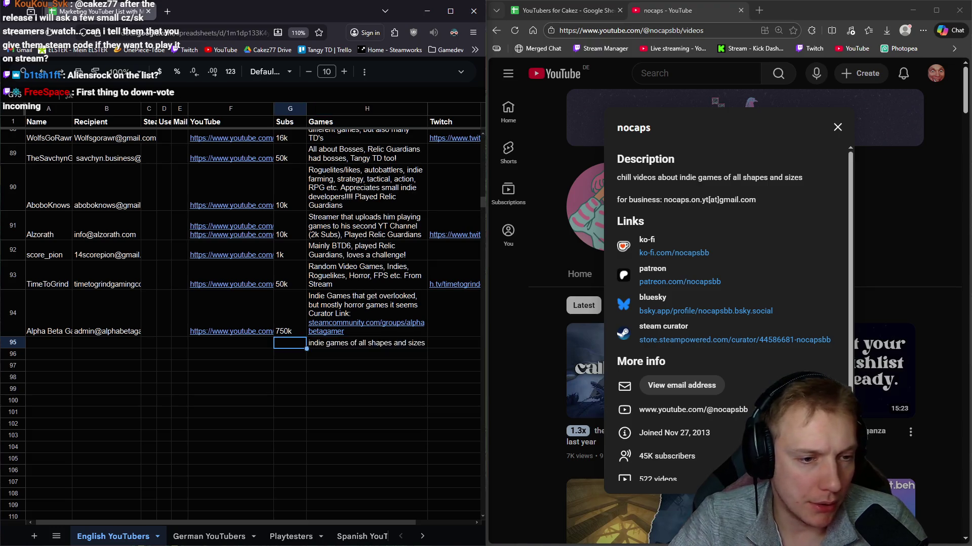
{"action": "left_click", "coordinate": [290, 344]}
{"action": "type", "text": "50k"}
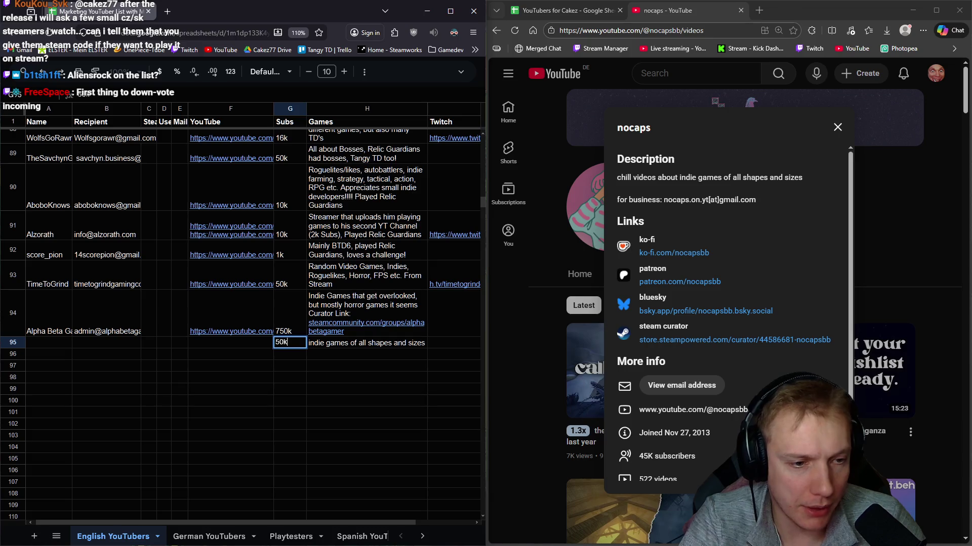
{"action": "left_click", "coordinate": [231, 343]}
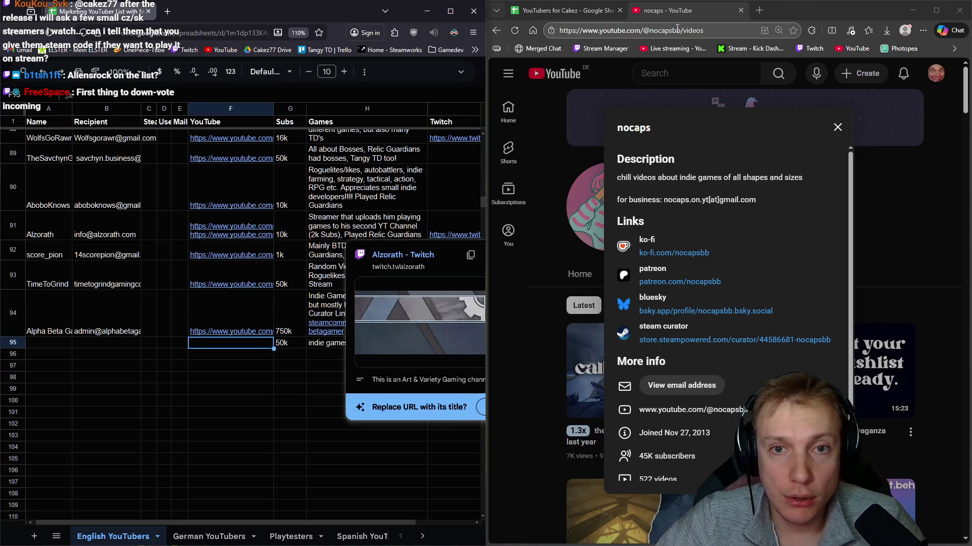
{"action": "left_click_drag", "start_coordinate": [680, 31], "coordinate": [435, 35]}
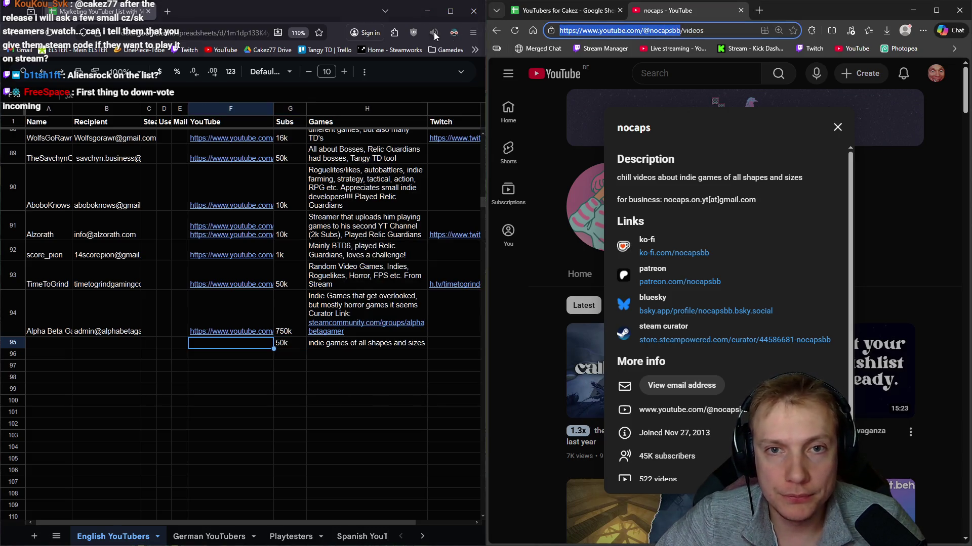
{"action": "left_click", "coordinate": [216, 349]}
{"action": "key", "text": "ctrl+v"}
{"action": "left_click", "coordinate": [55, 348]}
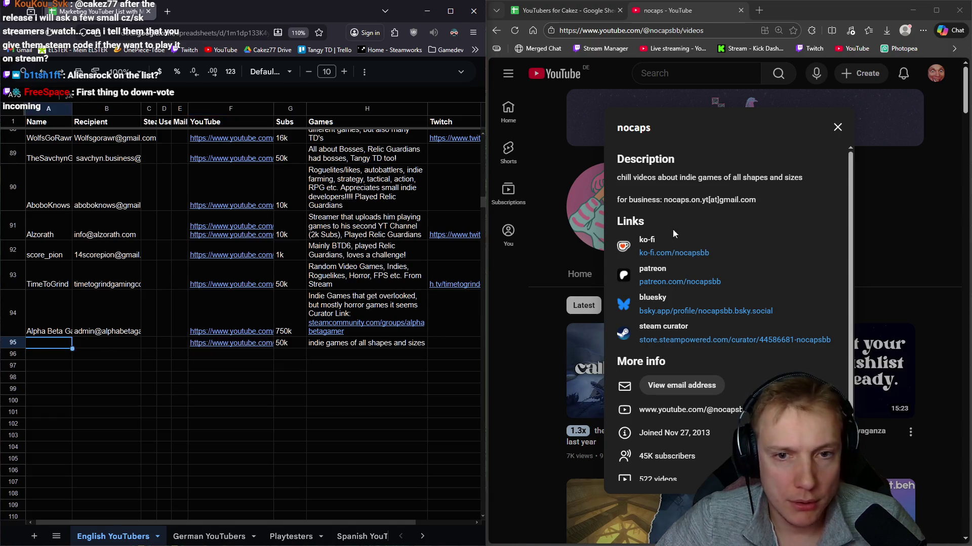
{"action": "type", "text": "nocaps"}
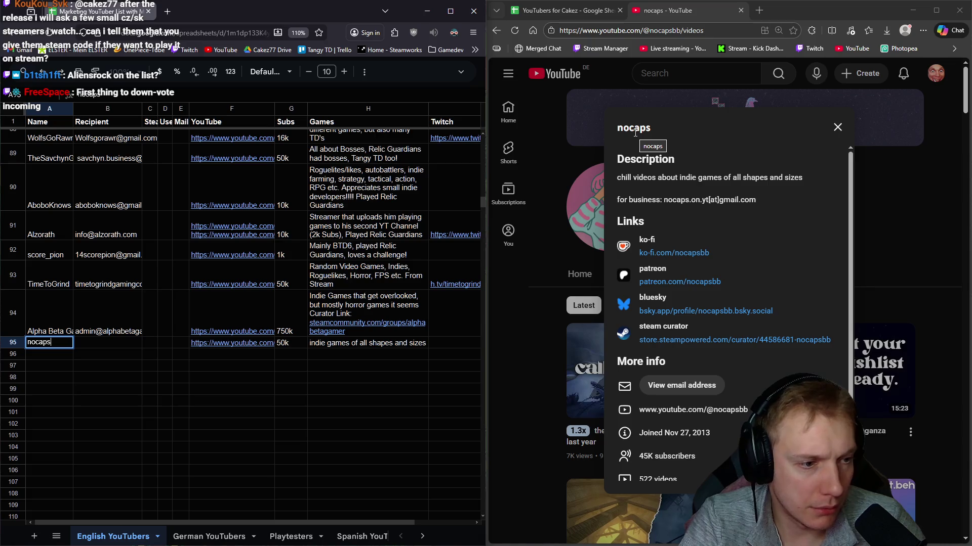
{"action": "key", "text": "Tab"}
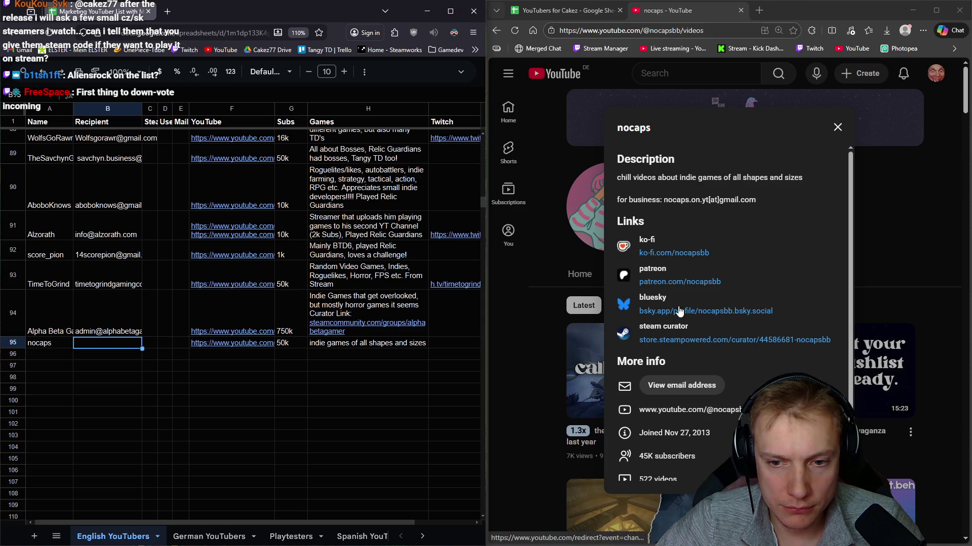
Step: Add the copied Steam curator link as a new line in H95's games note
{"action": "left_click_drag", "start_coordinate": [831, 340], "coordinate": [679, 336]}
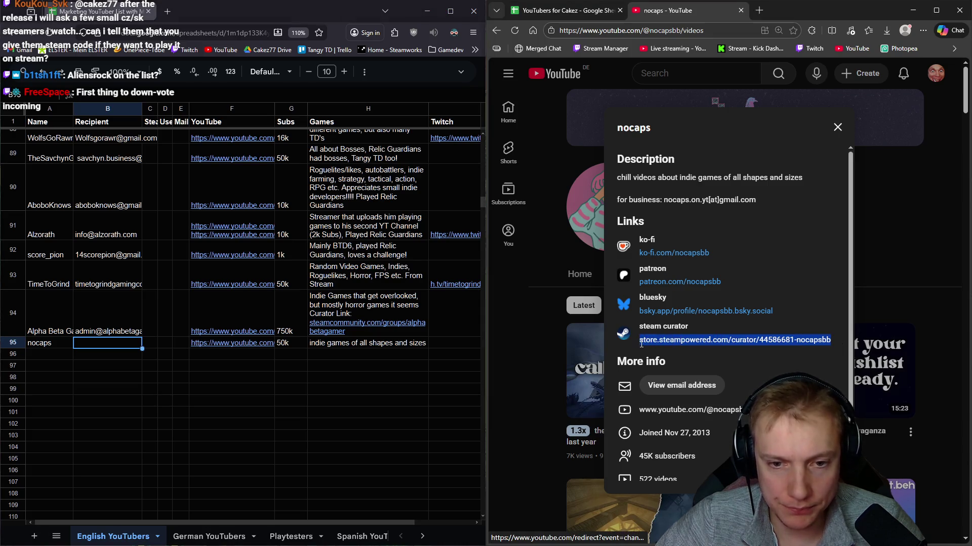
{"action": "double_click", "coordinate": [422, 344]}
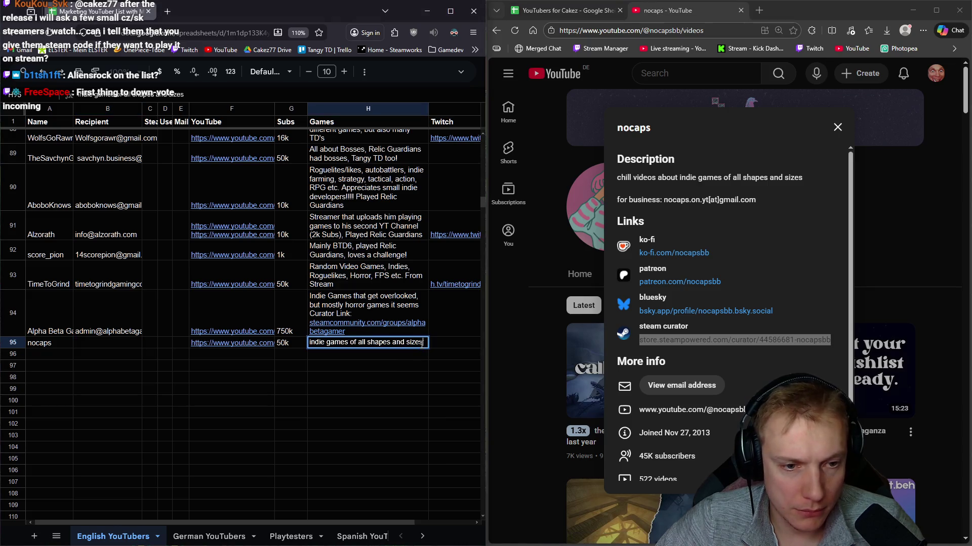
{"action": "key", "text": "alt+Return"}
{"action": "type", "text": "Curator Link:"}
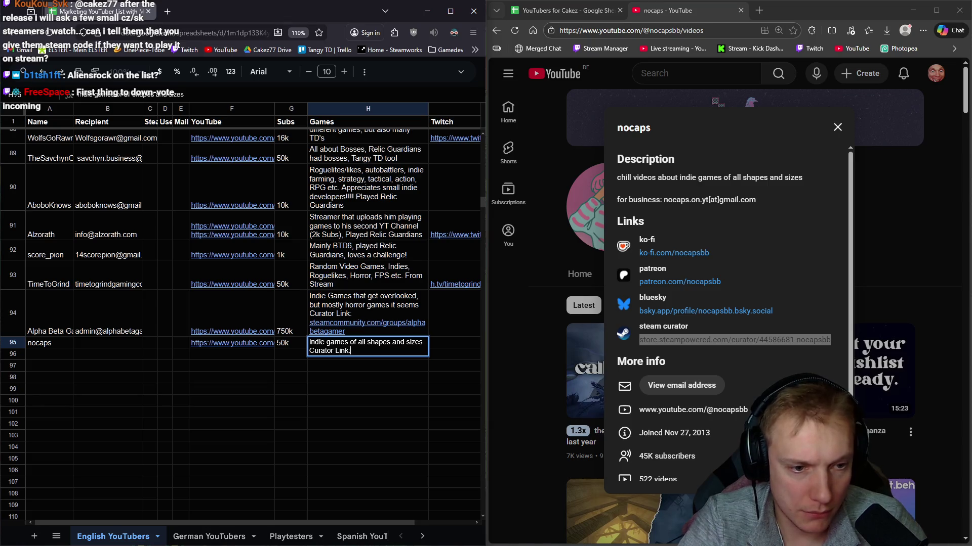
{"action": "type", "text": "store.steampowered.com/curator/44586681-nocapsbb"}
{"action": "key", "text": "Return"}
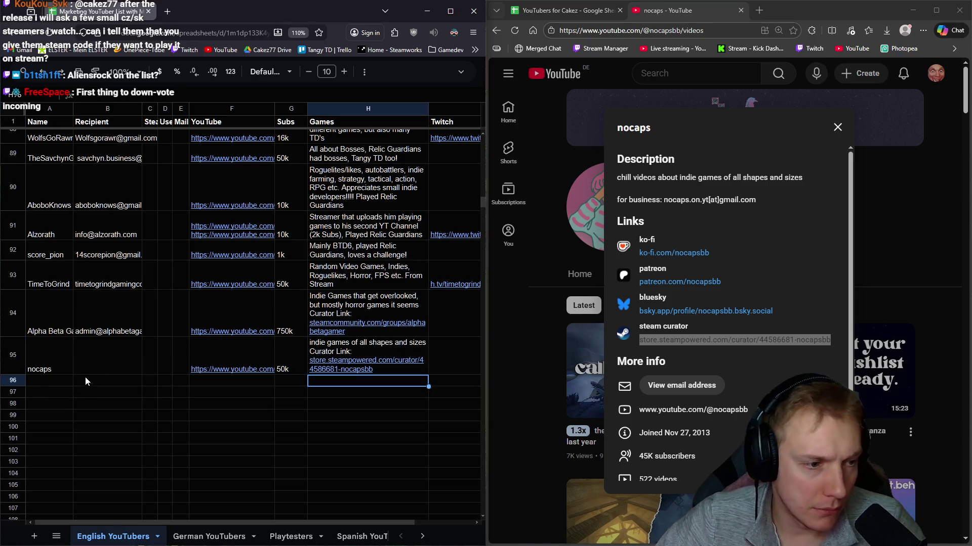
{"action": "left_click", "coordinate": [94, 367]}
Step: Request nocaps' hidden business email and pass the robot verification
{"action": "left_click", "coordinate": [680, 386]}
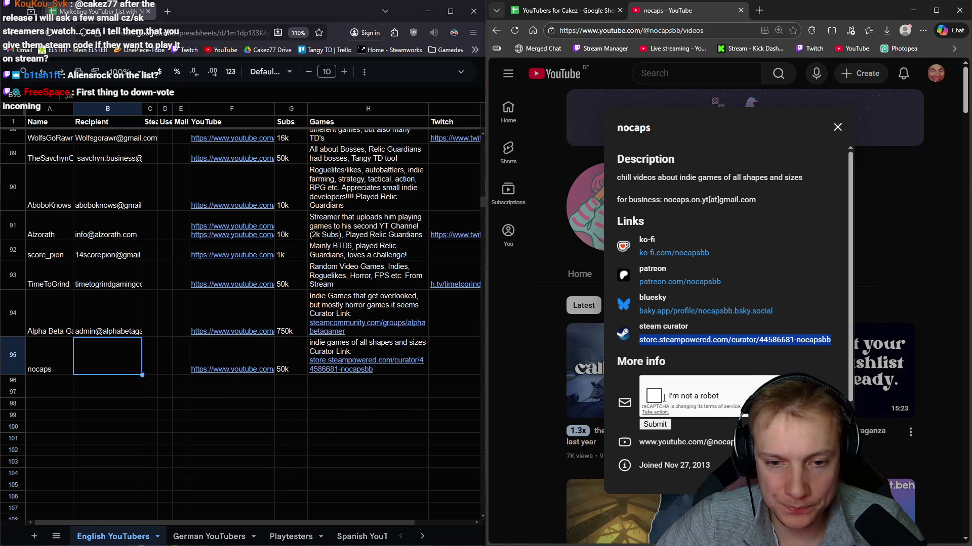
{"action": "left_click", "coordinate": [655, 396]}
{"action": "left_click", "coordinate": [662, 426]}
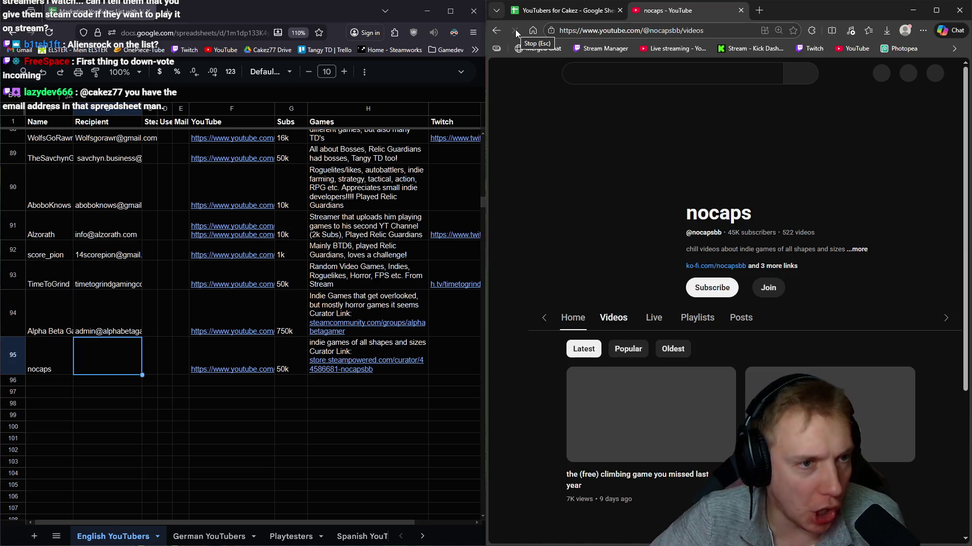
{"action": "left_click", "coordinate": [825, 202]}
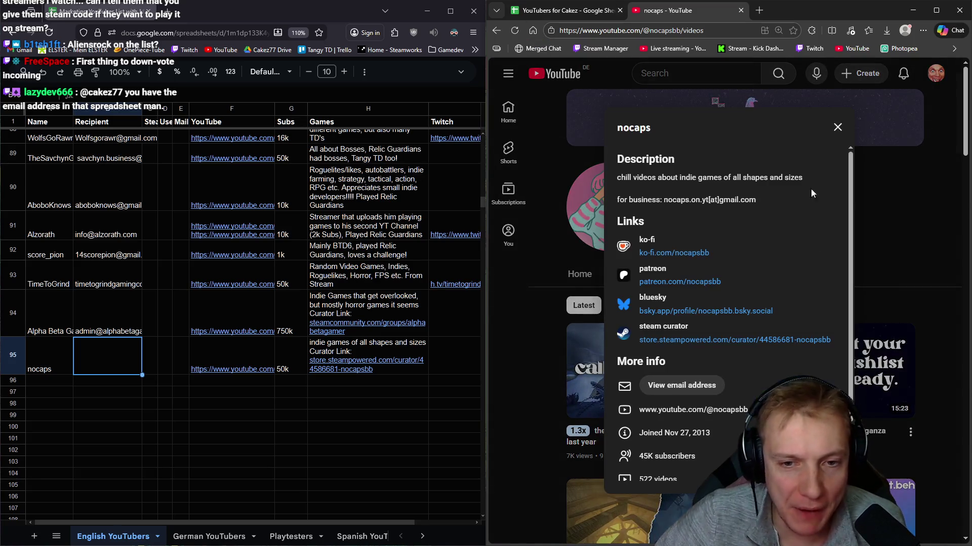
{"action": "left_click", "coordinate": [681, 386]}
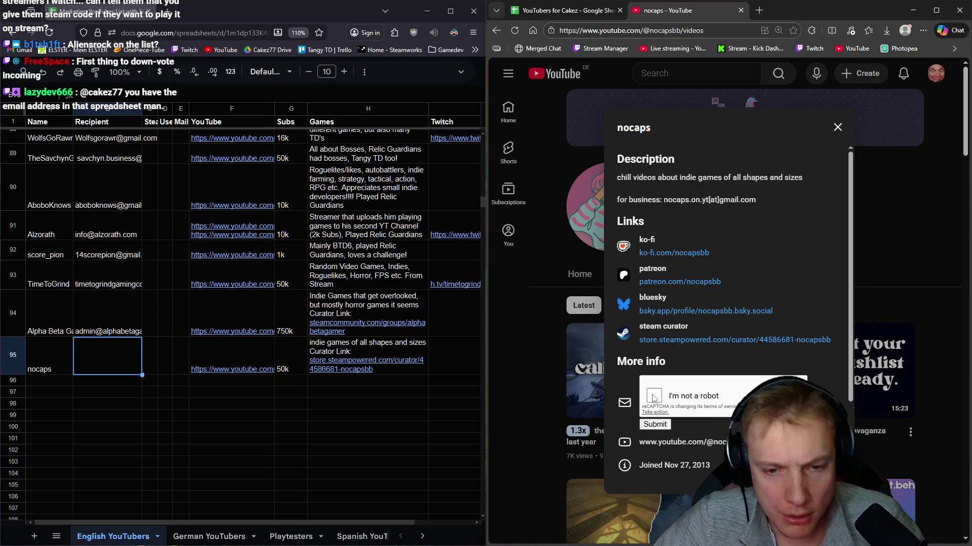
{"action": "left_click", "coordinate": [663, 426]}
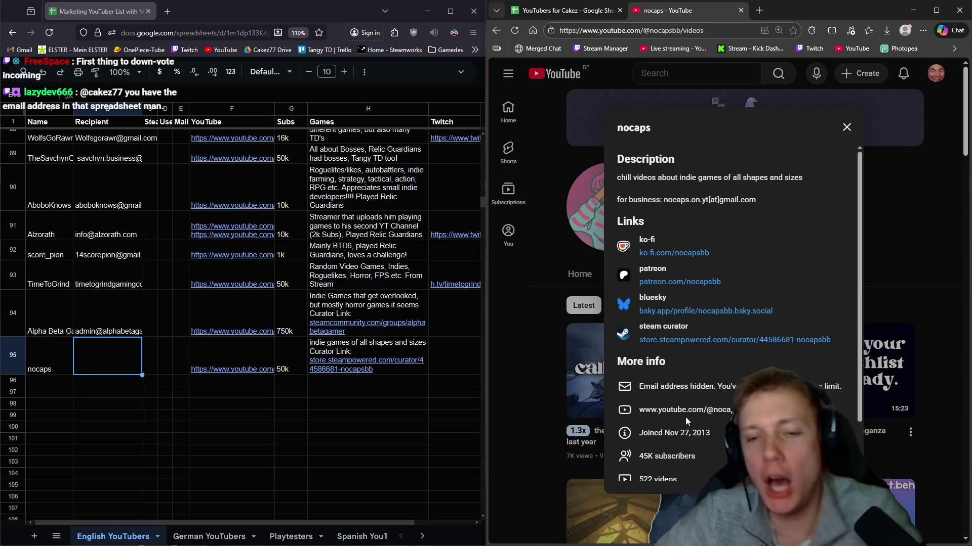
Step: Reopen nocaps' About details, reveal the business email and select it
{"action": "left_click", "coordinate": [677, 31]}
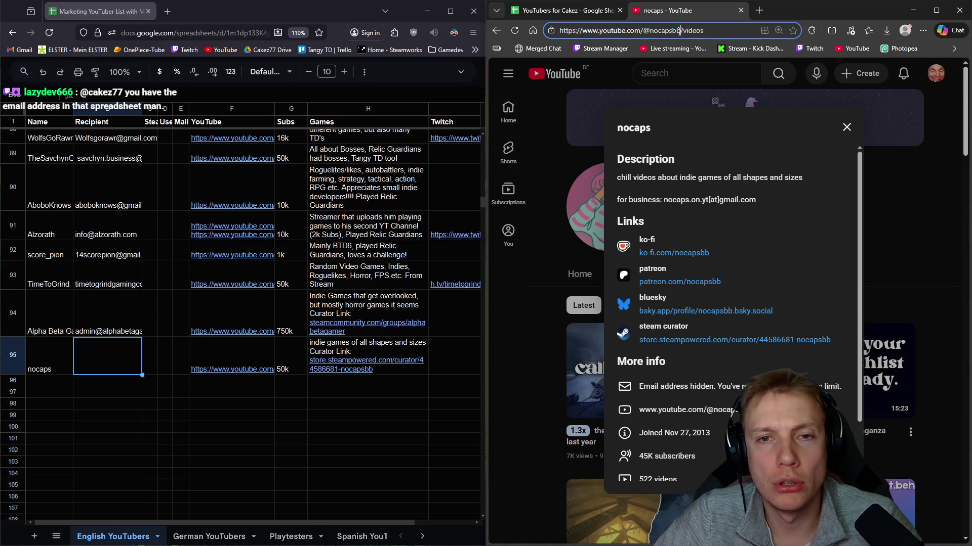
{"action": "left_click", "coordinate": [949, 81]}
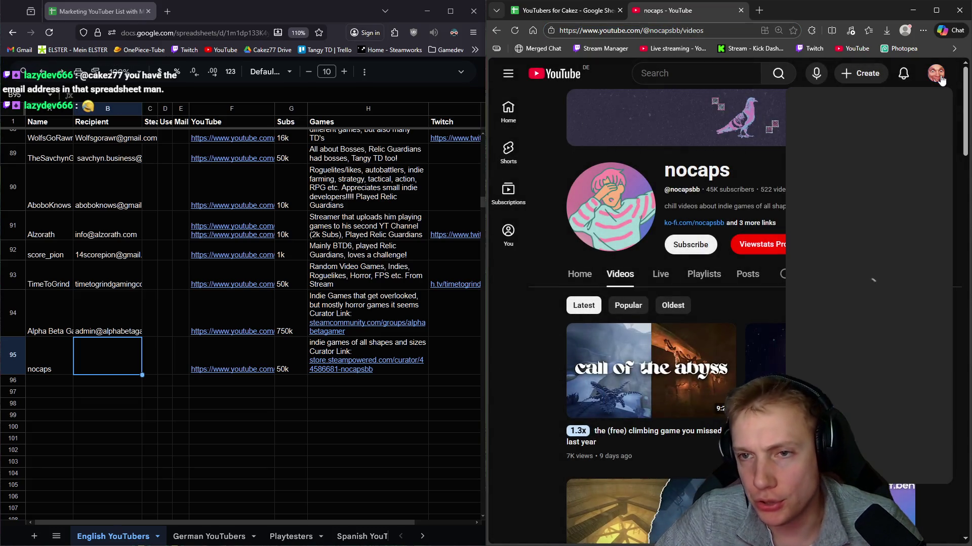
{"action": "left_click", "coordinate": [937, 74]}
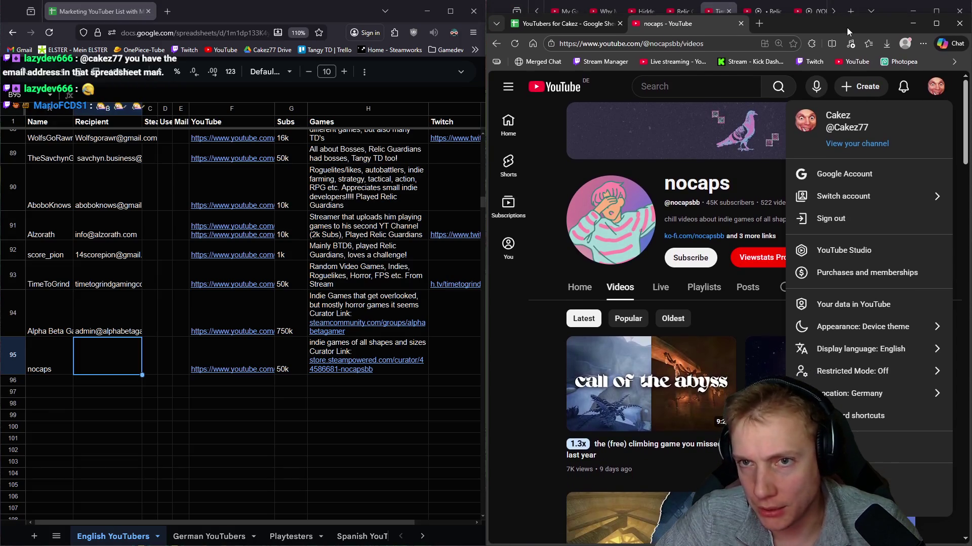
{"action": "key", "text": "alt+Tab"}
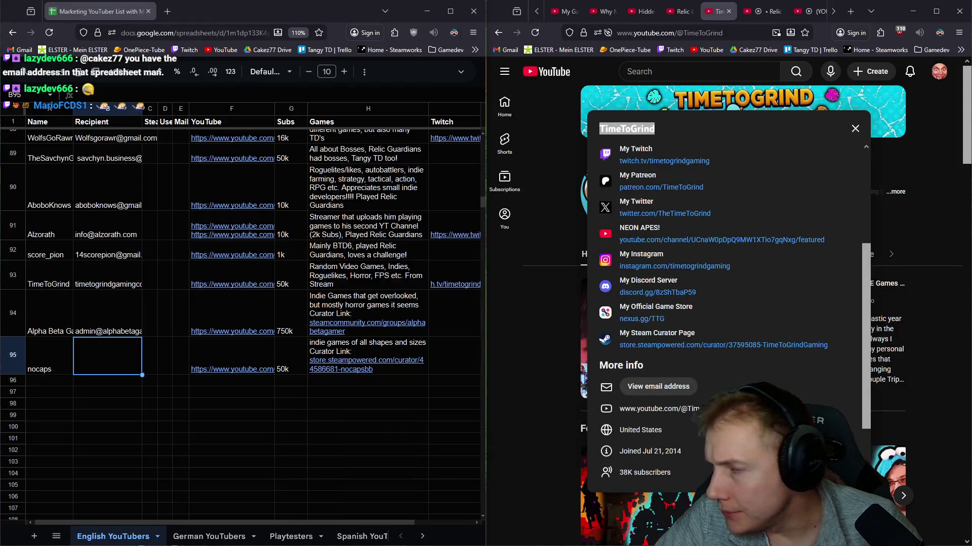
{"action": "key", "text": "alt+Tab"}
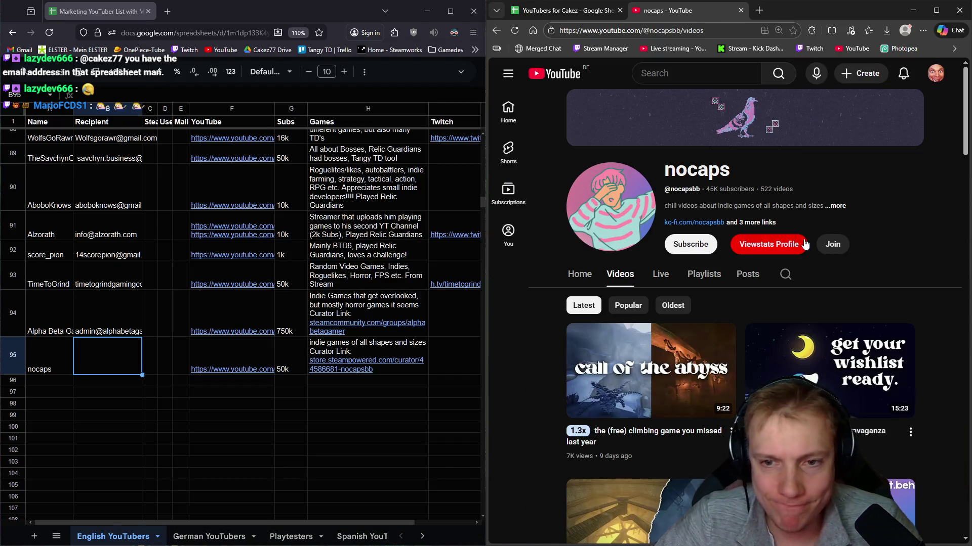
{"action": "left_click", "coordinate": [811, 209]}
{"action": "left_click", "coordinate": [653, 384]}
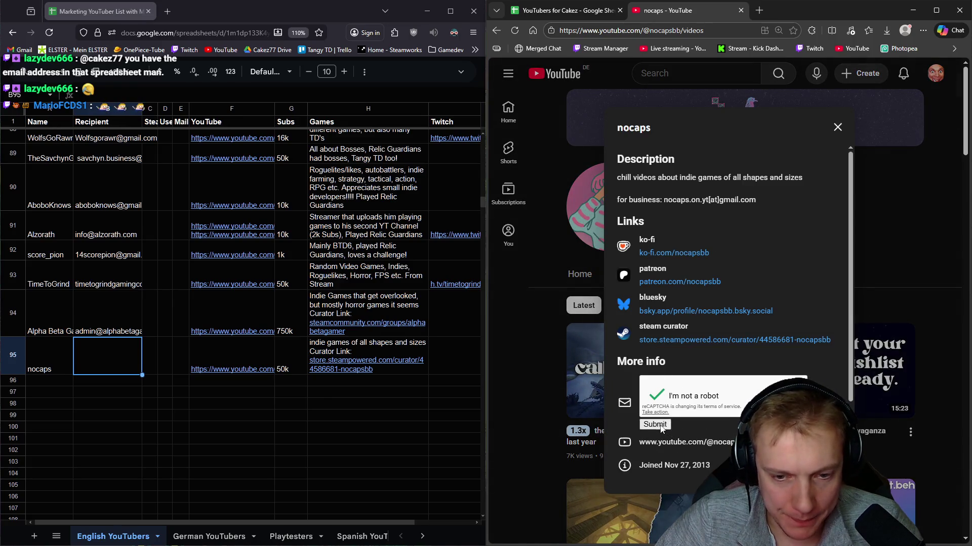
{"action": "left_click", "coordinate": [655, 425]}
{"action": "left_click_drag", "start_coordinate": [738, 392], "coordinate": [630, 389]}
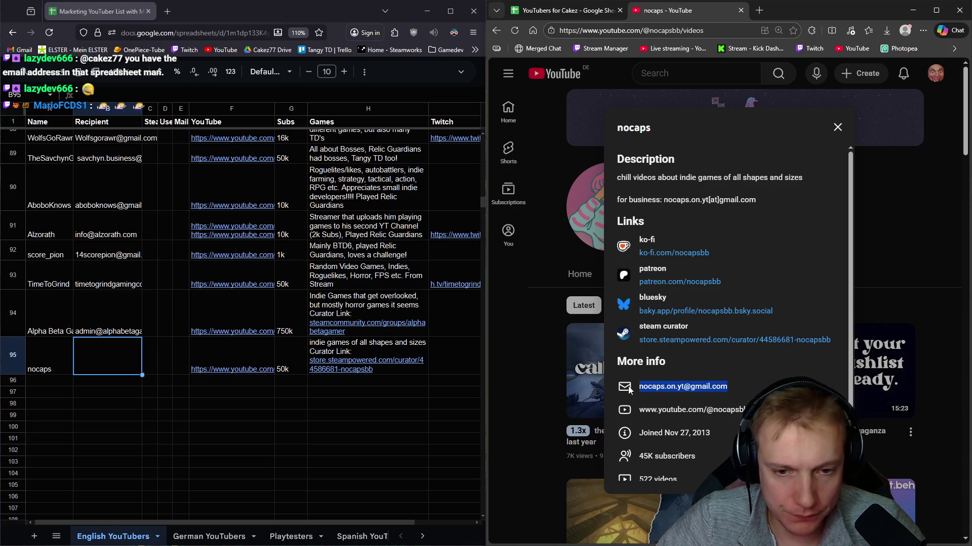
Step: Copy the revealed email into Recipient cell B95 and close the nocaps channel page
{"action": "left_click", "coordinate": [99, 365]}
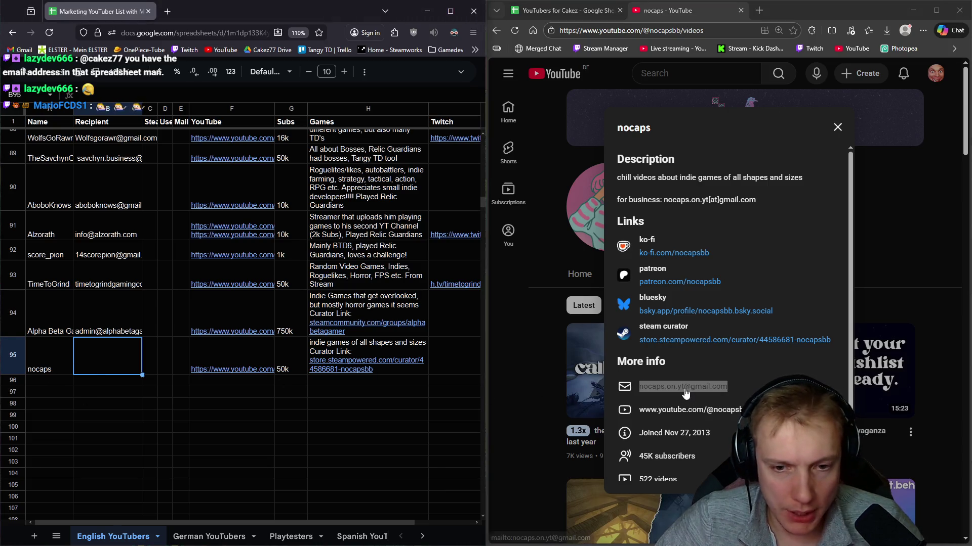
{"action": "right_click", "coordinate": [686, 395]}
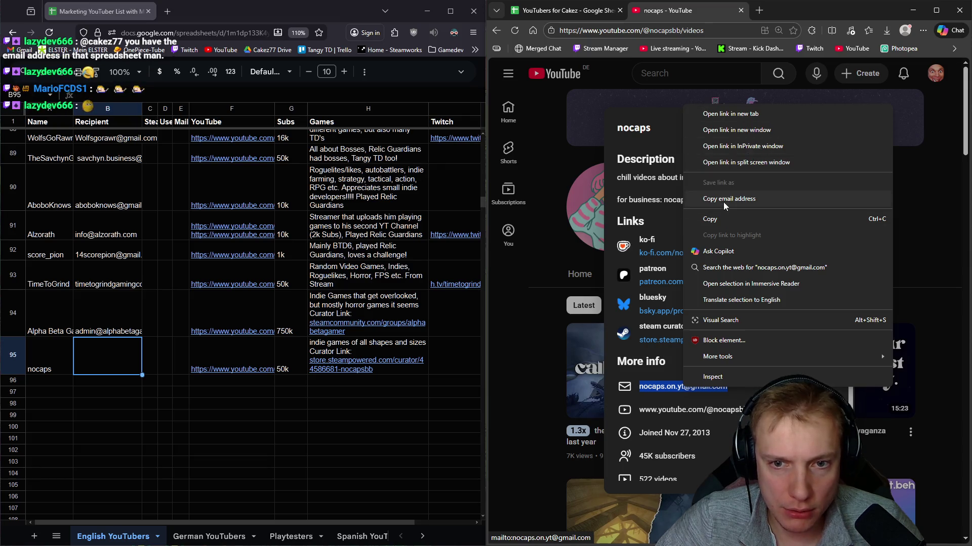
{"action": "left_click", "coordinate": [724, 199]}
{"action": "left_click", "coordinate": [104, 367]}
{"action": "key", "text": "ctrl+v"}
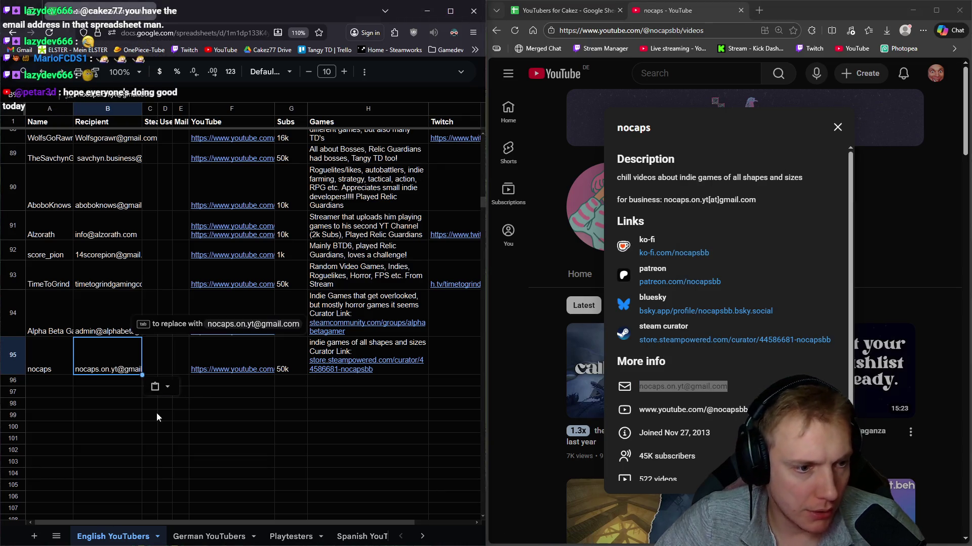
{"action": "left_click", "coordinate": [231, 404]}
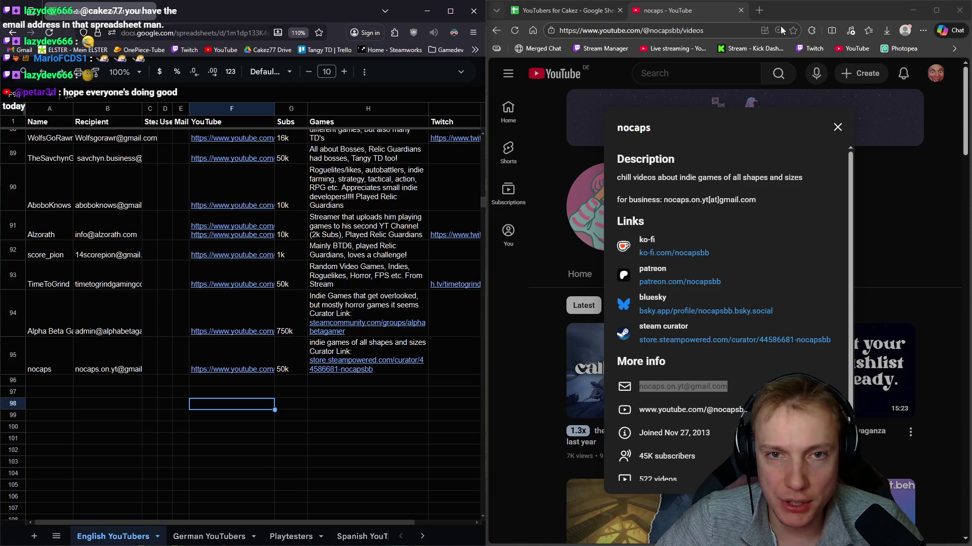
{"action": "middle_click", "coordinate": [672, 10]}
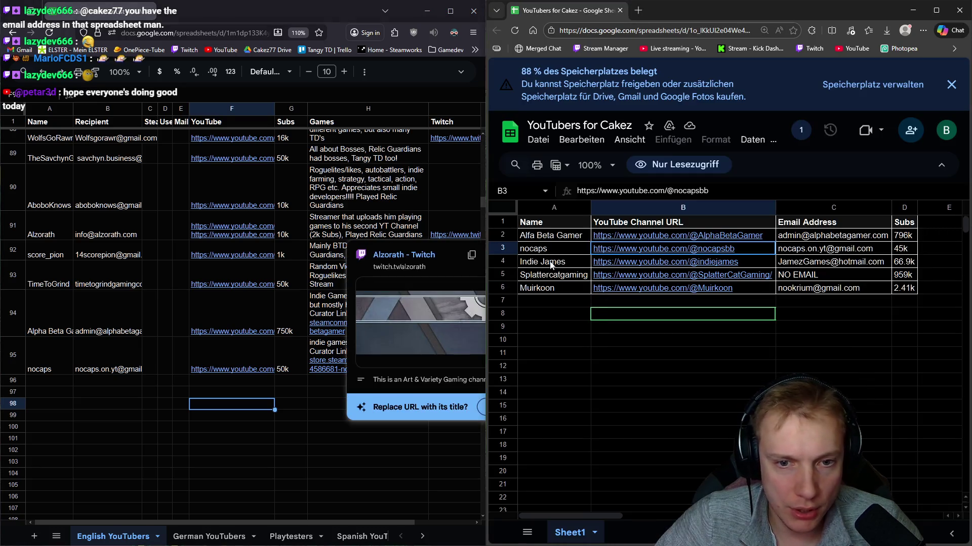
Step: Open the Indie James channel link from the shared list in a new tab
{"action": "left_click", "coordinate": [633, 262]}
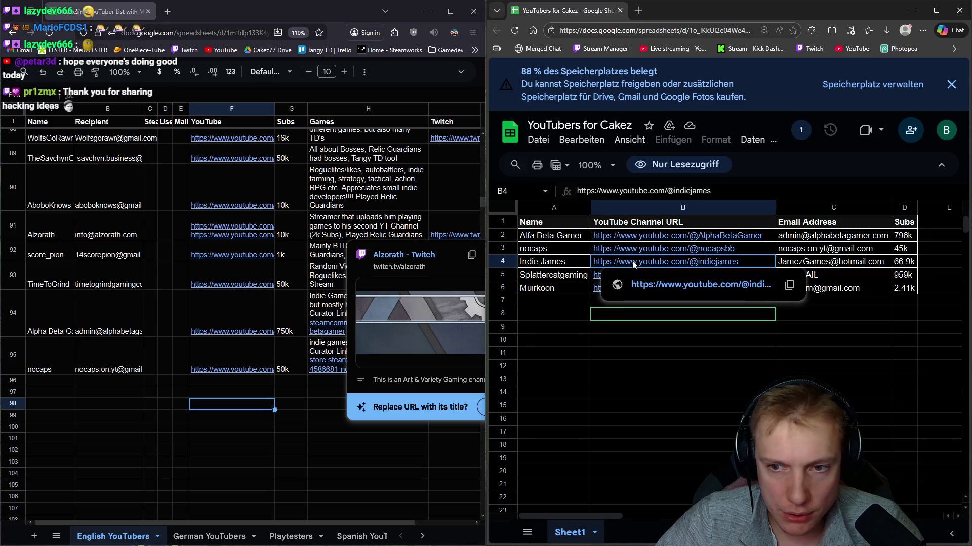
{"action": "middle_click", "coordinate": [676, 285]}
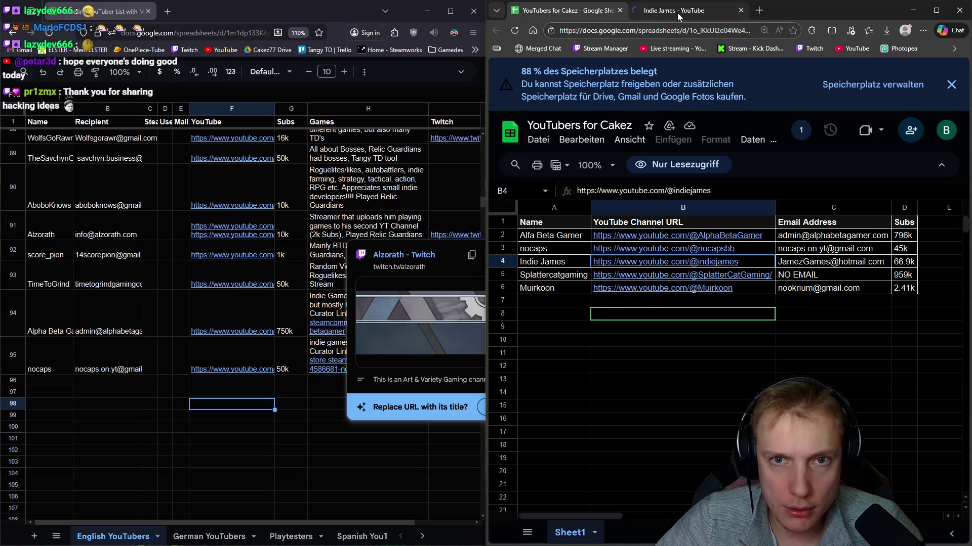
{"action": "left_click", "coordinate": [677, 13]}
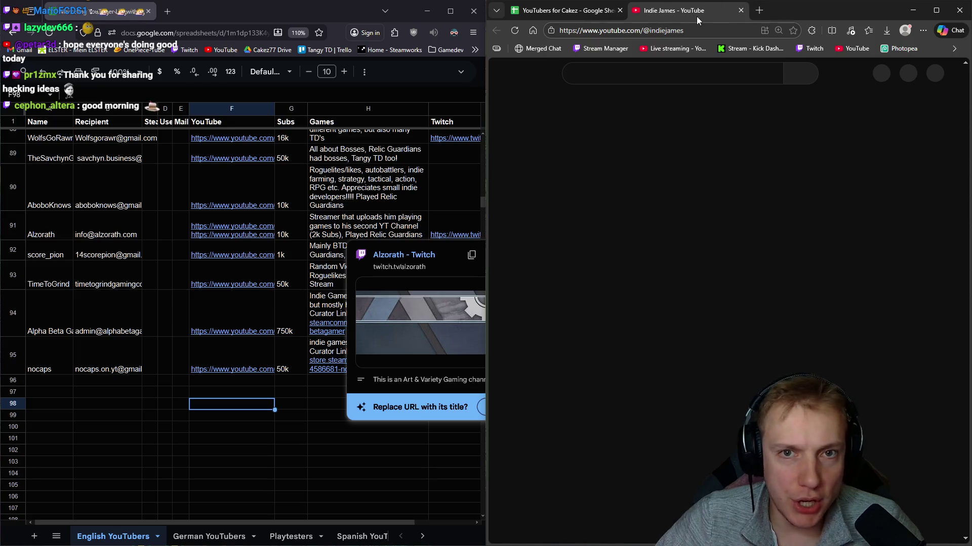
Step: Search the sheet for 'indie jam', then close the search
{"action": "left_click", "coordinate": [50, 386]}
{"action": "key", "text": "ctrl+f"}
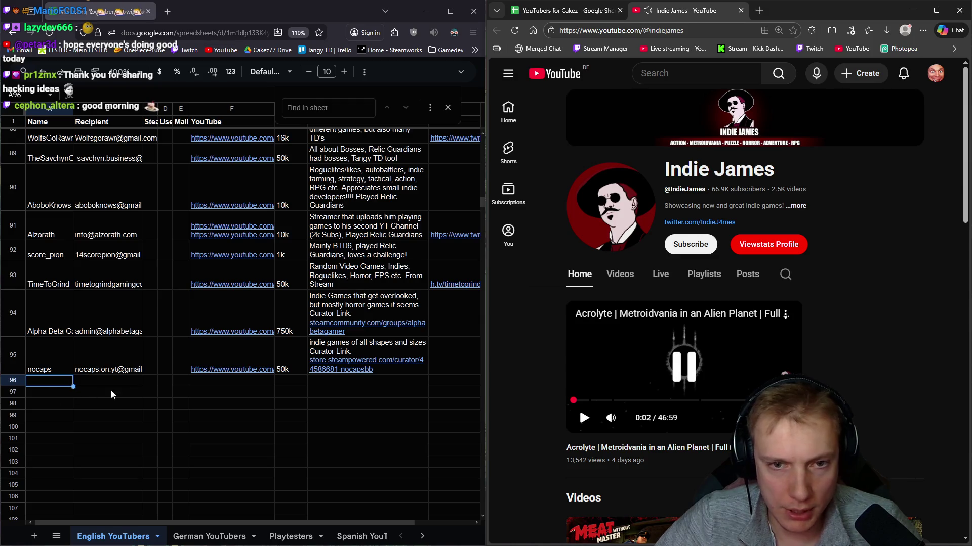
{"action": "left_click", "coordinate": [62, 363]}
{"action": "key", "text": "ctrl+f"}
{"action": "type", "text": "indie jam"}
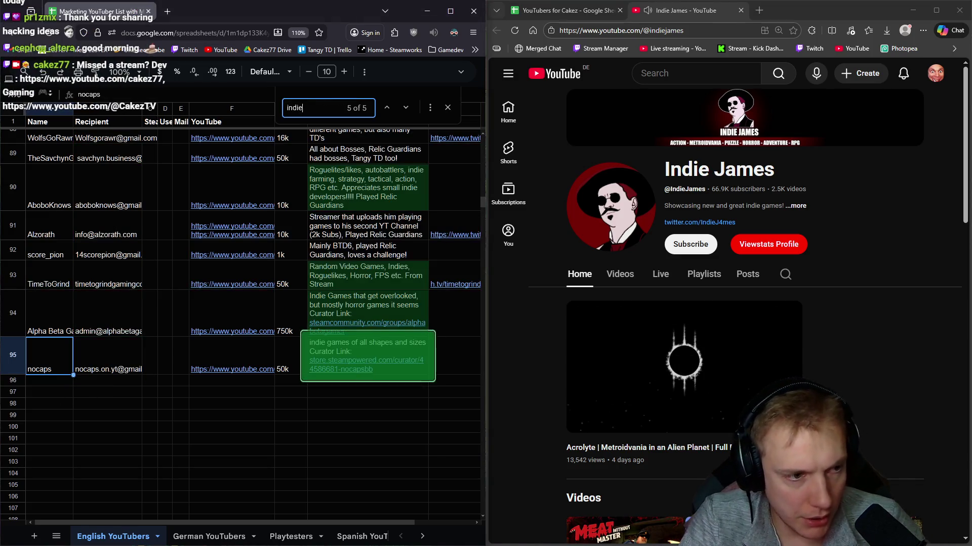
{"action": "key", "text": "Escape"}
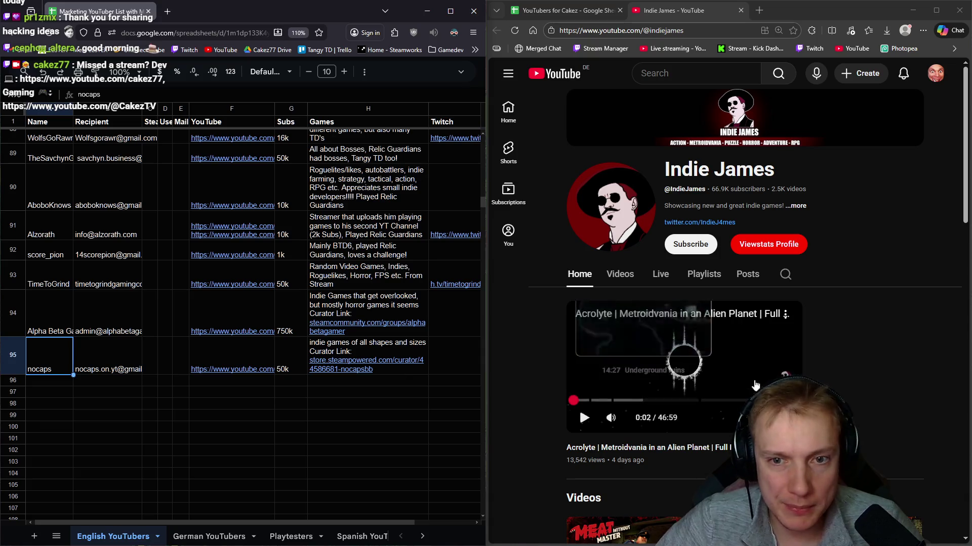
Step: Search the Indie James channel for gnomes, relic guardian, bloons and 'the king is' videos
{"action": "left_click", "coordinate": [619, 276]}
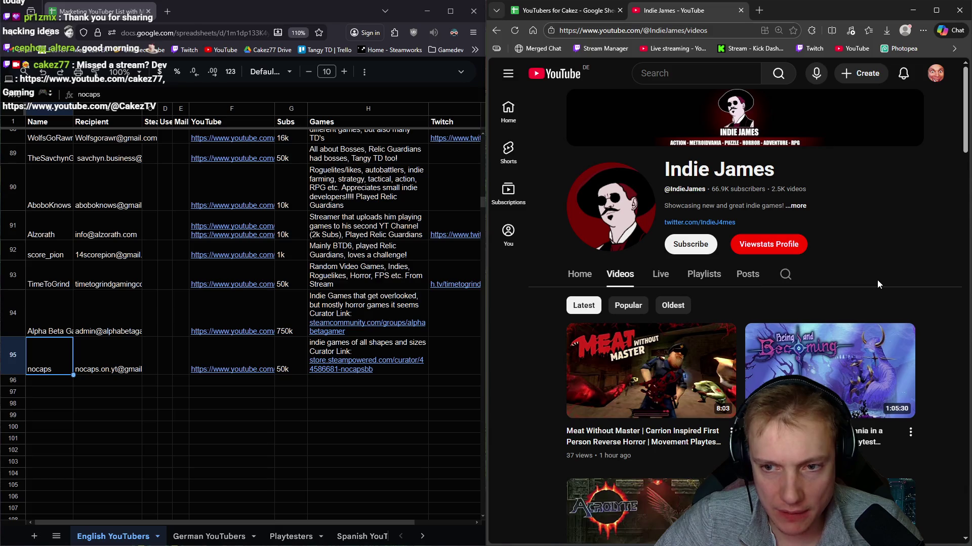
{"action": "left_click", "coordinate": [785, 275]}
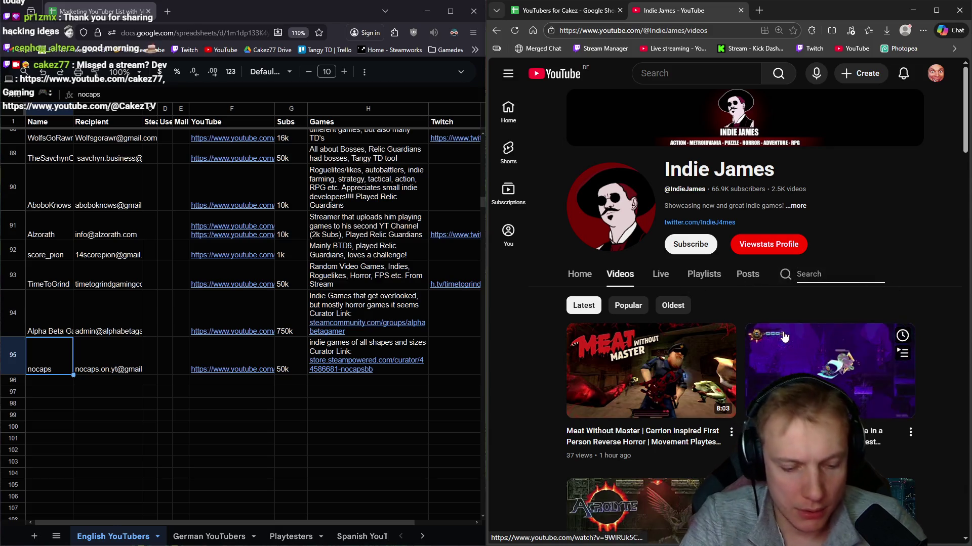
{"action": "type", "text": "gnomes"}
{"action": "key", "text": "Return"}
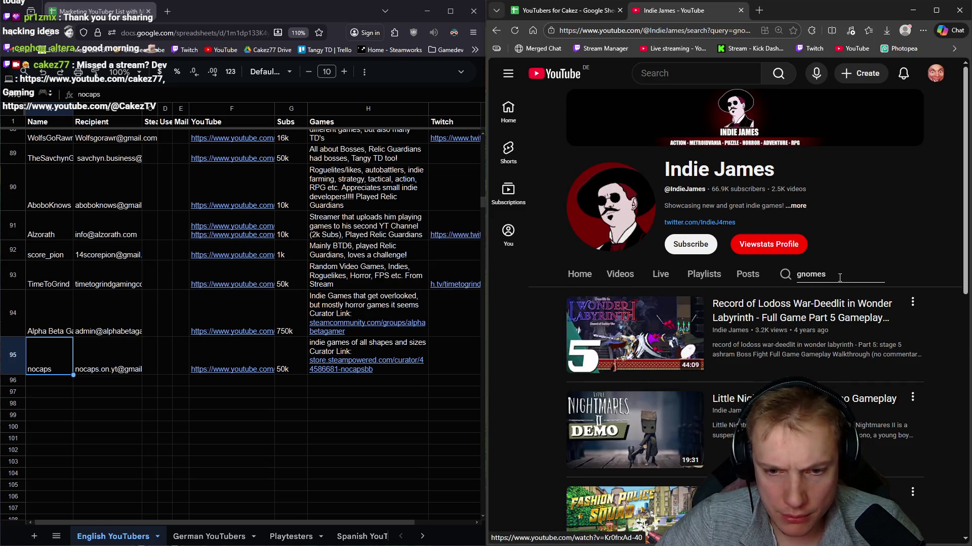
{"action": "left_click_drag", "start_coordinate": [830, 275], "coordinate": [749, 277]}
{"action": "type", "text": "relic guardian"}
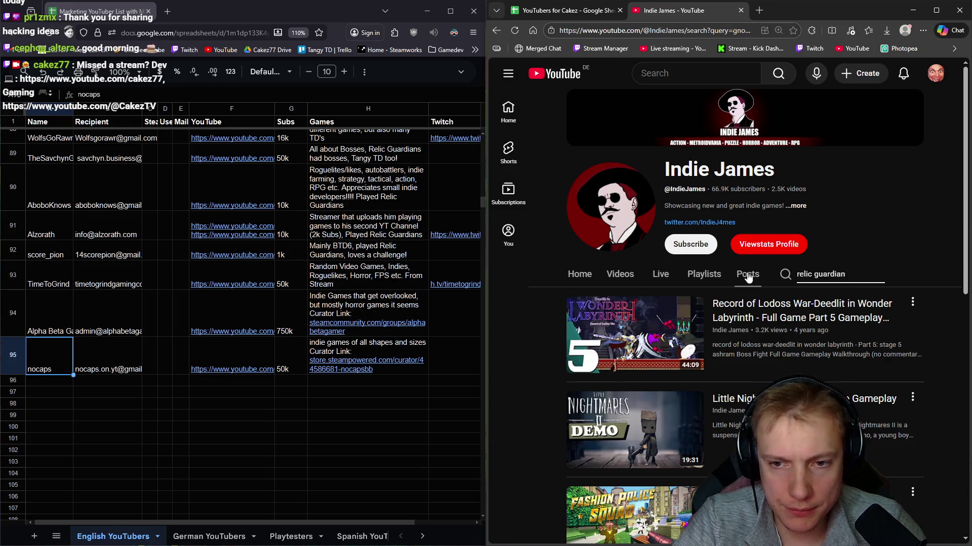
{"action": "key", "text": "Return"}
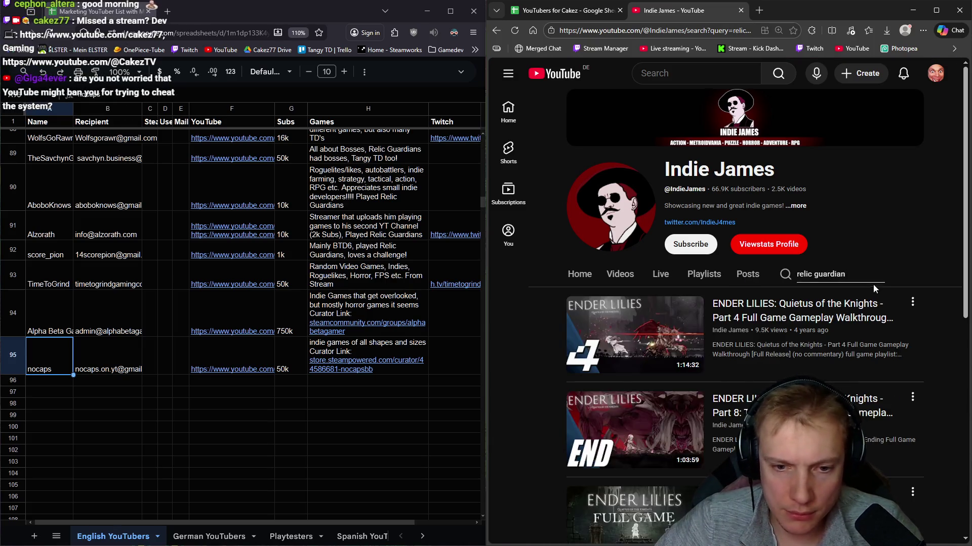
{"action": "triple_click", "coordinate": [812, 272]}
{"action": "type", "text": "bloons"}
{"action": "key", "text": "Return"}
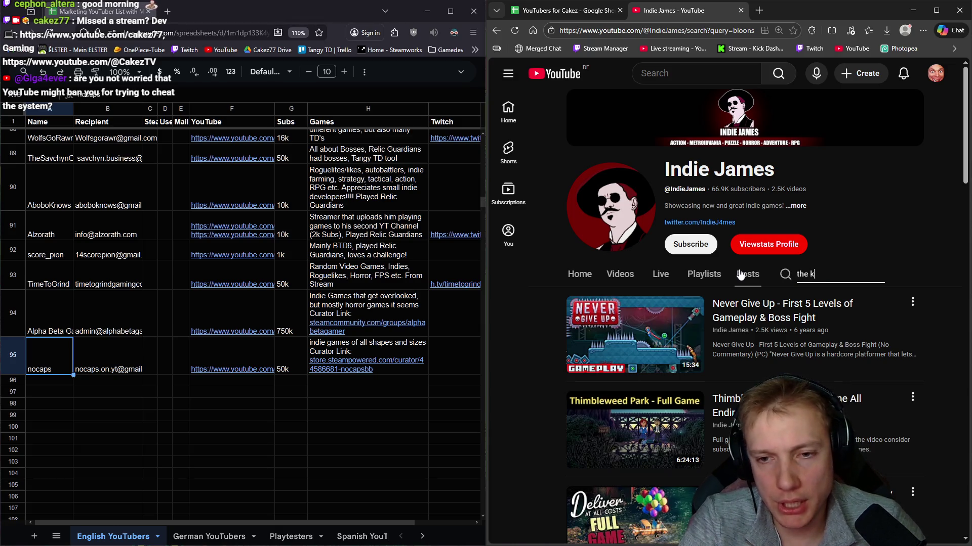
{"action": "type", "text": "ing is"}
{"action": "key", "text": "Return"}
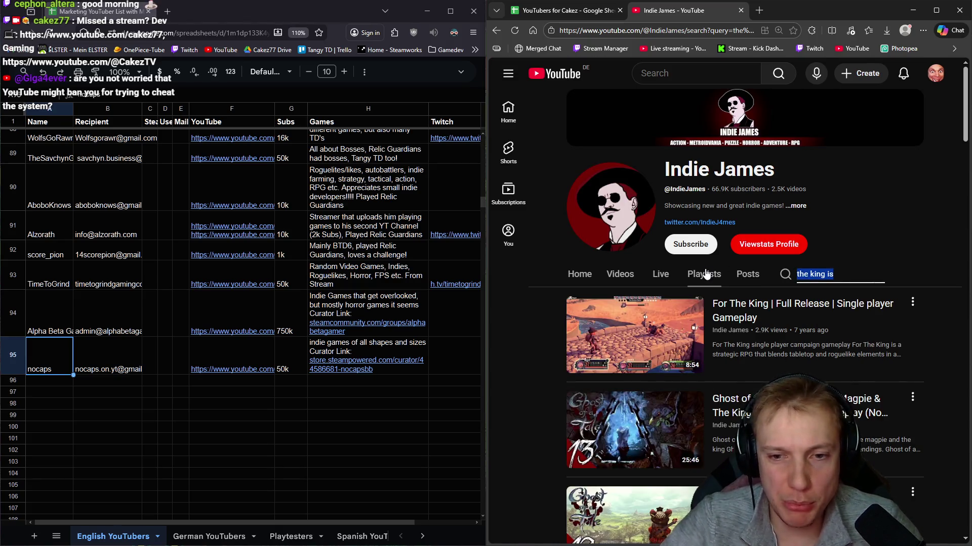
{"action": "key", "text": "BackSpace"}
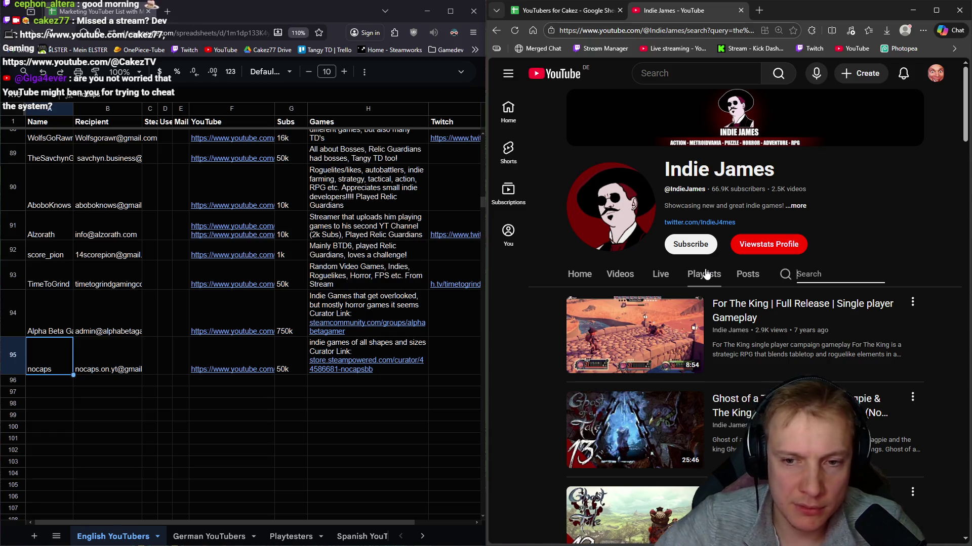
Step: Scroll through Indie James' uploaded videos, then select empty cell A96
{"action": "left_click", "coordinate": [620, 278]}
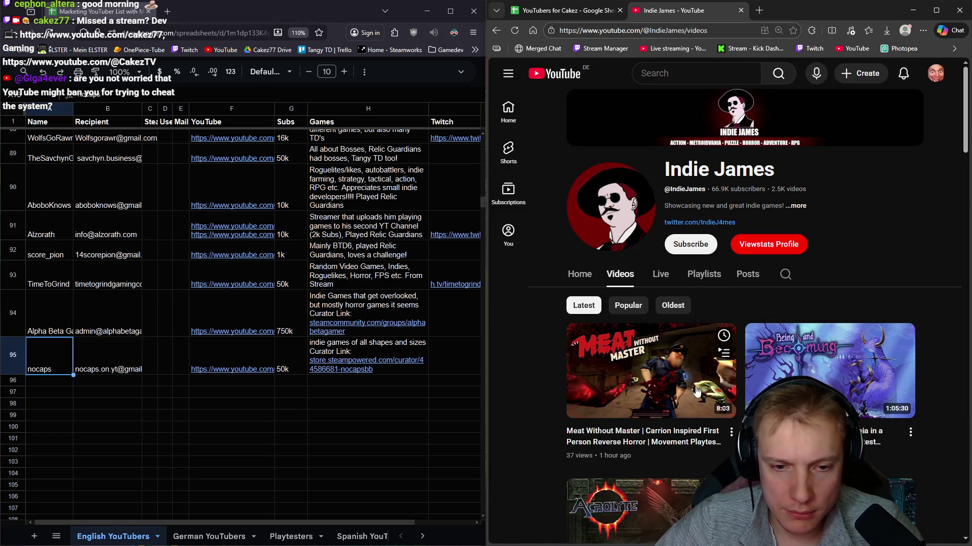
{"action": "scroll", "coordinate": [679, 376], "scroll_direction": "down", "scroll_amount": 8}
{"action": "scroll", "coordinate": [703, 375], "scroll_direction": "down", "scroll_amount": 7}
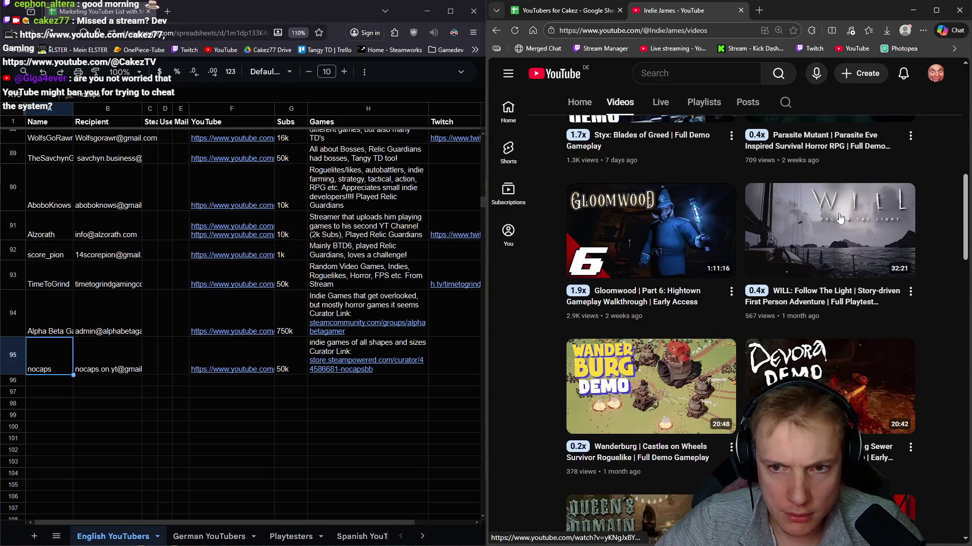
{"action": "scroll", "coordinate": [692, 364], "scroll_direction": "down", "scroll_amount": 1}
{"action": "mouse_move", "coordinate": [655, 193]}
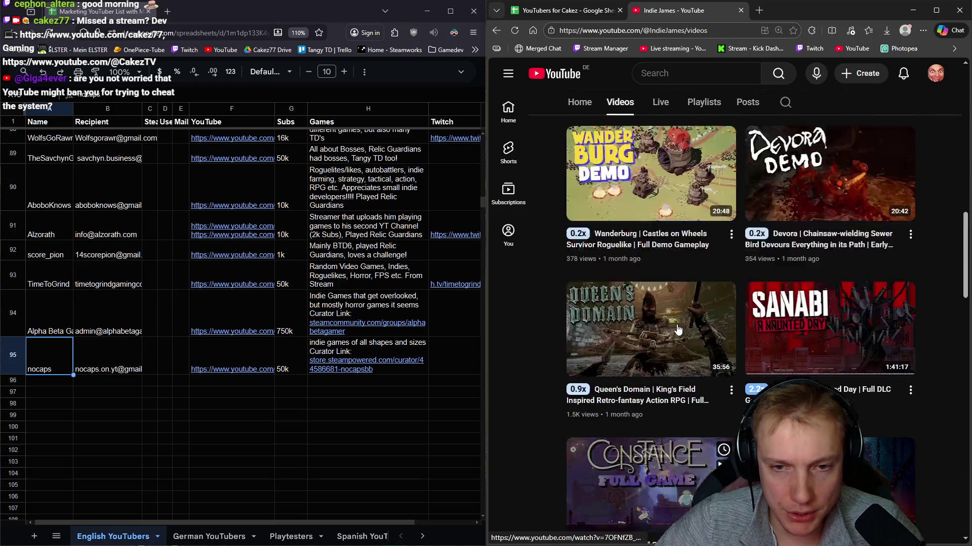
{"action": "scroll", "coordinate": [673, 284], "scroll_direction": "up", "scroll_amount": 15}
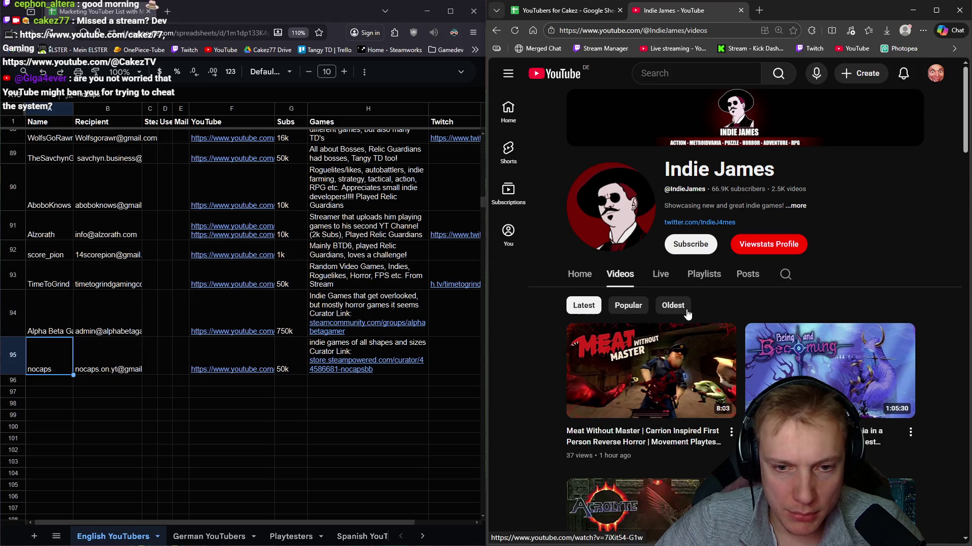
{"action": "scroll", "coordinate": [673, 313], "scroll_direction": "down", "scroll_amount": 1}
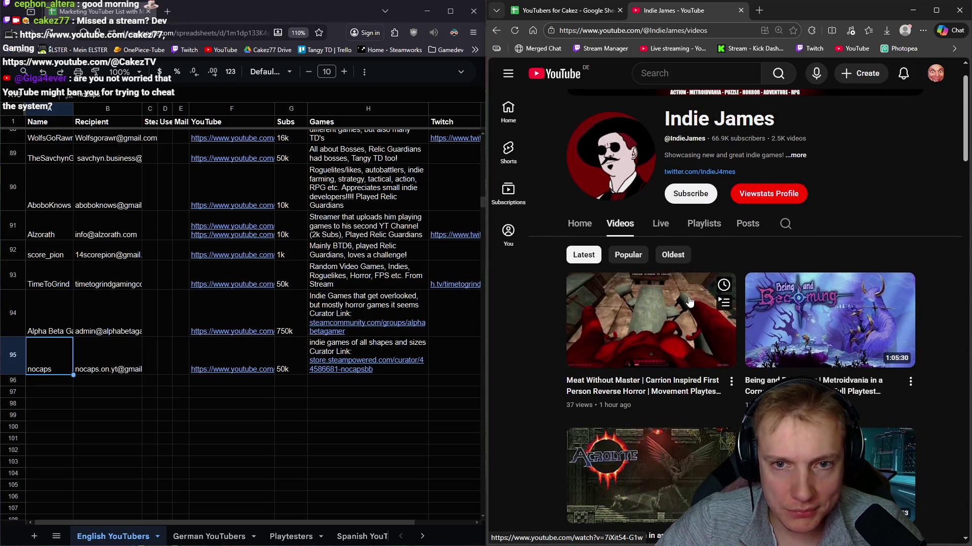
{"action": "left_click", "coordinate": [49, 380]}
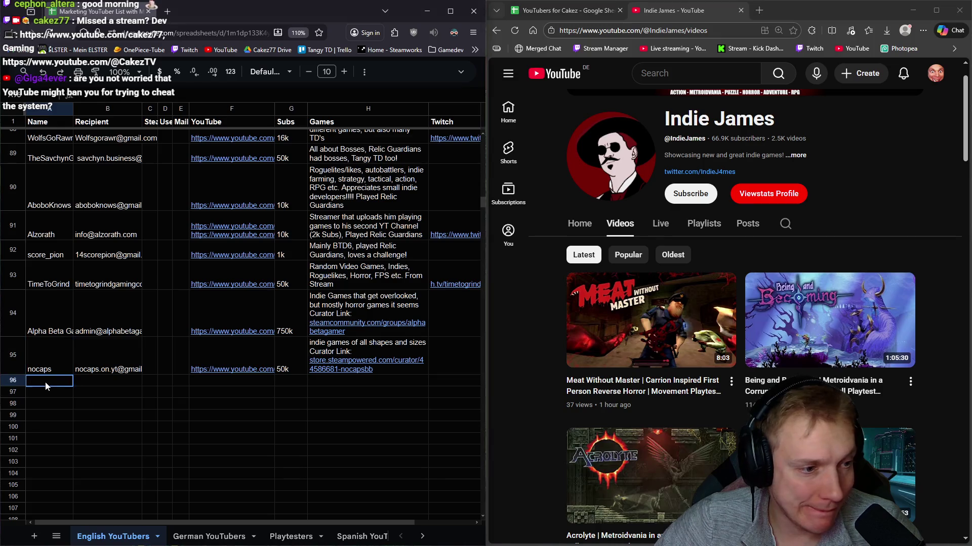
Step: Paste the channel name Indie James into A96 from the channel details
{"action": "left_click", "coordinate": [795, 154]}
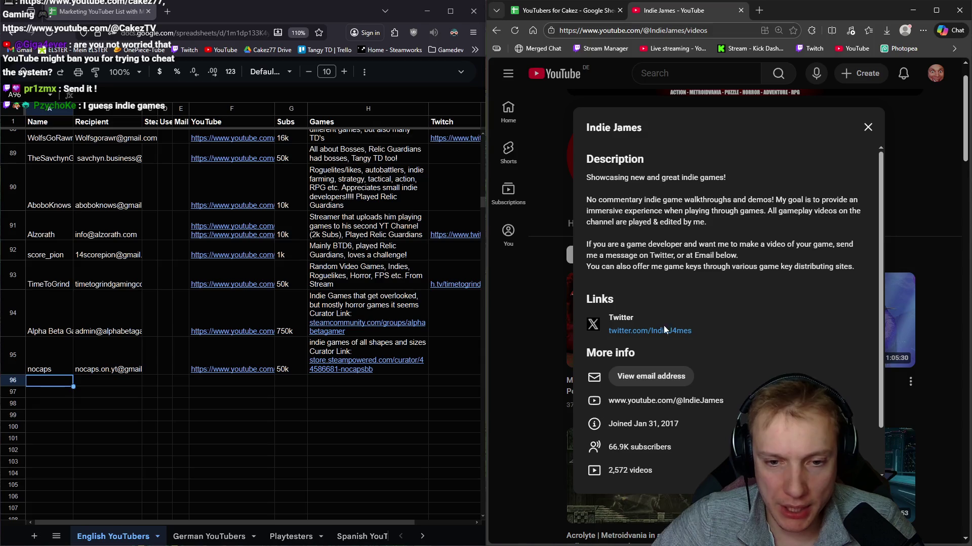
{"action": "left_click_drag", "start_coordinate": [648, 130], "coordinate": [586, 127]}
{"action": "key", "text": "ctrl+c"}
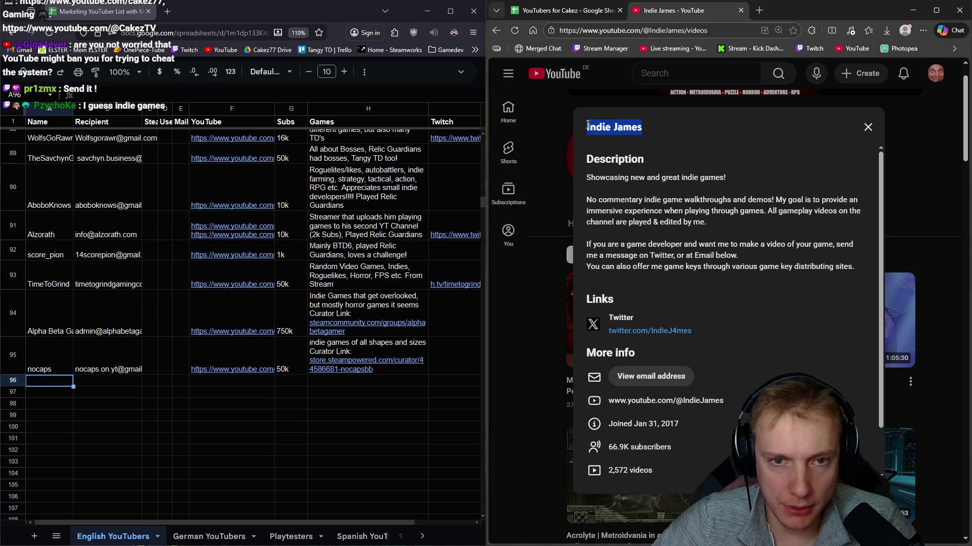
{"action": "left_click", "coordinate": [43, 383]}
{"action": "key", "text": "ctrl+v"}
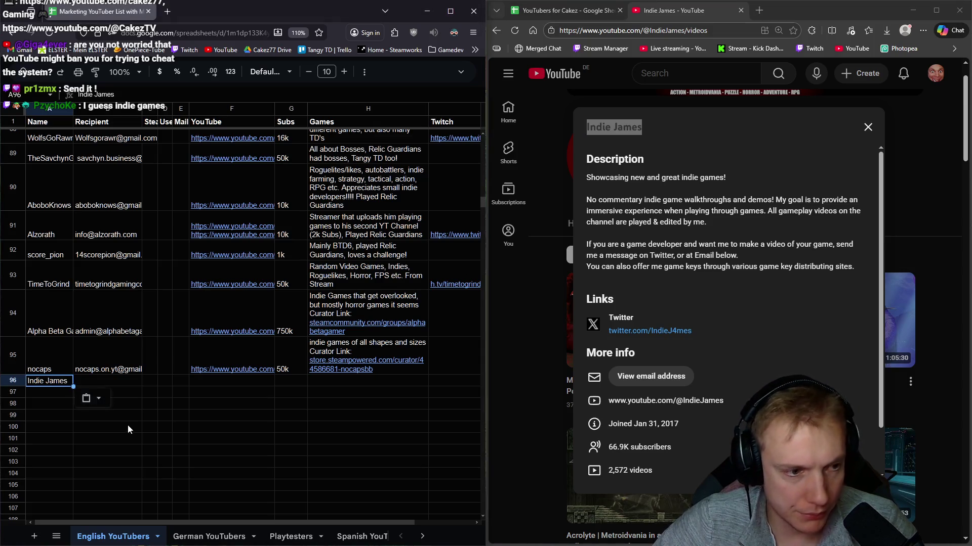
{"action": "key", "text": "Tab"}
Step: Reveal Indie James' contact e-mail past the robot check and paste it into B96
{"action": "left_click", "coordinate": [653, 376]}
{"action": "left_click", "coordinate": [652, 375]}
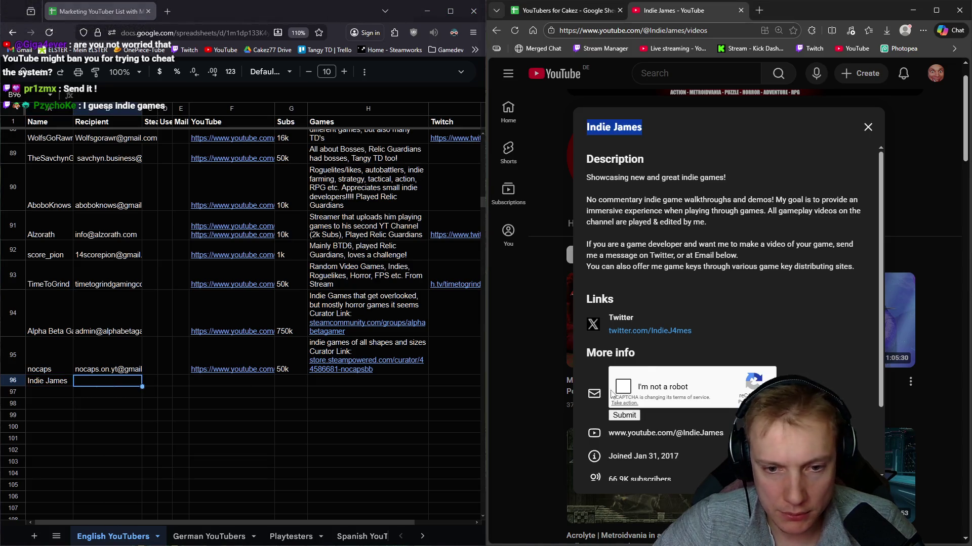
{"action": "left_click", "coordinate": [625, 387]}
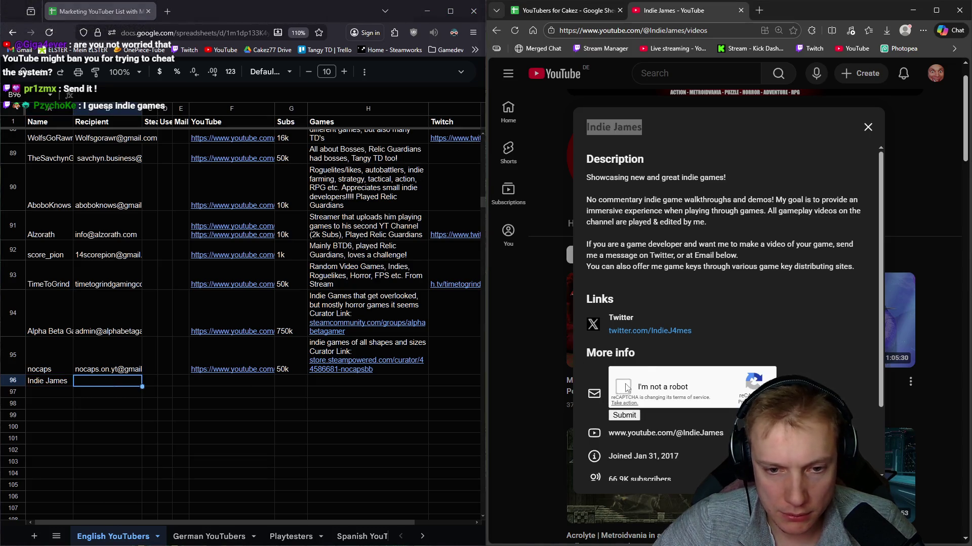
{"action": "left_click", "coordinate": [625, 416]}
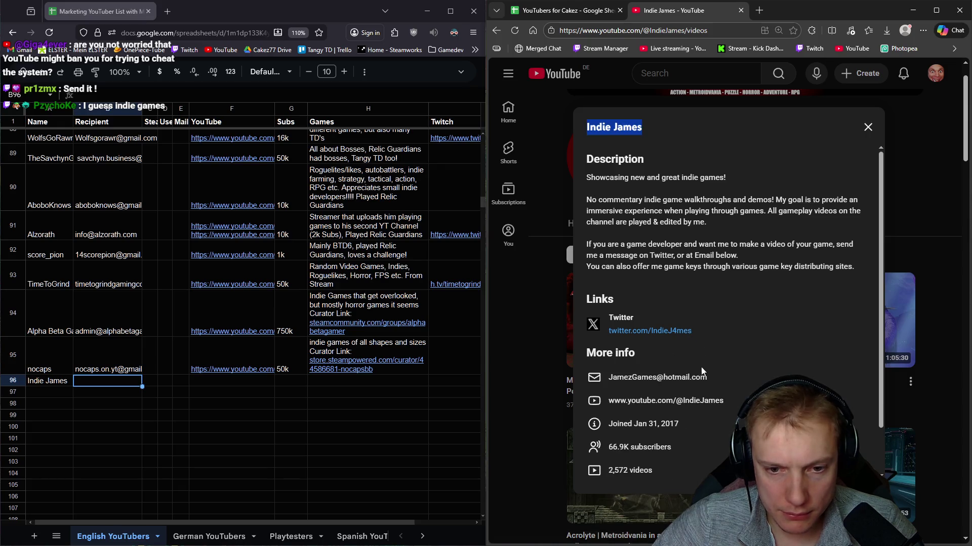
{"action": "left_click_drag", "start_coordinate": [711, 375], "coordinate": [605, 378]}
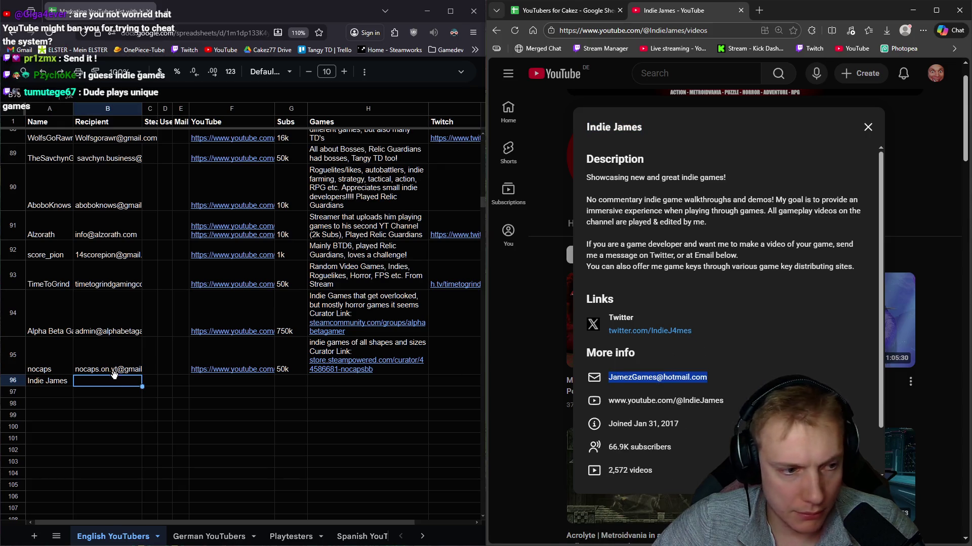
{"action": "right_click", "coordinate": [668, 377]}
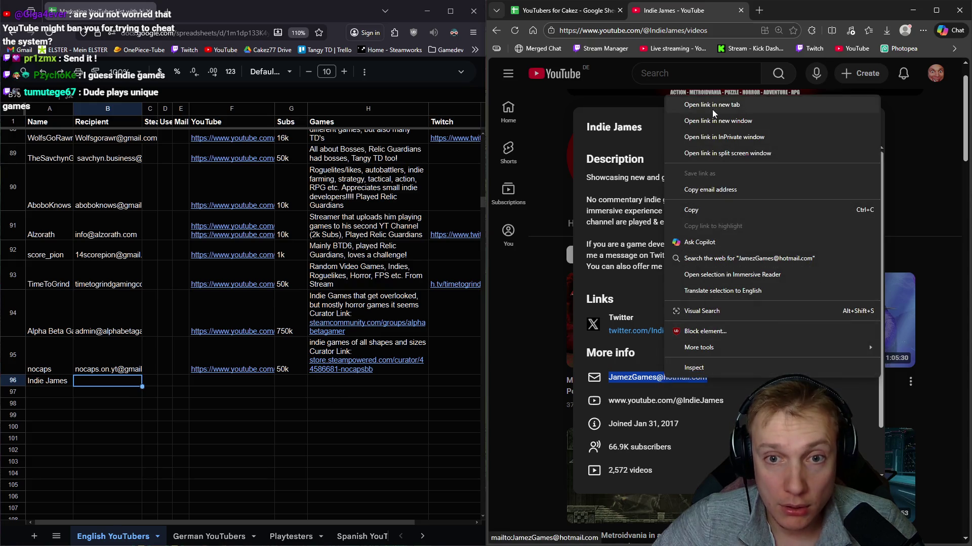
{"action": "left_click", "coordinate": [710, 190]}
{"action": "left_click", "coordinate": [97, 384]}
{"action": "key", "text": "ctrl+v"}
Step: Paste the Indie James channel URL into F96
{"action": "left_click", "coordinate": [253, 381]}
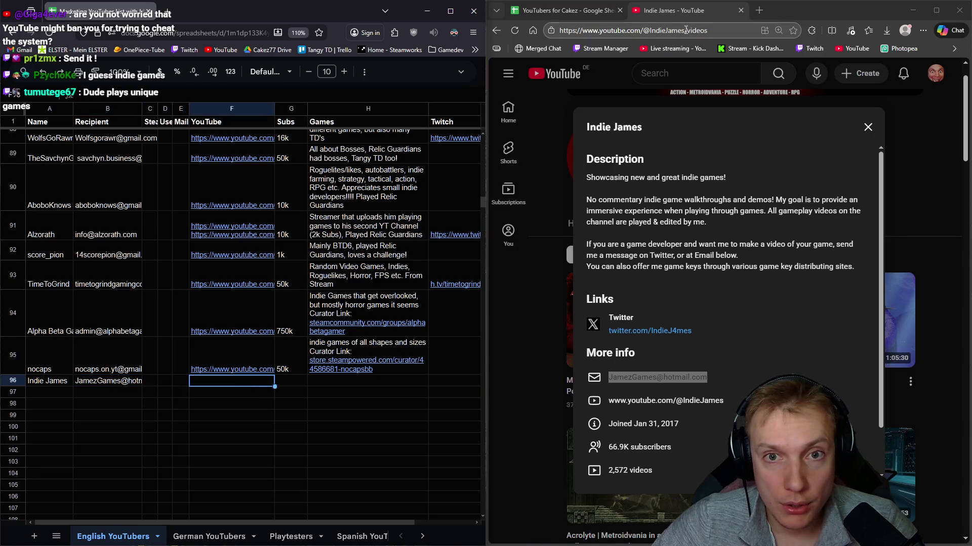
{"action": "left_click_drag", "start_coordinate": [685, 31], "coordinate": [559, 31]}
{"action": "key", "text": "ctrl+c"}
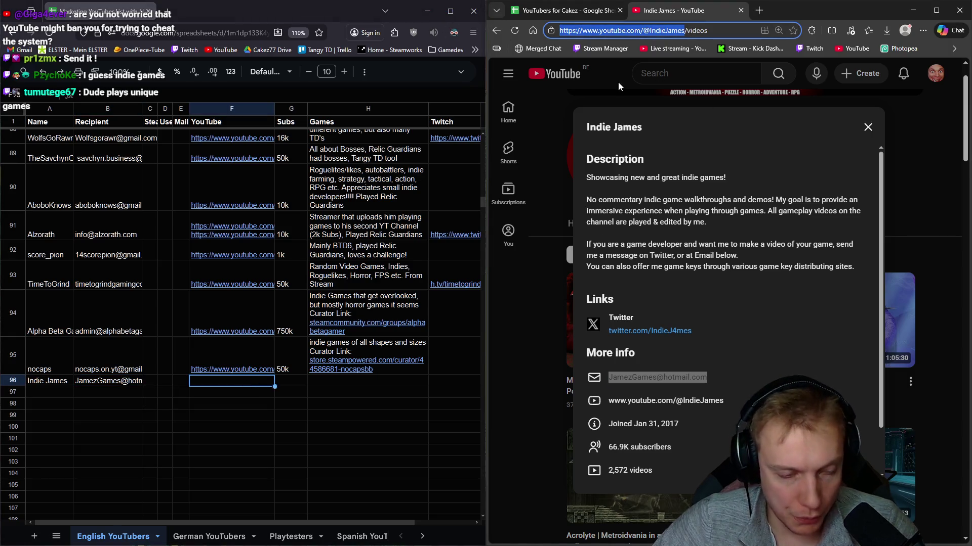
{"action": "left_click", "coordinate": [245, 382]}
{"action": "key", "text": "ctrl+v"}
Step: Enter 66k subs in G96 and a no-commentary walkthroughs and demos note in H96
{"action": "left_click", "coordinate": [290, 380]}
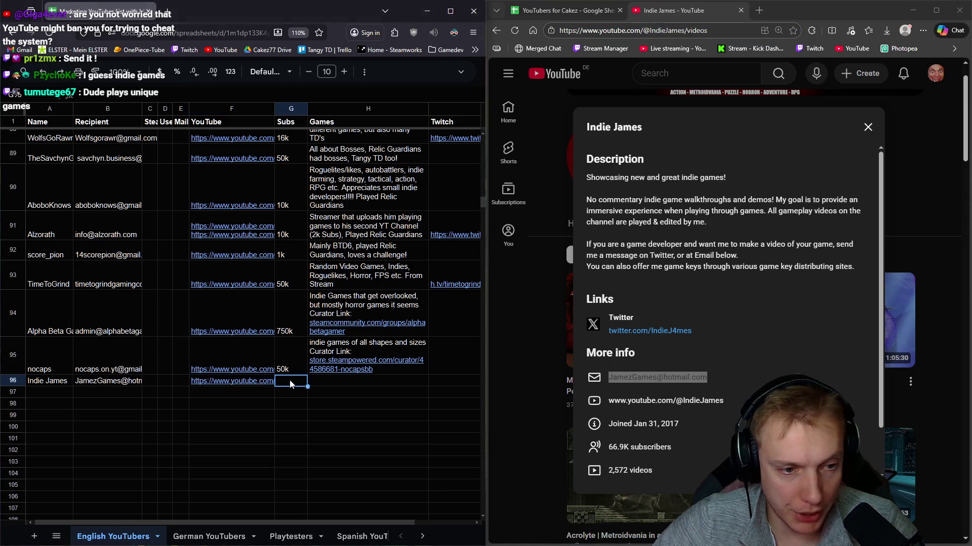
{"action": "type", "text": "66k"}
{"action": "key", "text": "Tab"}
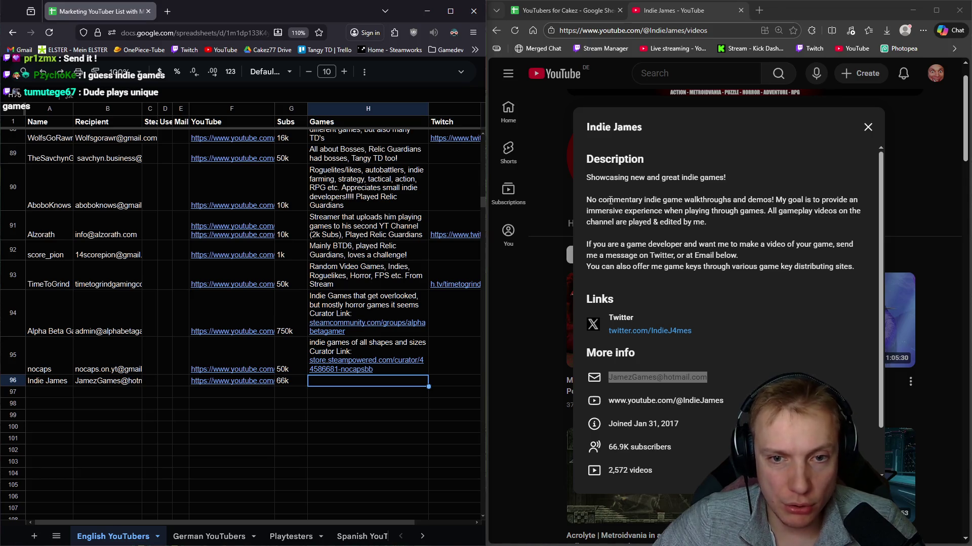
{"action": "type", "text": "No commentary indie"}
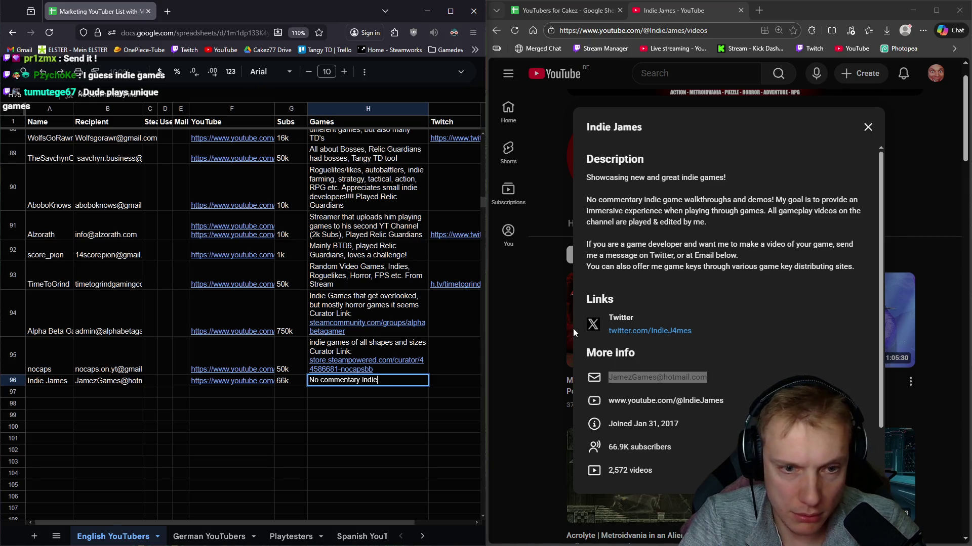
{"action": "type", "text": "throughs"}
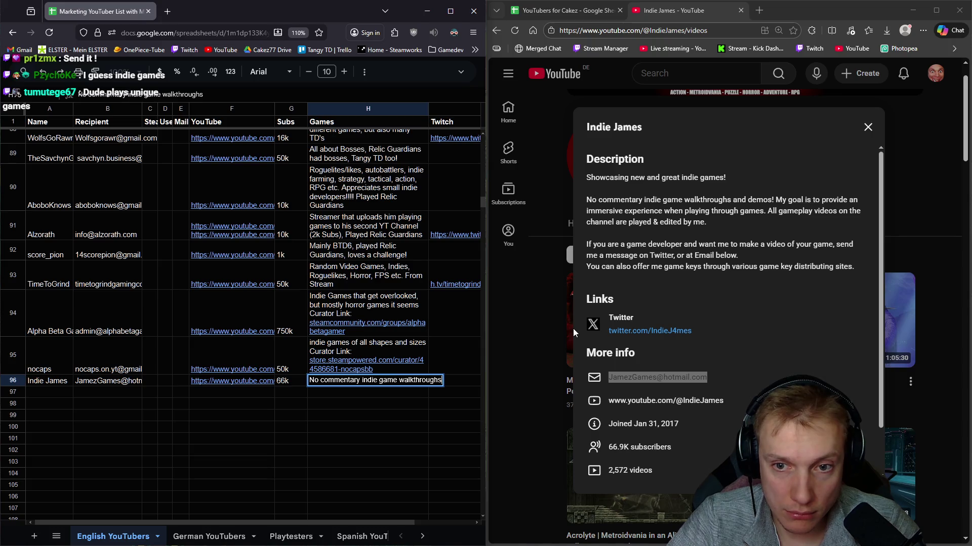
{"action": "type", "text": " and demos."}
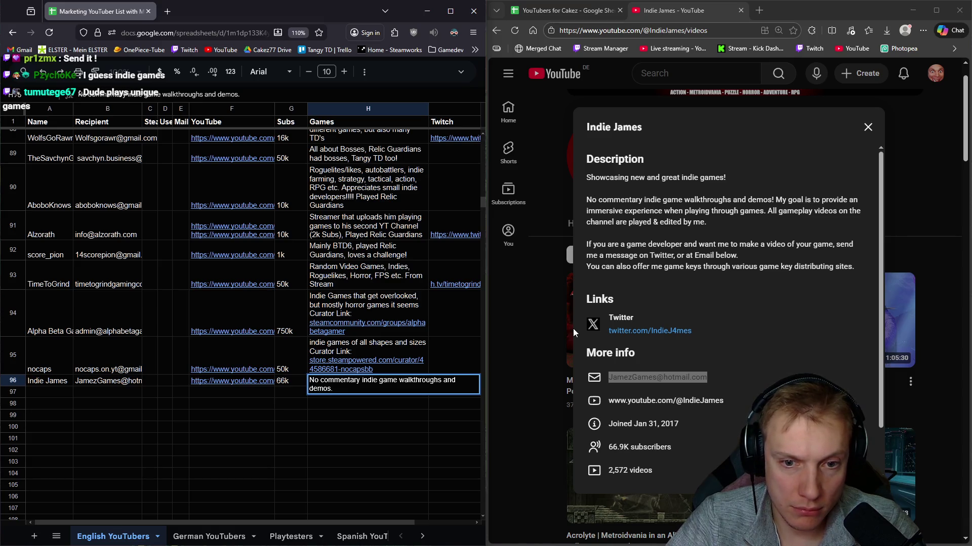
{"action": "key", "text": "Return"}
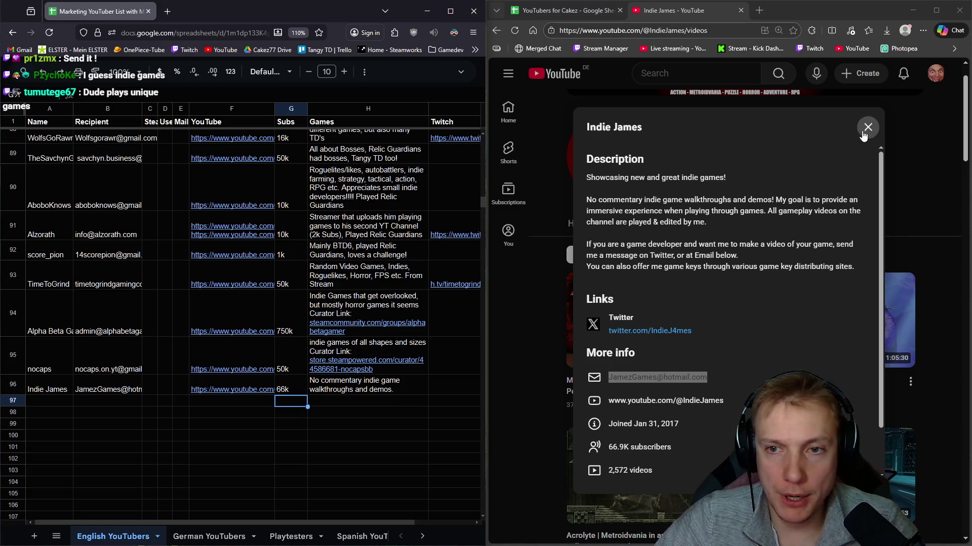
{"action": "left_click", "coordinate": [867, 127]}
{"action": "middle_click", "coordinate": [675, 10]}
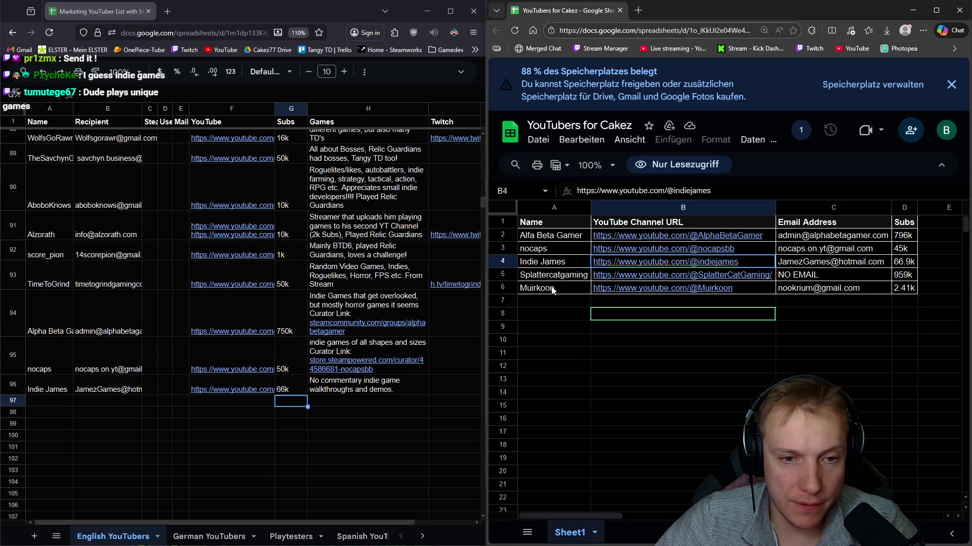
{"action": "left_click", "coordinate": [643, 289]}
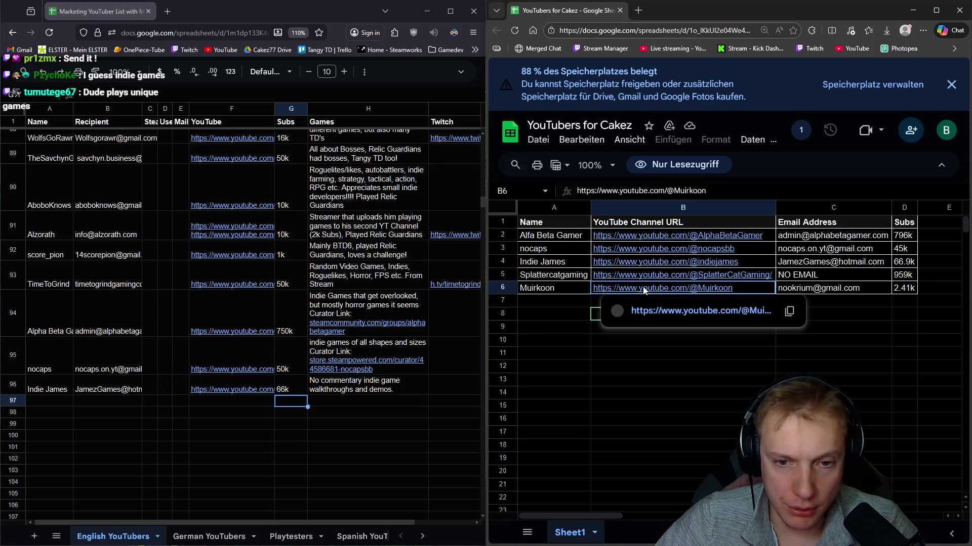
{"action": "middle_click", "coordinate": [658, 310]}
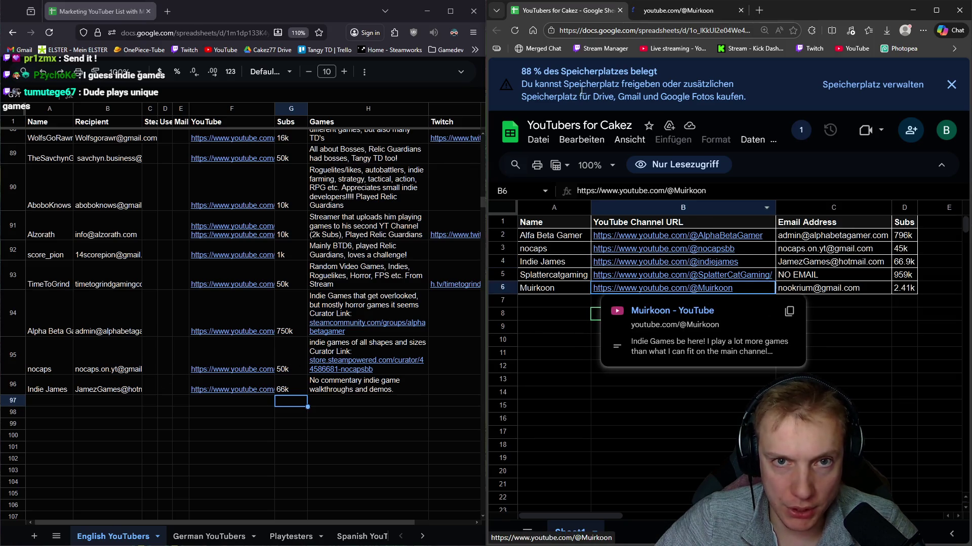
{"action": "left_click", "coordinate": [58, 400]}
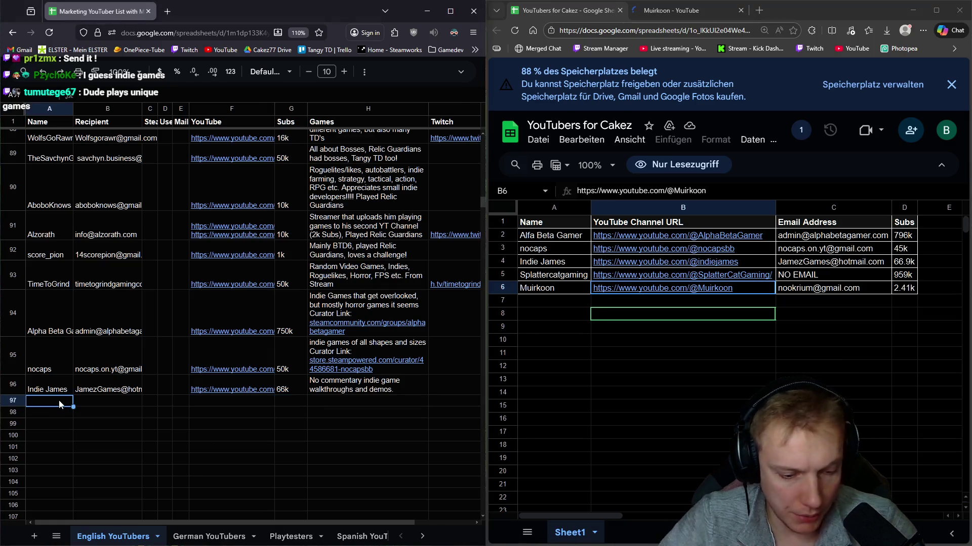
{"action": "key", "text": "ctrl+f"}
{"action": "type", "text": "Murikoo"}
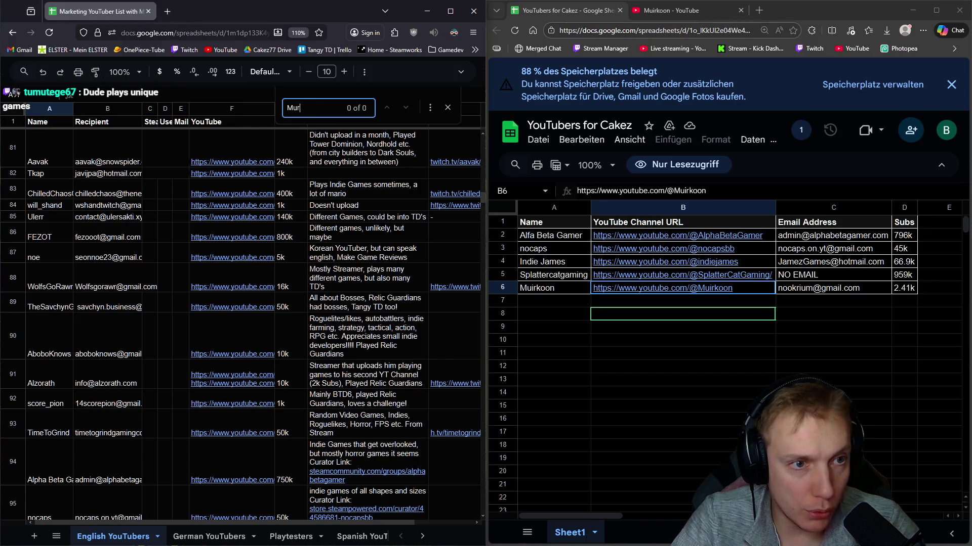
{"action": "key", "text": "BackSpace"}
{"action": "type", "text": "irkoon"}
{"action": "key", "text": "Escape"}
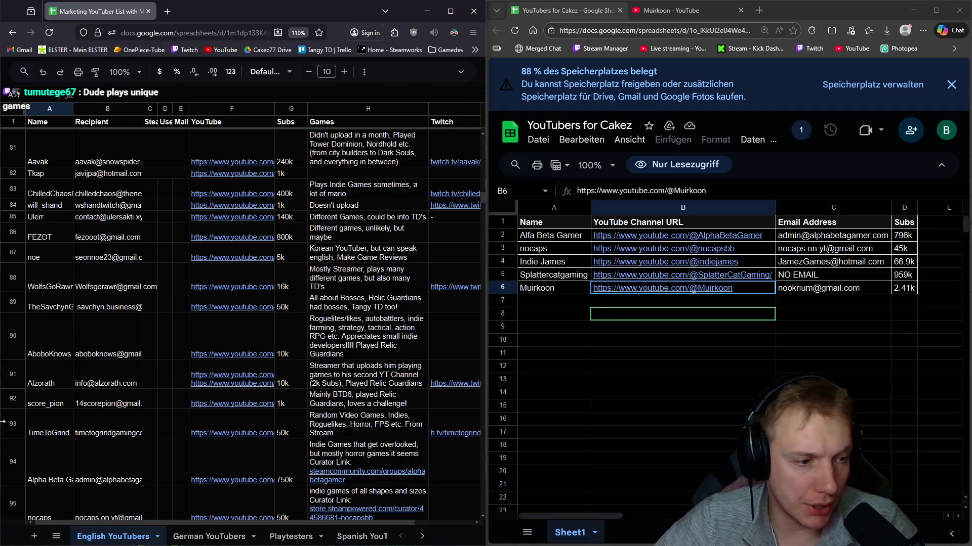
{"action": "scroll", "coordinate": [98, 414], "scroll_direction": "down", "scroll_amount": 5}
{"action": "mouse_move", "coordinate": [698, 289]}
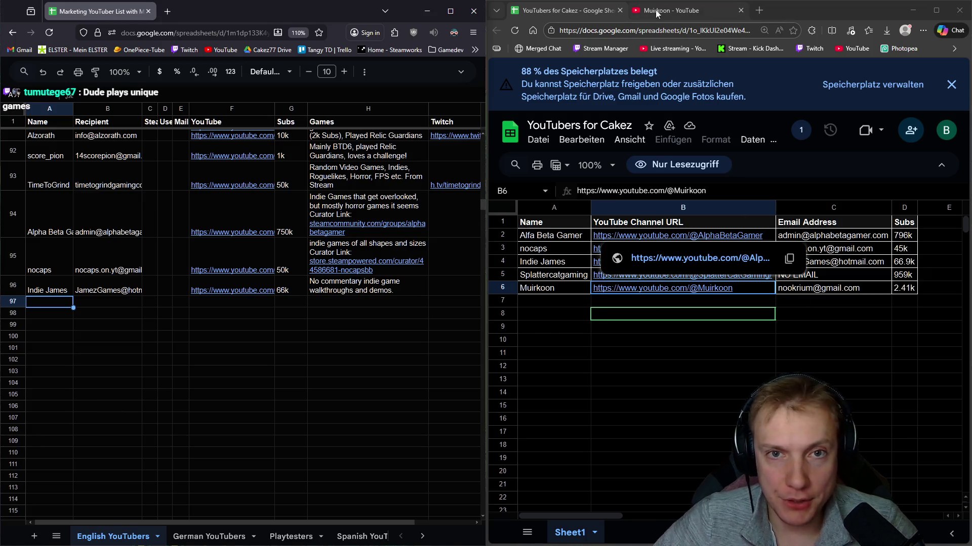
{"action": "left_click", "coordinate": [637, 258]}
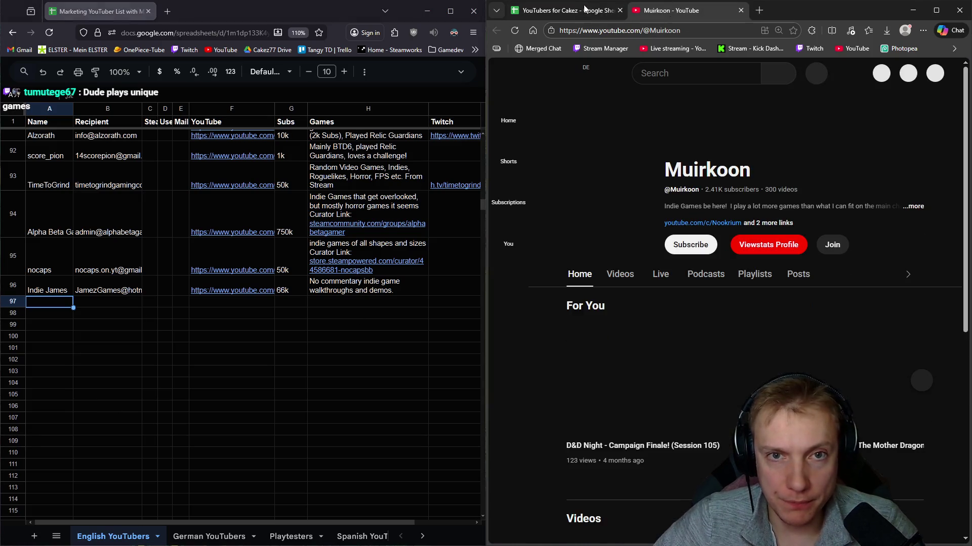
{"action": "left_click", "coordinate": [620, 276]}
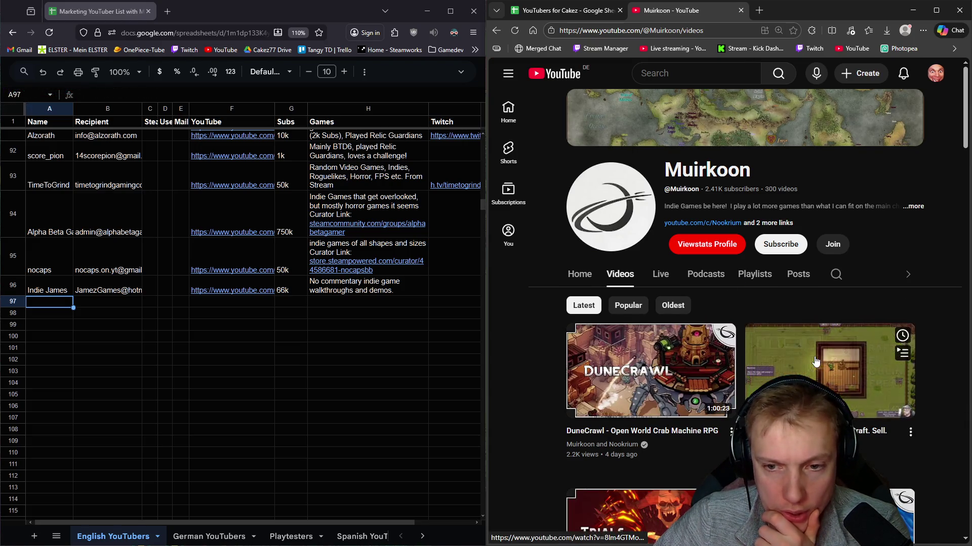
{"action": "scroll", "coordinate": [799, 326], "scroll_direction": "down", "scroll_amount": 3}
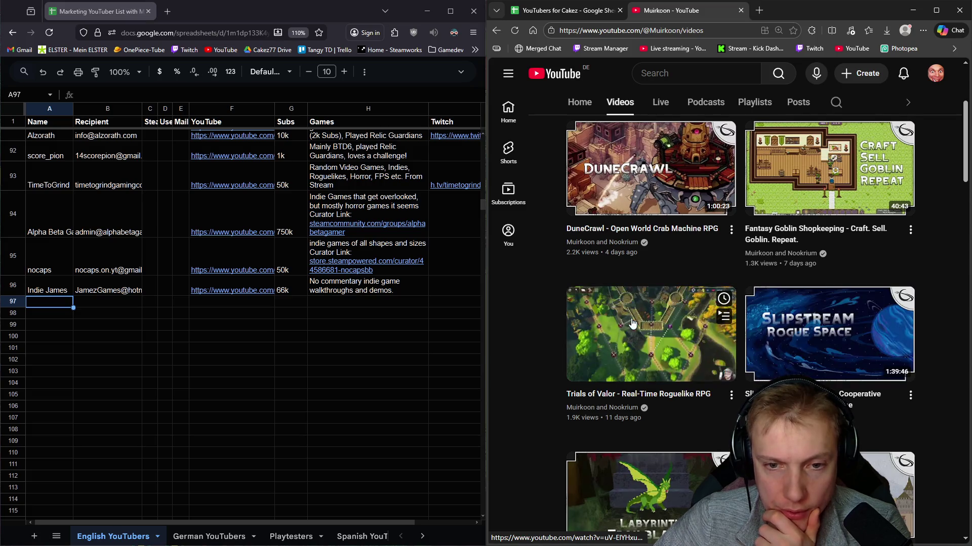
{"action": "scroll", "coordinate": [684, 365], "scroll_direction": "down", "scroll_amount": 2}
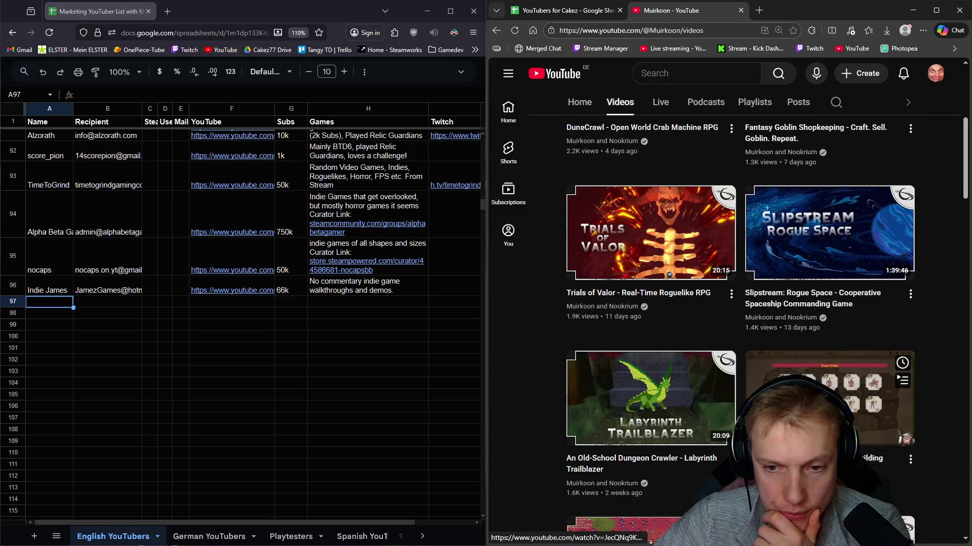
{"action": "scroll", "coordinate": [813, 359], "scroll_direction": "down", "scroll_amount": 4}
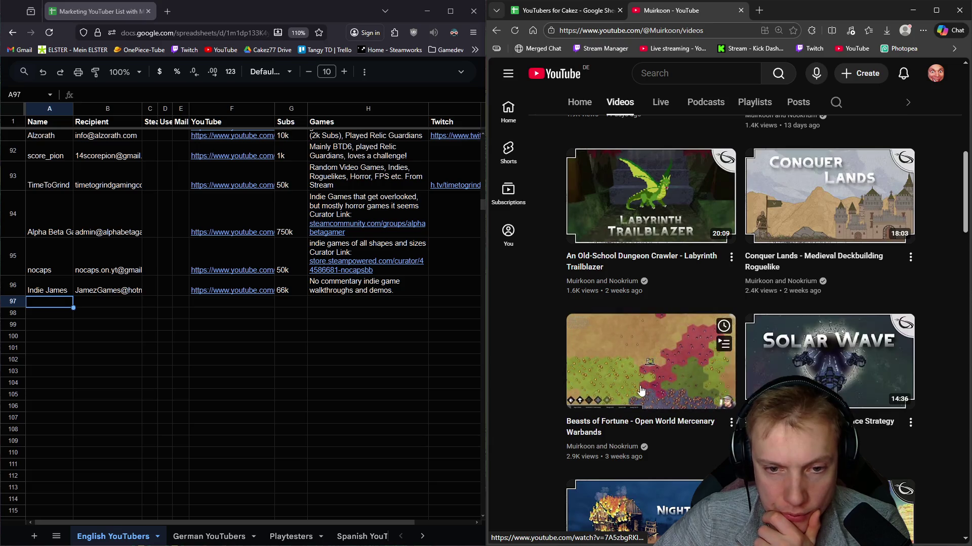
{"action": "scroll", "coordinate": [707, 363], "scroll_direction": "down", "scroll_amount": 3}
{"action": "scroll", "coordinate": [707, 363], "scroll_direction": "up", "scroll_amount": 10}
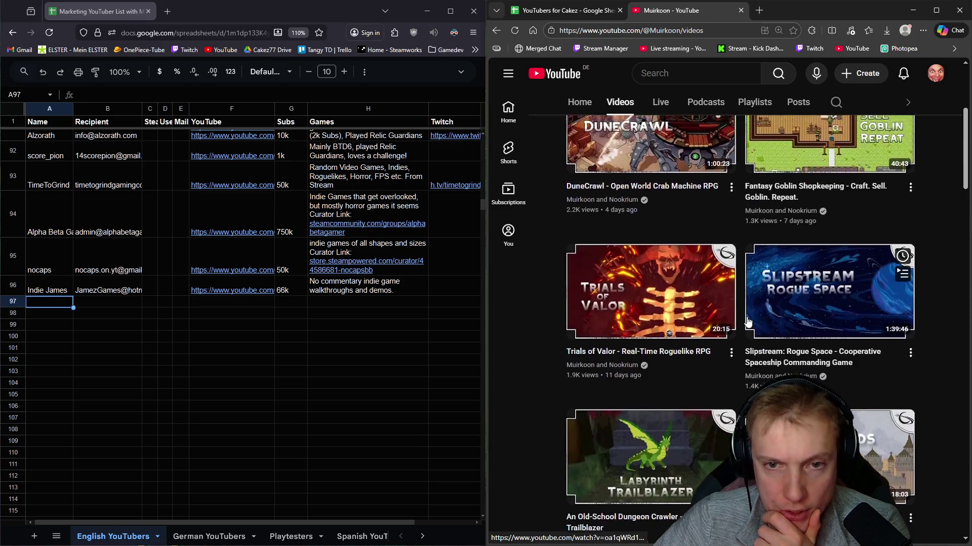
{"action": "left_click", "coordinate": [914, 208]}
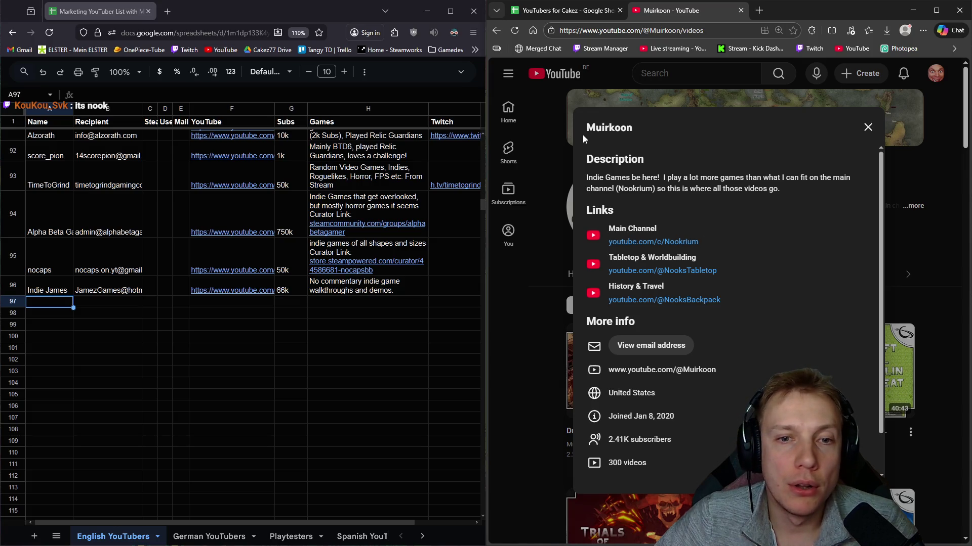
Step: Open the Nookrium main channel (182K subscribers) in a new tab, look it over, and return to Muirkoon
{"action": "middle_click", "coordinate": [658, 246]}
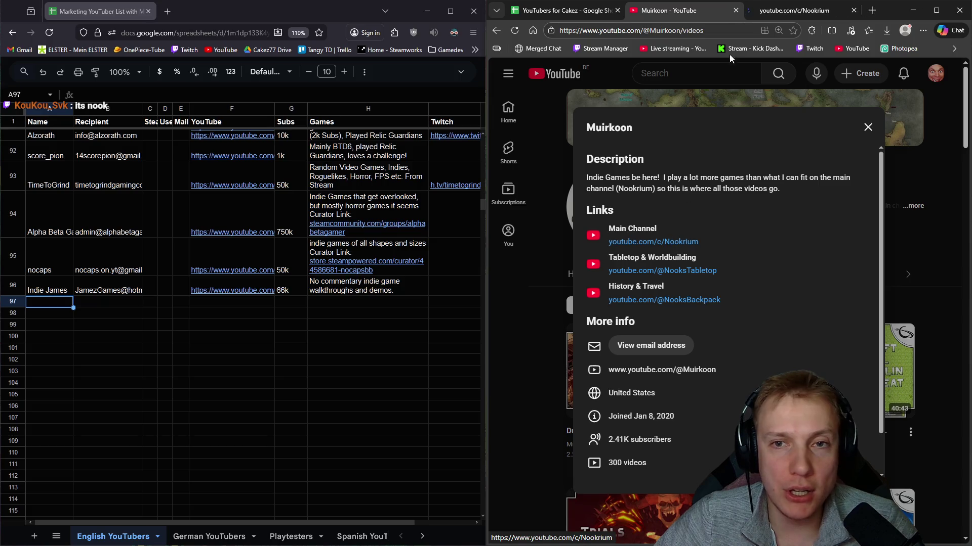
{"action": "left_click", "coordinate": [800, 12]}
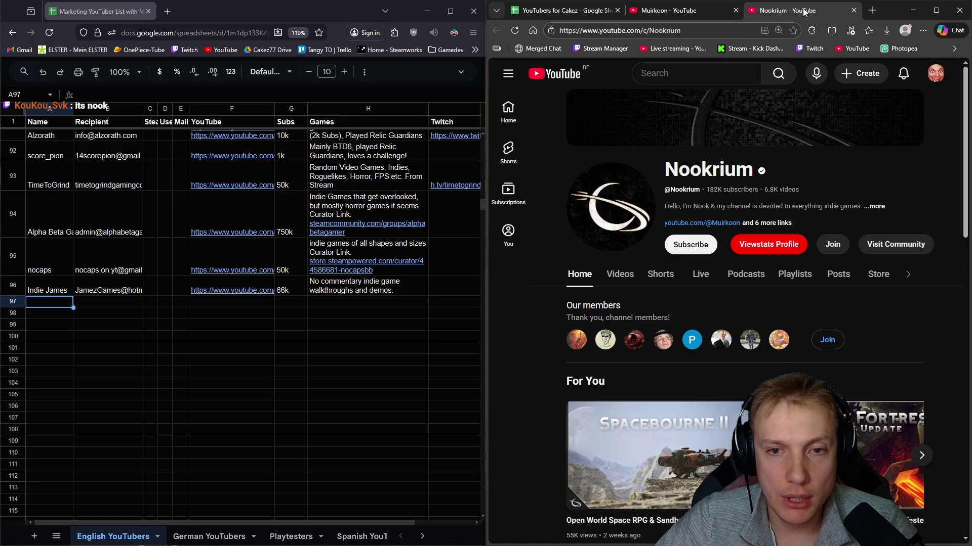
{"action": "scroll", "coordinate": [55, 240], "scroll_direction": "up", "scroll_amount": 5}
{"action": "scroll", "coordinate": [53, 238], "scroll_direction": "up", "scroll_amount": 20}
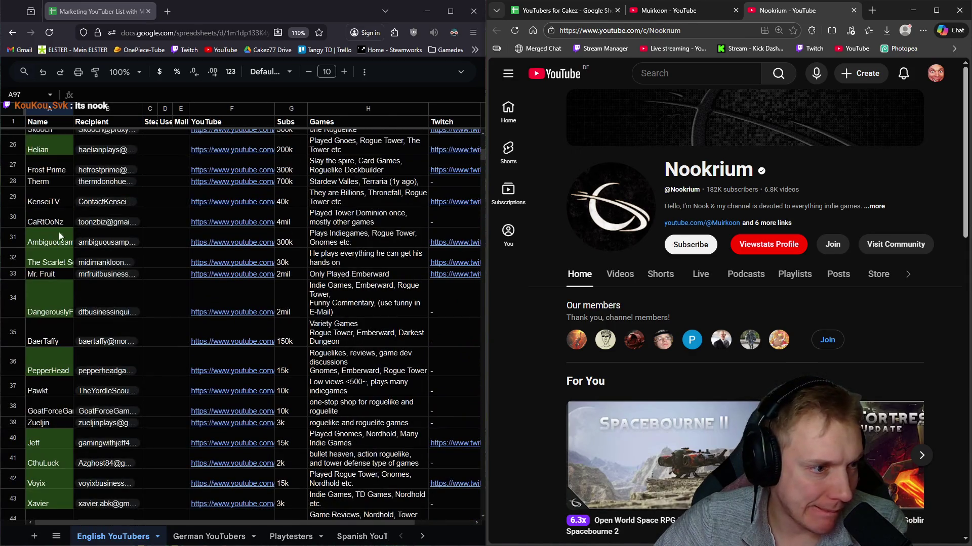
{"action": "scroll", "coordinate": [51, 235], "scroll_direction": "down", "scroll_amount": 4}
{"action": "scroll", "coordinate": [51, 235], "scroll_direction": "up", "scroll_amount": 7}
{"action": "scroll", "coordinate": [50, 236], "scroll_direction": "up", "scroll_amount": 5}
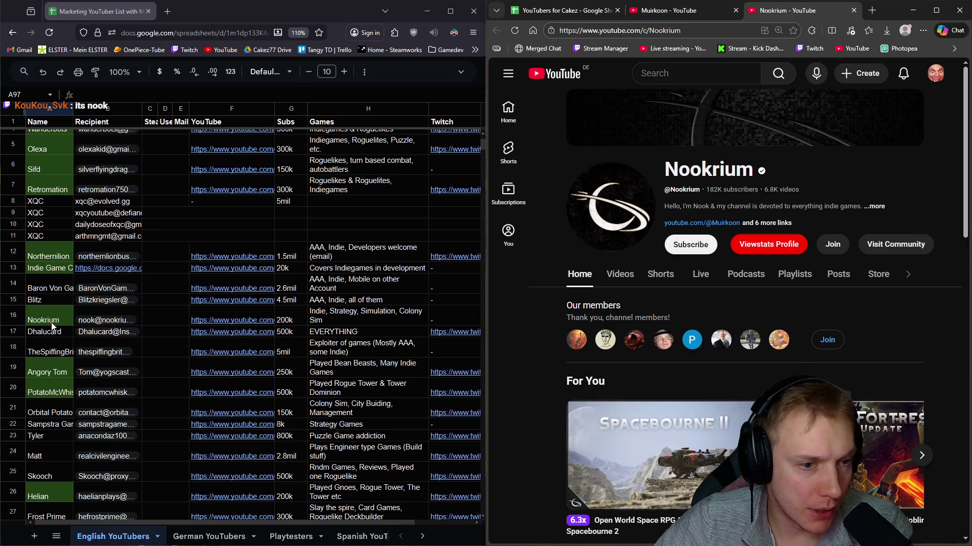
{"action": "scroll", "coordinate": [52, 325], "scroll_direction": "down", "scroll_amount": 20}
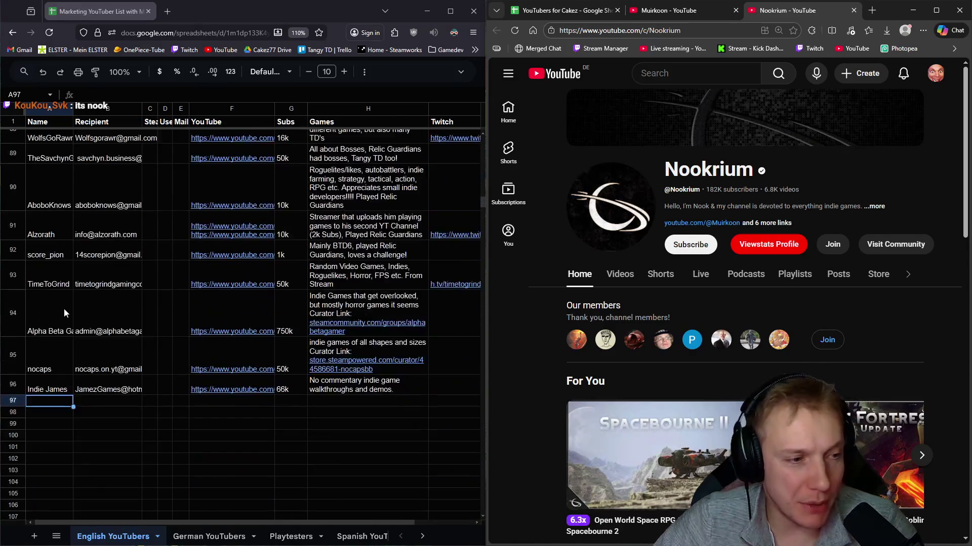
{"action": "scroll", "coordinate": [61, 311], "scroll_direction": "down", "scroll_amount": 4}
{"action": "scroll", "coordinate": [65, 306], "scroll_direction": "up", "scroll_amount": 2}
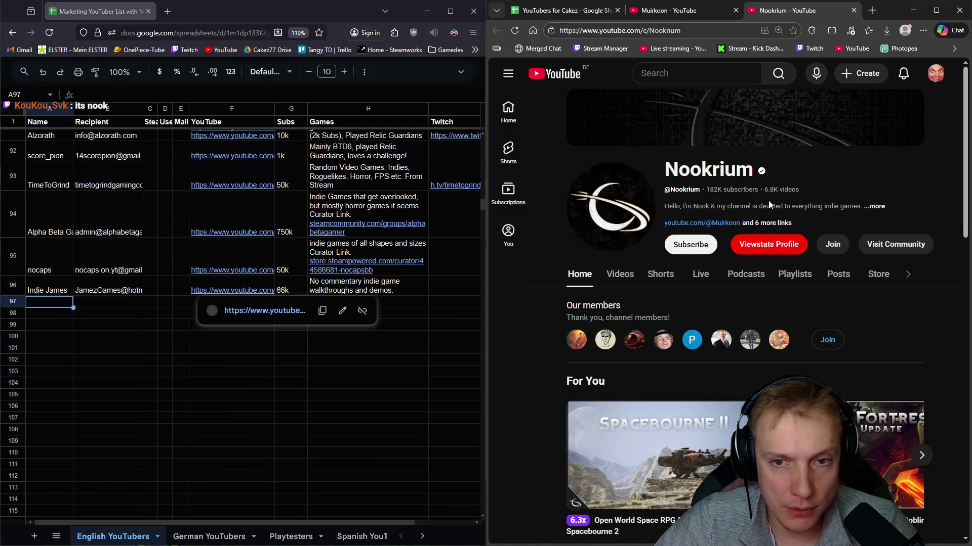
{"action": "left_click", "coordinate": [673, 10]}
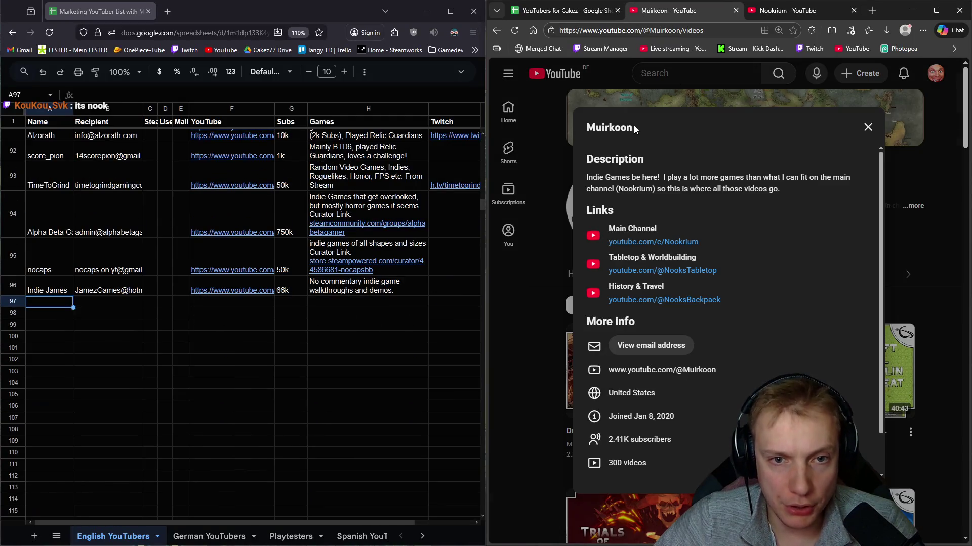
Step: Paste Muirkoon into A97, then reveal and select the channel's contact e-mail
{"action": "left_click", "coordinate": [52, 299]}
{"action": "type", "text": "Muirkoon"}
{"action": "key", "text": "Tab"}
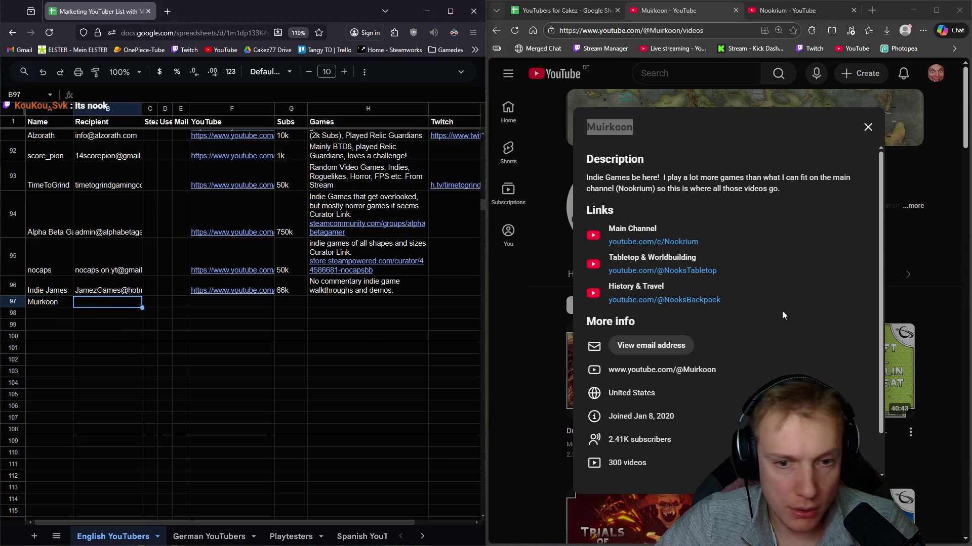
{"action": "left_click", "coordinate": [639, 347]}
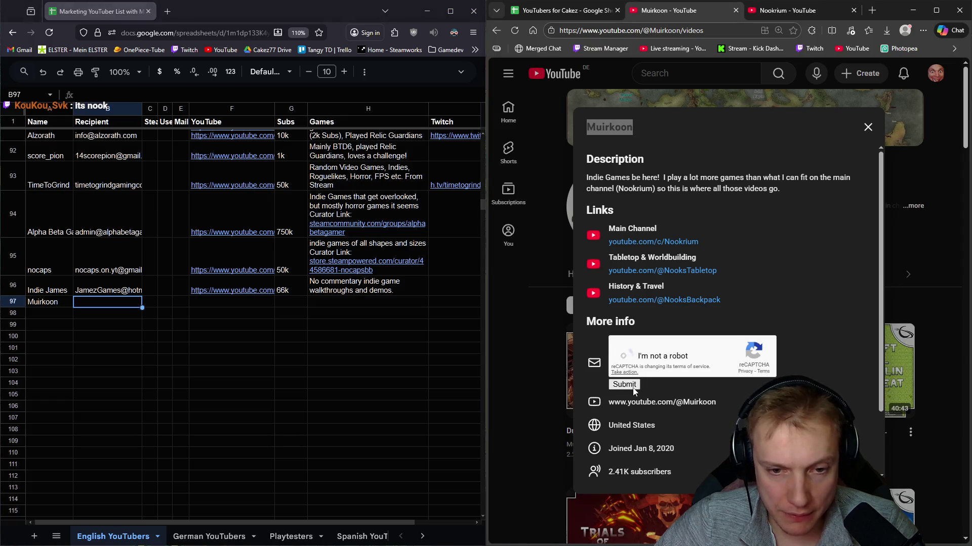
{"action": "left_click", "coordinate": [633, 387]}
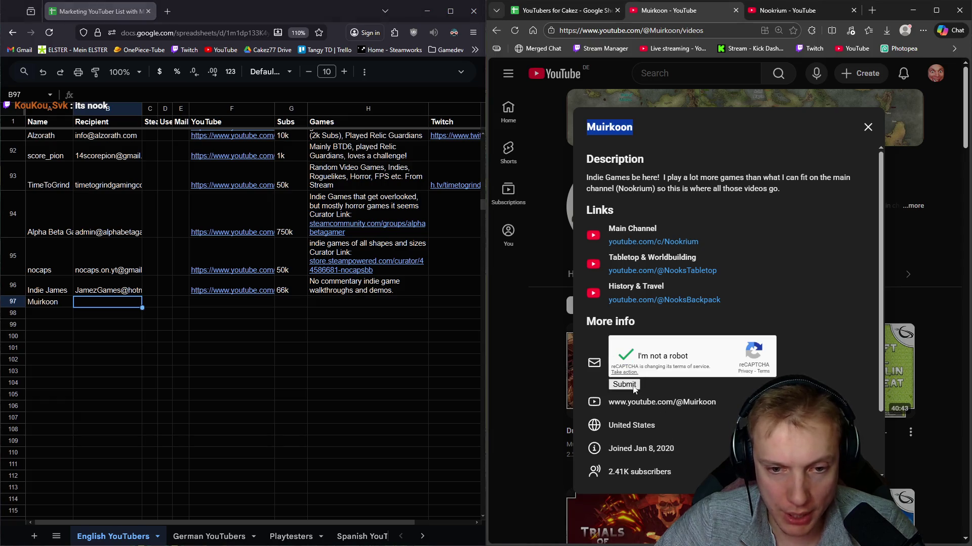
{"action": "left_click_drag", "start_coordinate": [688, 349], "coordinate": [604, 350]}
{"action": "key", "text": "ctrl+c"}
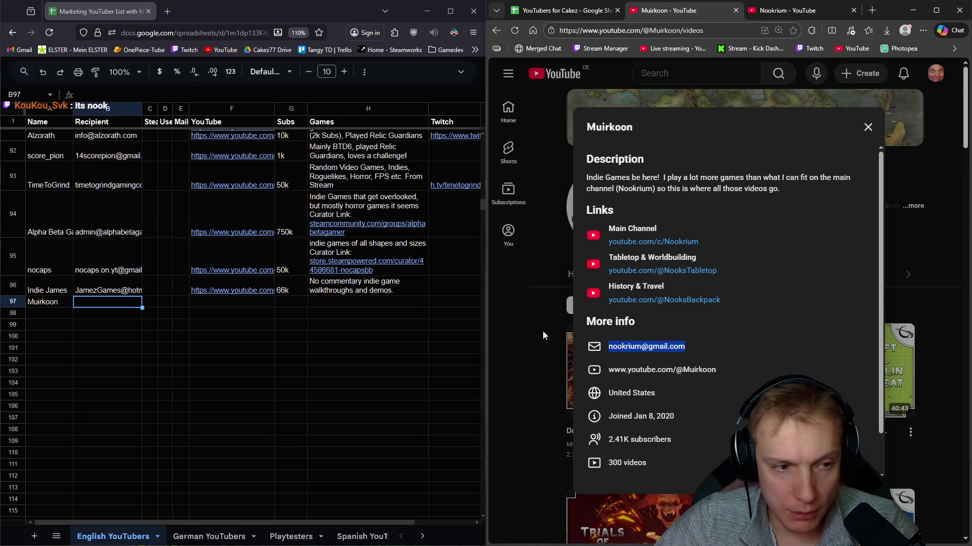
Step: Paste the copied contact e-mail into Muirkoon's Recipient cell B97
{"action": "left_click", "coordinate": [106, 304]}
{"action": "scroll", "coordinate": [105, 305], "scroll_direction": "up", "scroll_amount": 5}
{"action": "scroll", "coordinate": [105, 305], "scroll_direction": "up", "scroll_amount": 15}
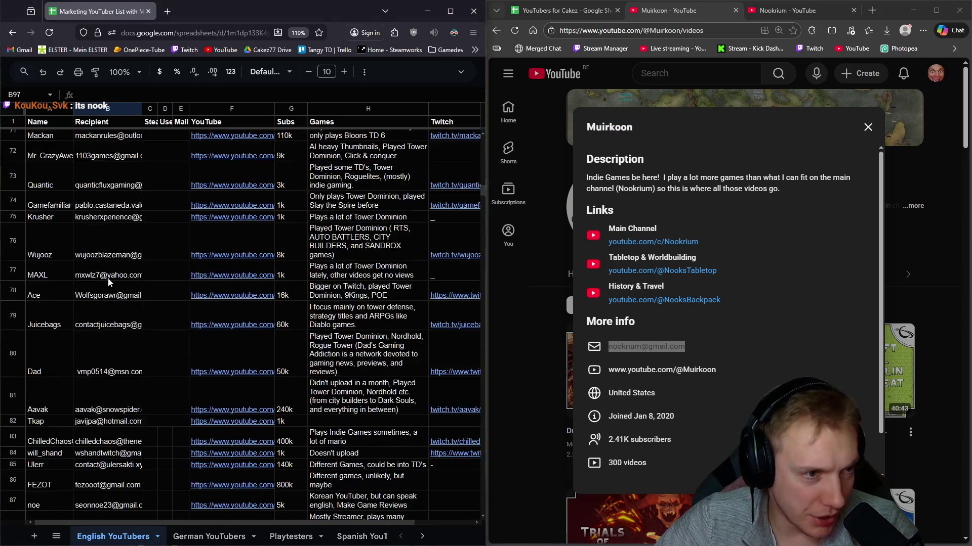
{"action": "scroll", "coordinate": [107, 266], "scroll_direction": "up", "scroll_amount": 5}
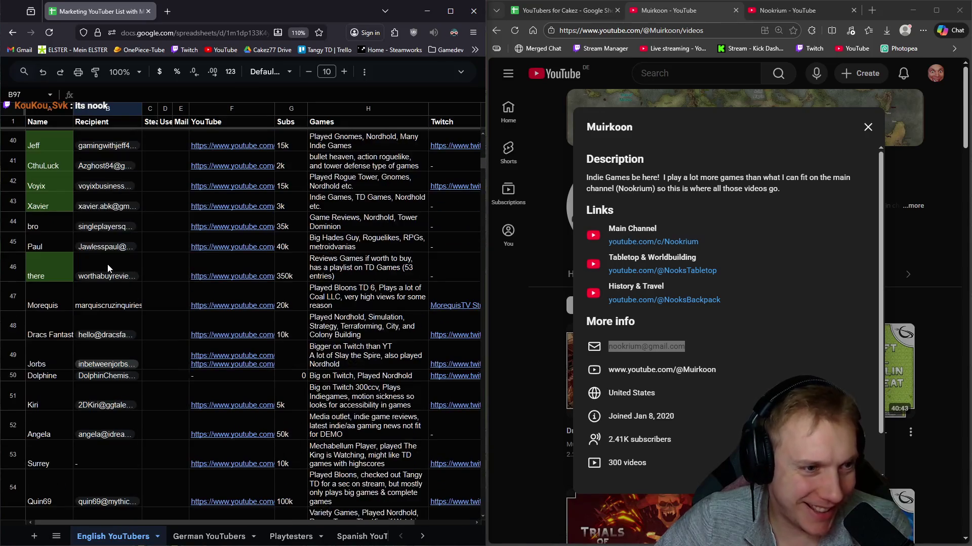
{"action": "scroll", "coordinate": [102, 277], "scroll_direction": "up", "scroll_amount": 2}
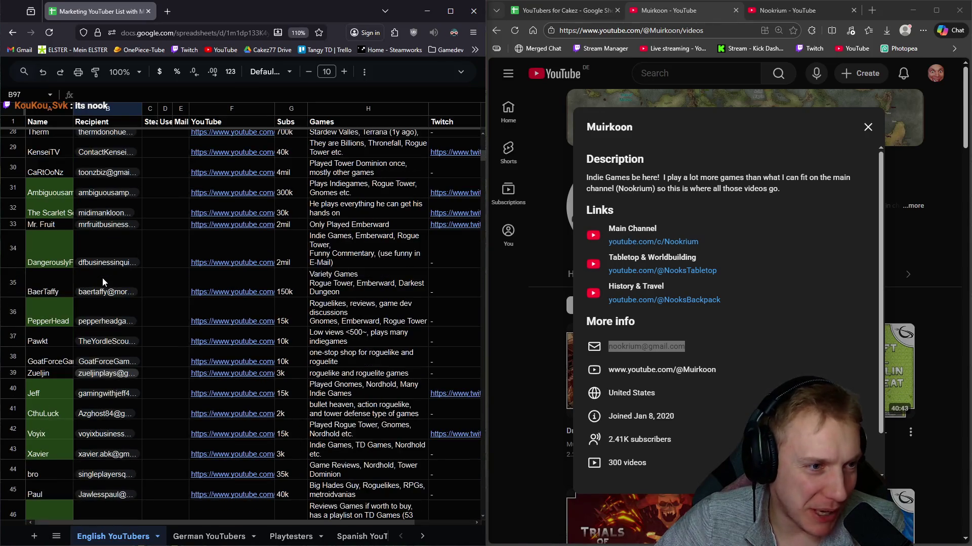
{"action": "scroll", "coordinate": [112, 212], "scroll_direction": "down", "scroll_amount": 8}
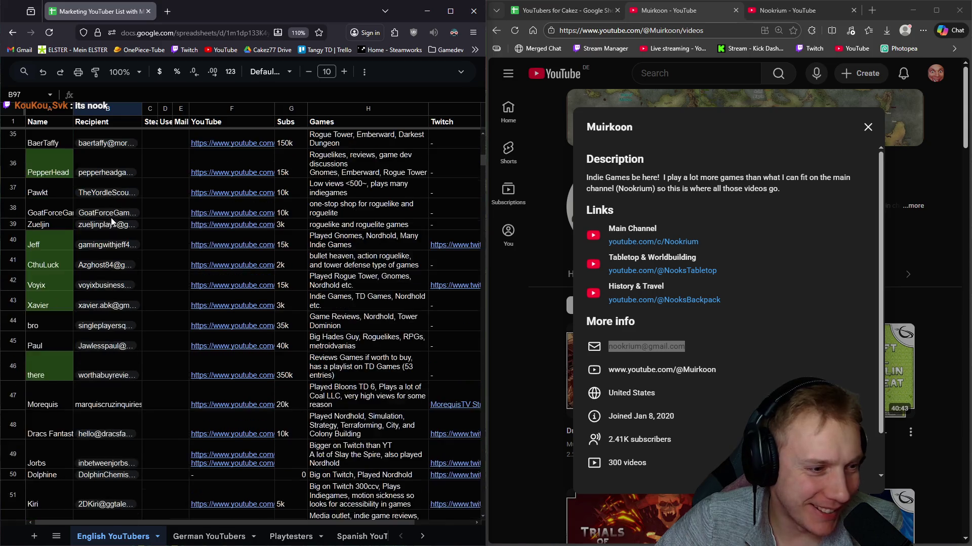
{"action": "scroll", "coordinate": [112, 226], "scroll_direction": "up", "scroll_amount": 10}
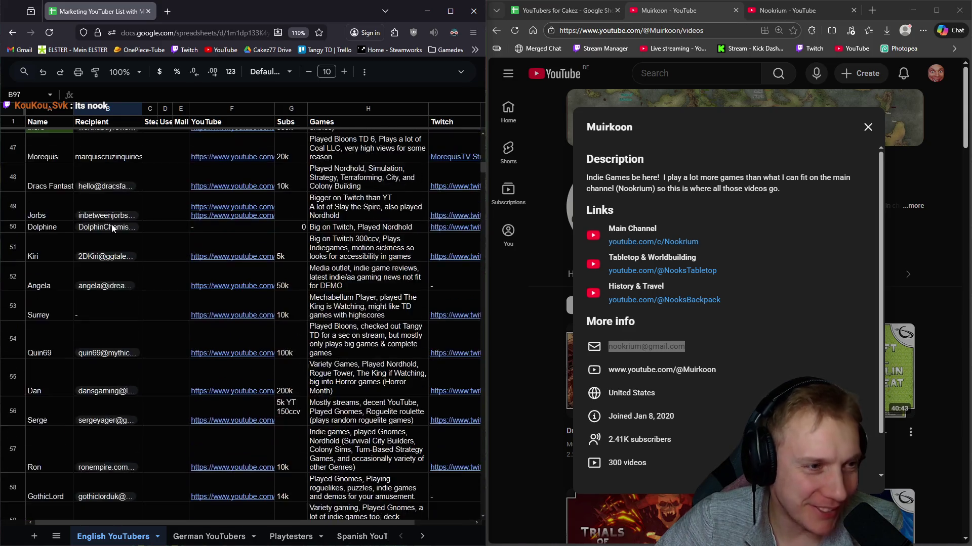
{"action": "scroll", "coordinate": [107, 228], "scroll_direction": "up", "scroll_amount": 2}
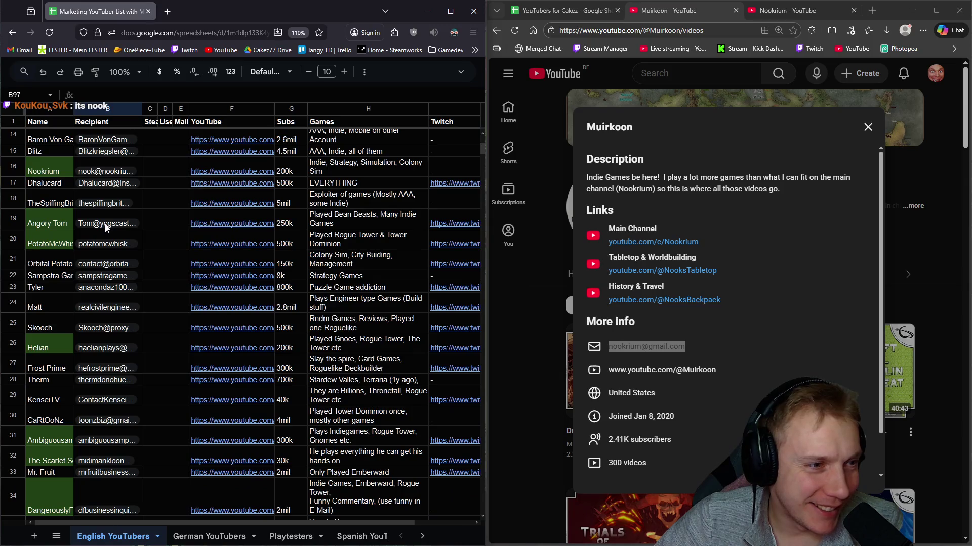
{"action": "mouse_move", "coordinate": [120, 173]}
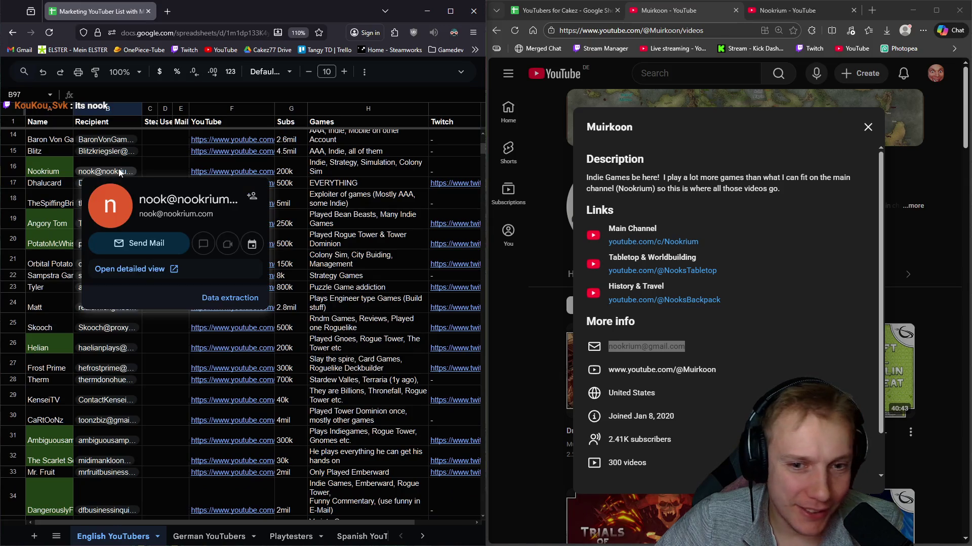
{"action": "scroll", "coordinate": [165, 363], "scroll_direction": "down", "scroll_amount": 13}
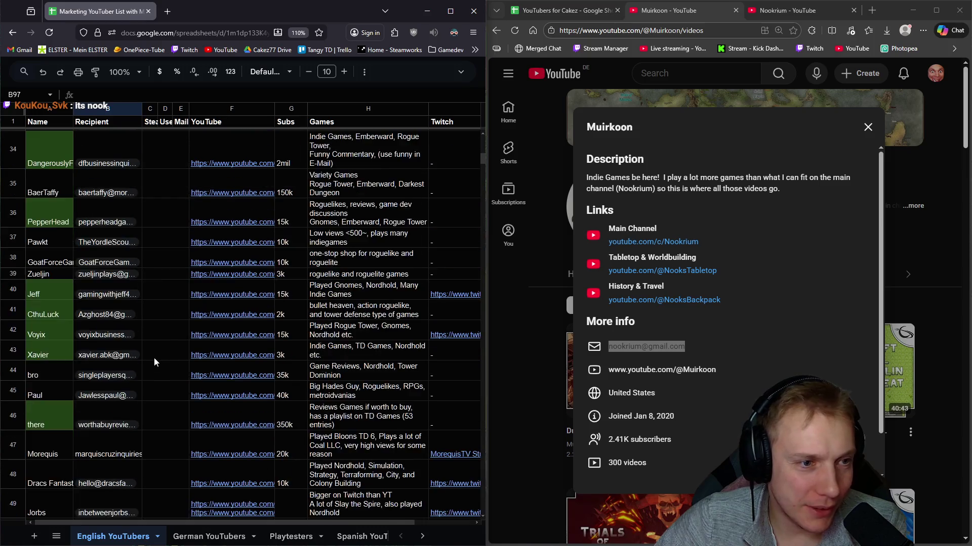
{"action": "scroll", "coordinate": [151, 333], "scroll_direction": "down", "scroll_amount": 8}
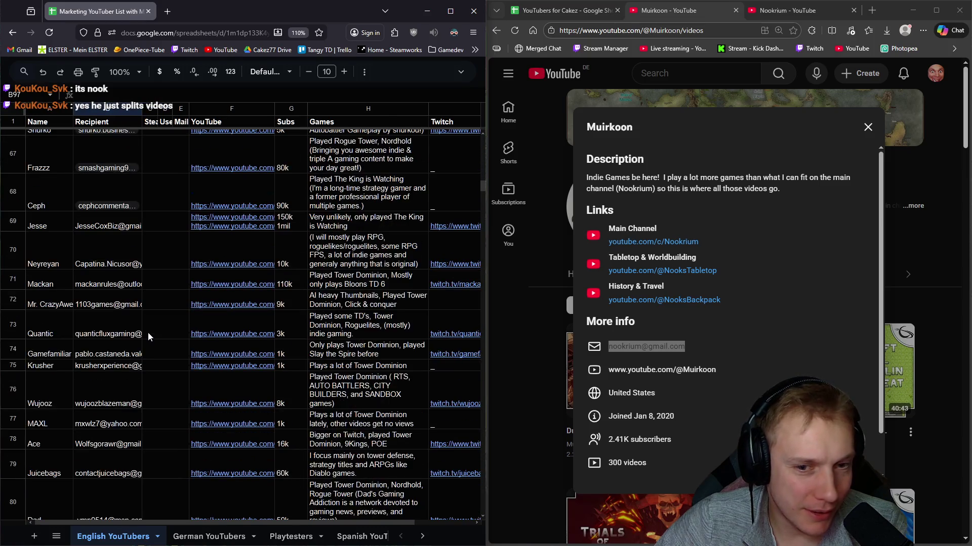
{"action": "scroll", "coordinate": [148, 334], "scroll_direction": "up", "scroll_amount": 15}
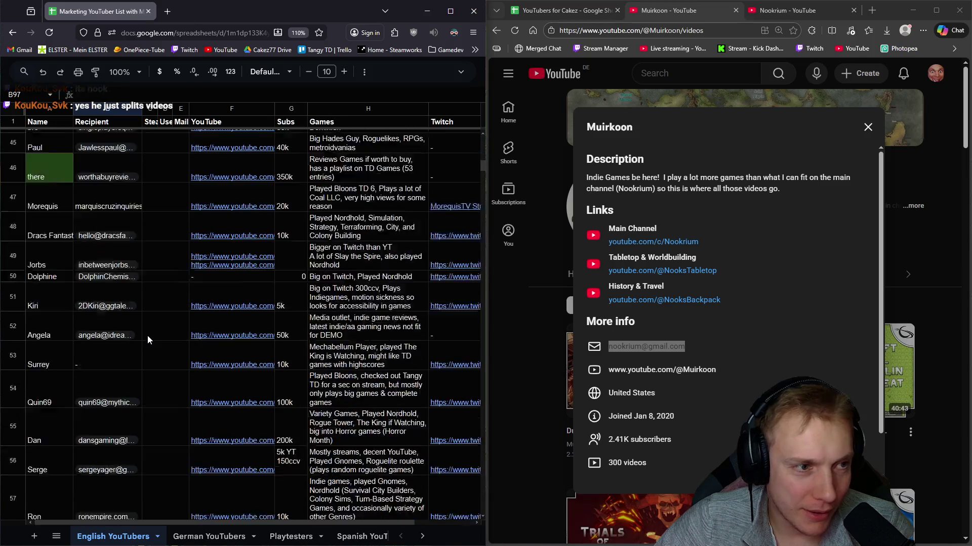
{"action": "scroll", "coordinate": [147, 335], "scroll_direction": "up", "scroll_amount": 3}
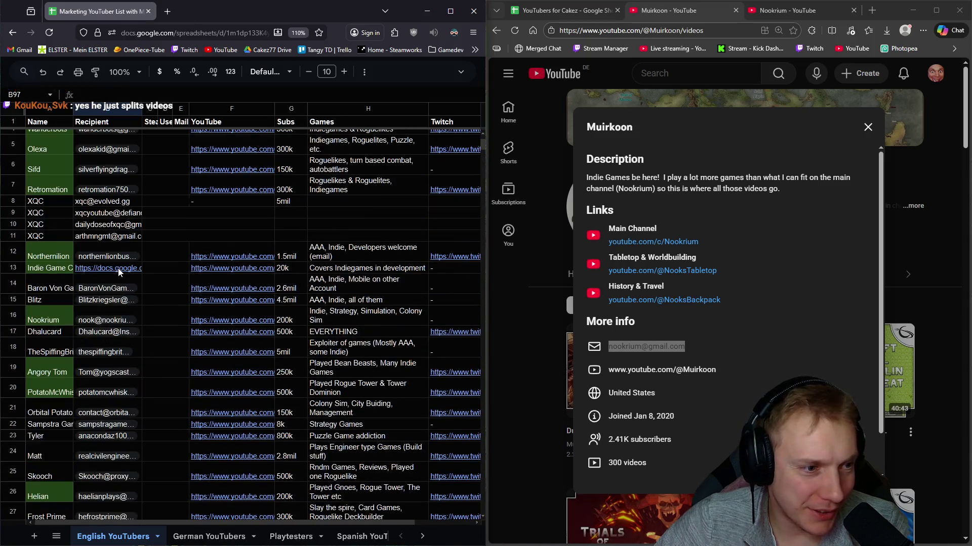
{"action": "mouse_move", "coordinate": [108, 321]}
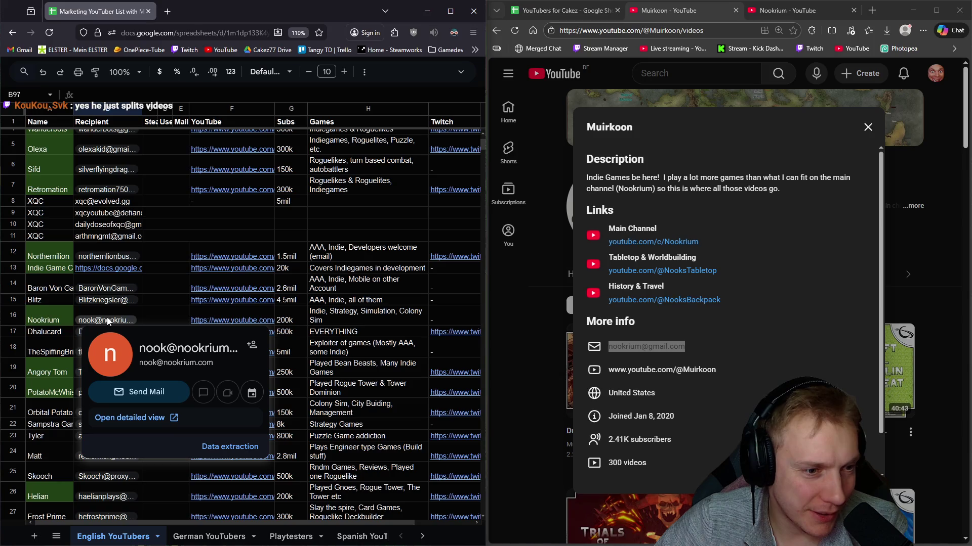
{"action": "scroll", "coordinate": [150, 283], "scroll_direction": "down", "scroll_amount": 8}
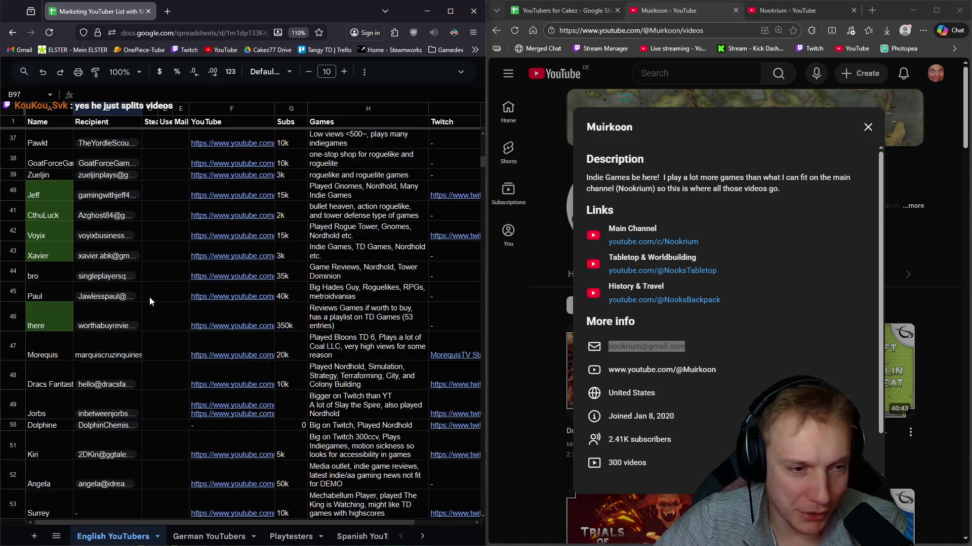
{"action": "scroll", "coordinate": [150, 302], "scroll_direction": "down", "scroll_amount": 15}
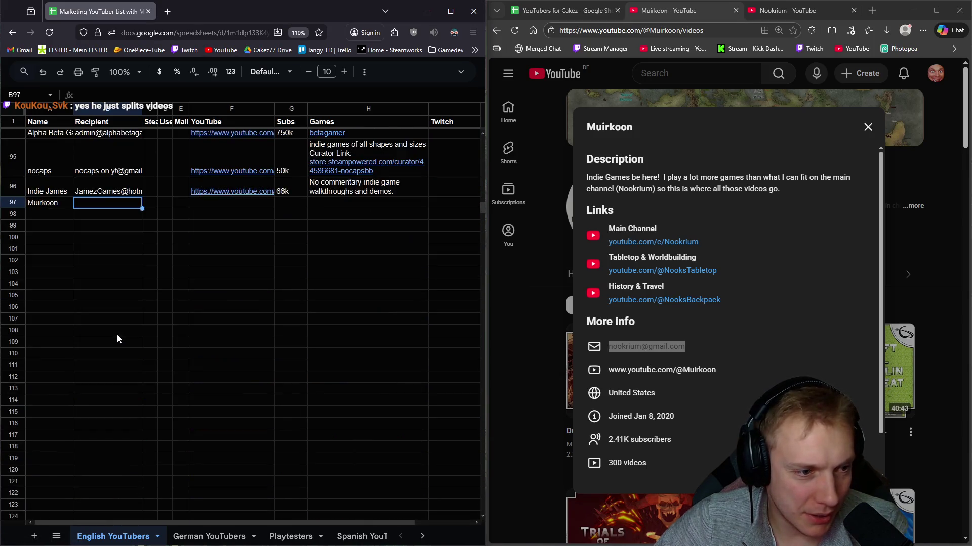
{"action": "key", "text": "ctrl+v"}
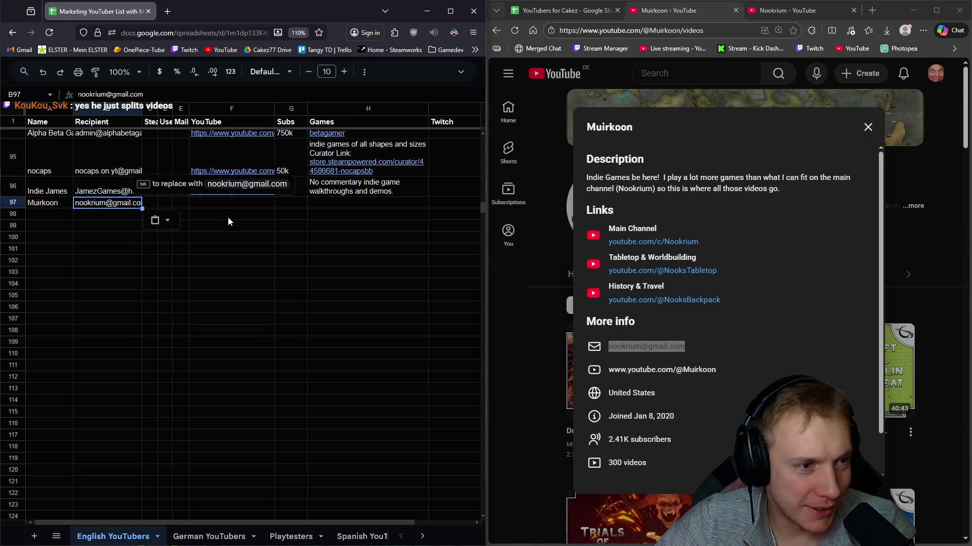
Step: Copy the Muirkoon channel URL into F97
{"action": "left_click", "coordinate": [217, 205]}
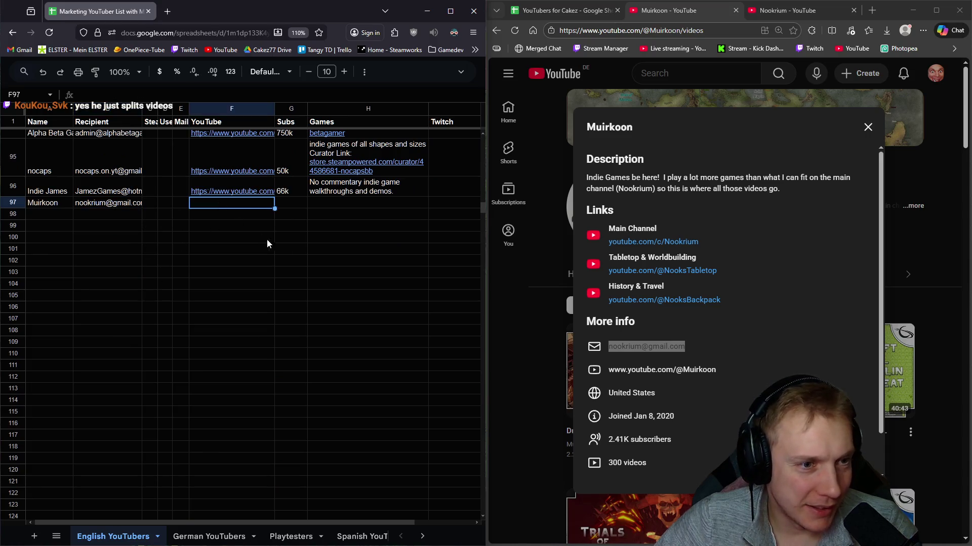
{"action": "left_click", "coordinate": [678, 29]}
{"action": "key", "text": "ctrl+c"}
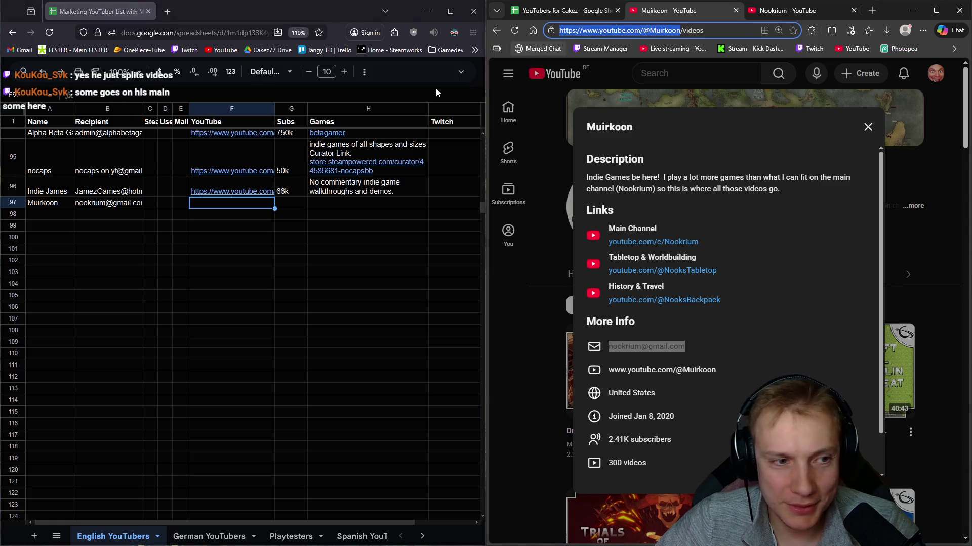
{"action": "left_click", "coordinate": [469, 75]}
{"action": "key", "text": "ctrl+v"}
{"action": "left_click", "coordinate": [306, 207]}
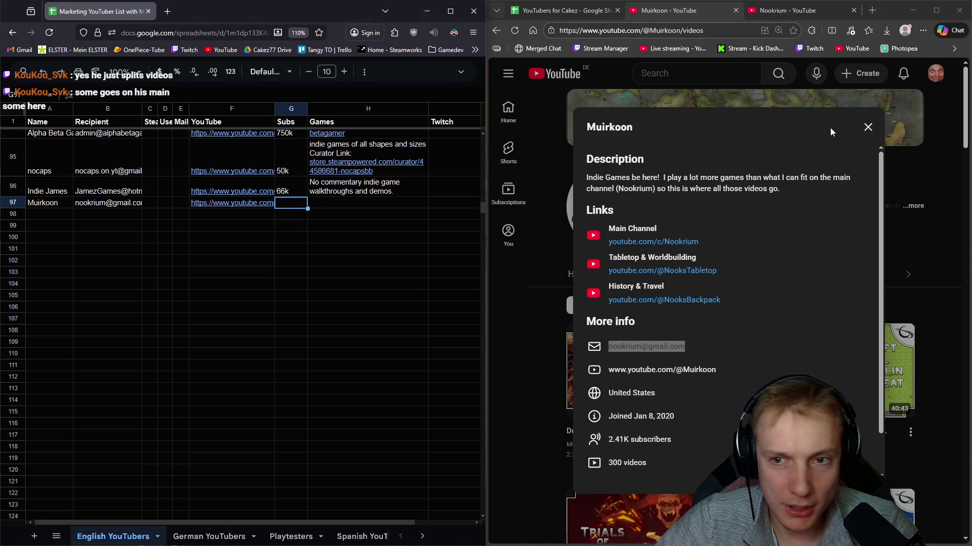
Step: Enter 2,5k subs in G97 and a note on indie games Nookrium's main channel skips
{"action": "left_click", "coordinate": [867, 127]}
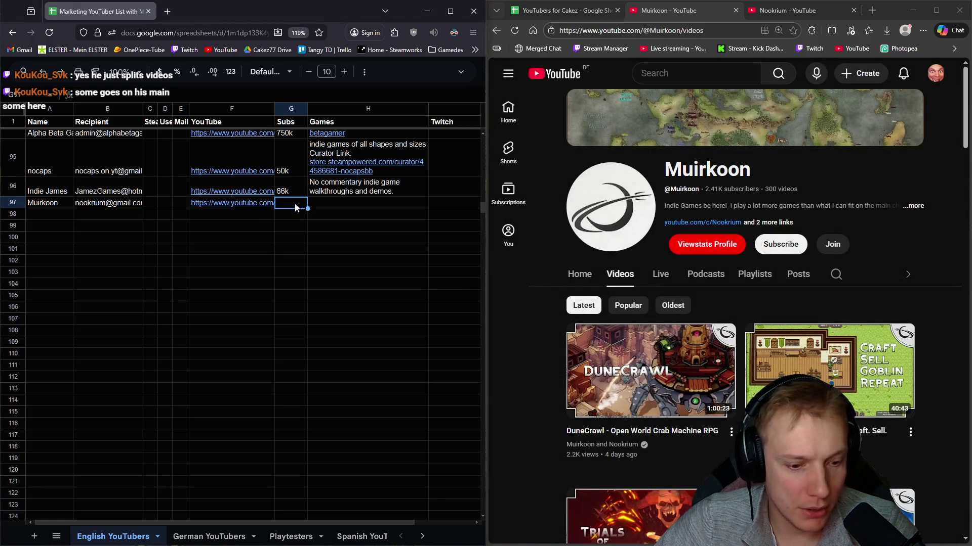
{"action": "type", "text": "2,5k"}
{"action": "key", "text": "Tab"}
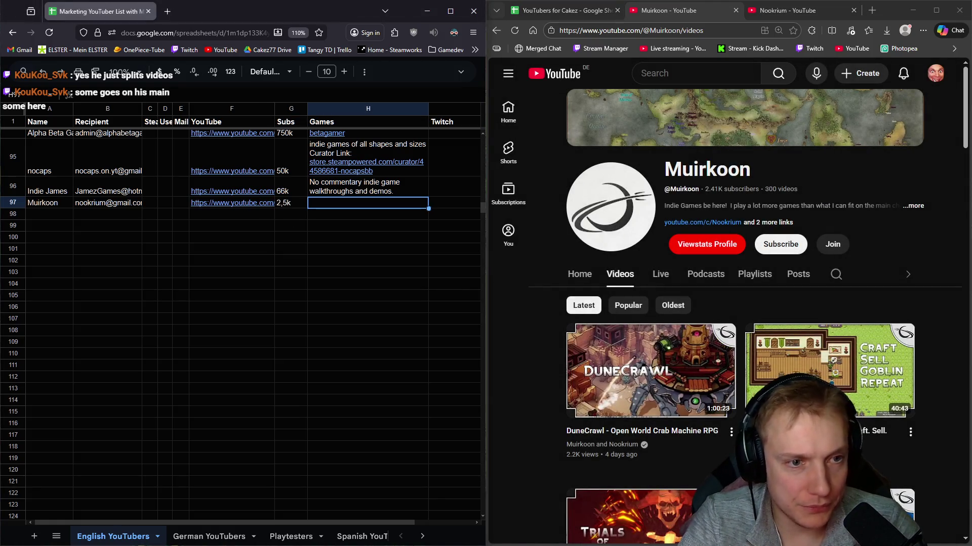
{"action": "type", "text": "Indie games that the main Channel Noo"}
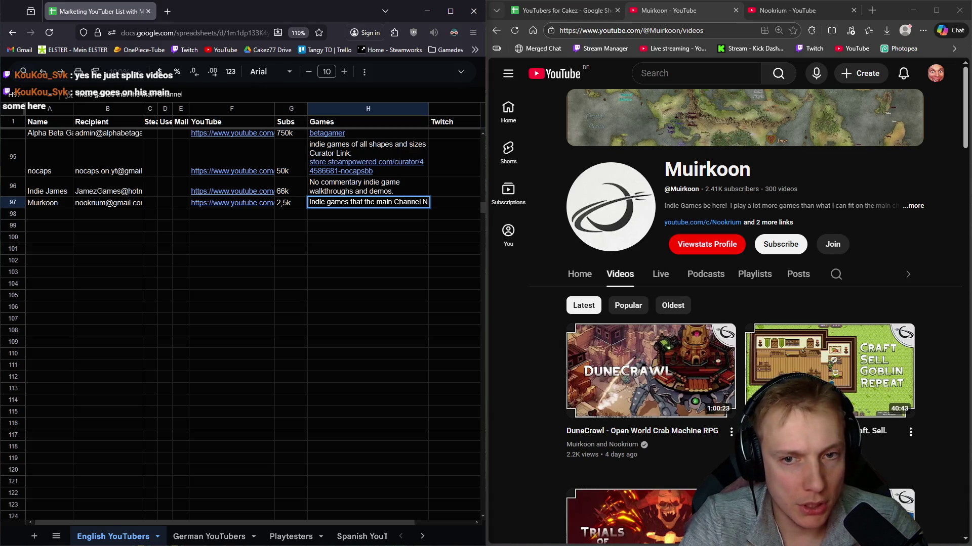
{"action": "type", "text": "rkium "}
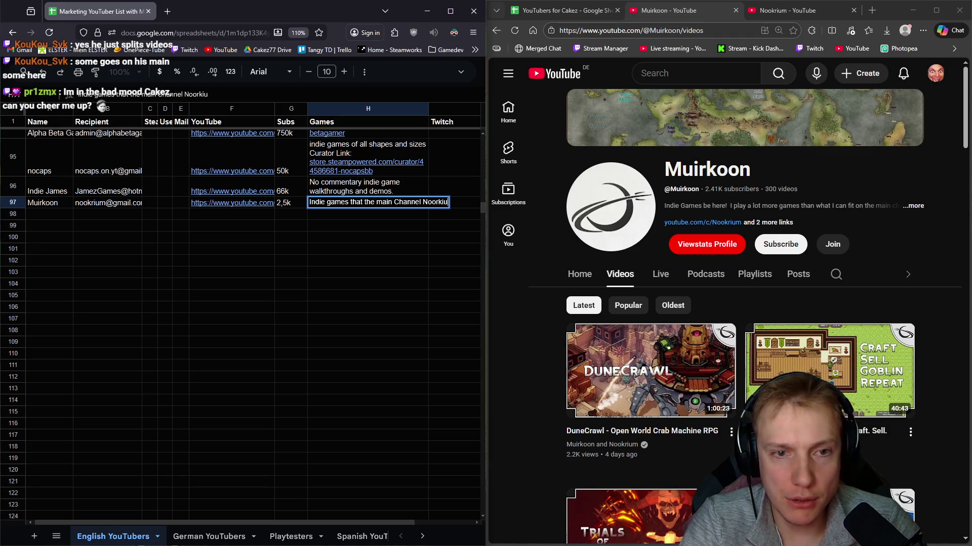
{"action": "type", "text": "doesn"}
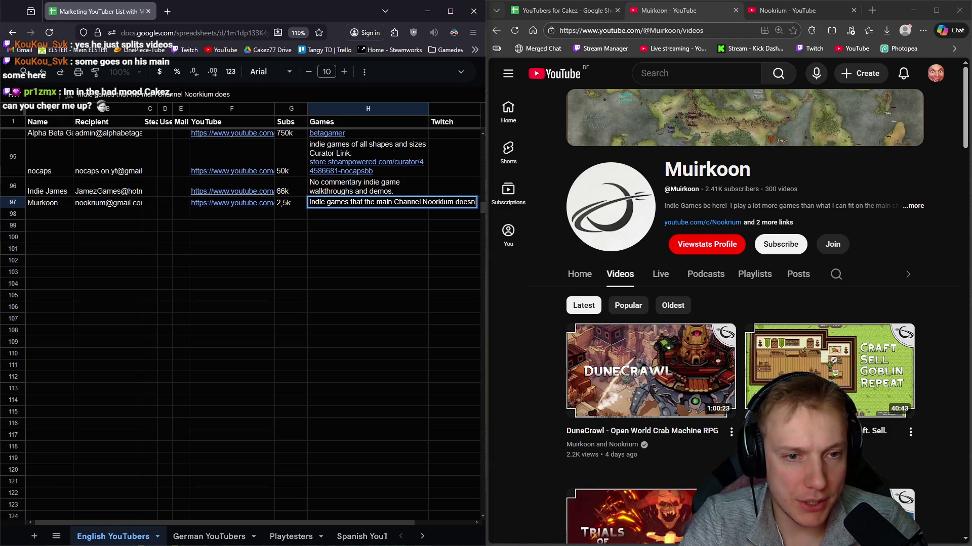
{"action": "type", "text": "'t featu"}
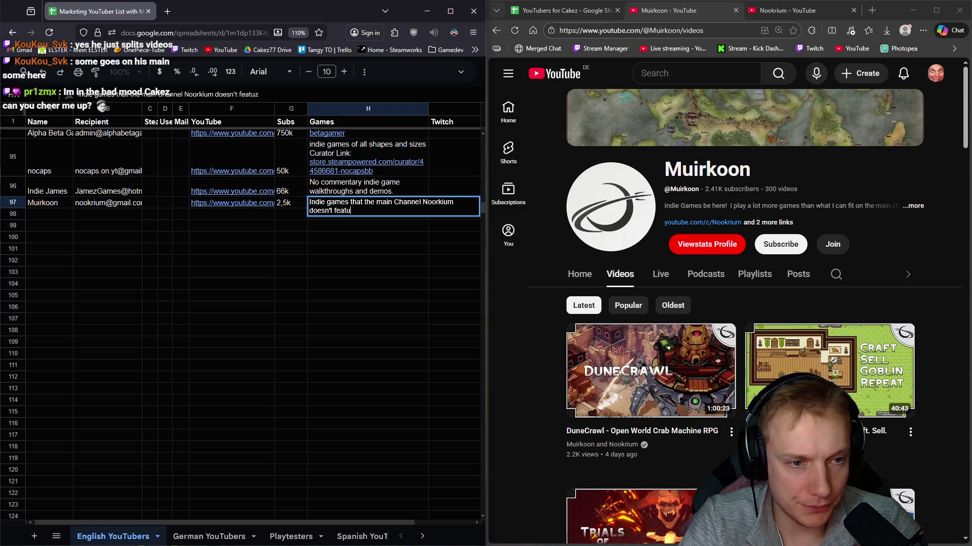
{"action": "type", "text": "re, s"}
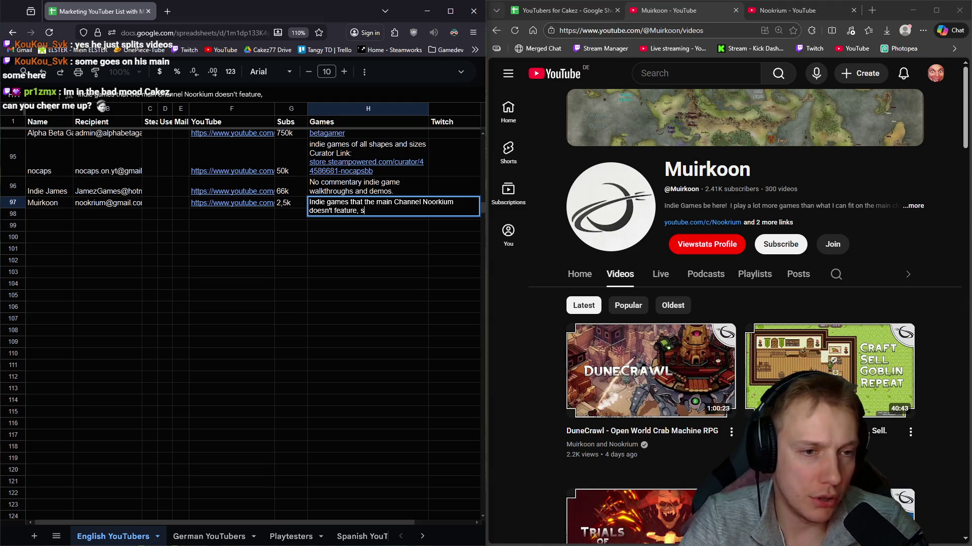
{"action": "type", "text": "o prolly "}
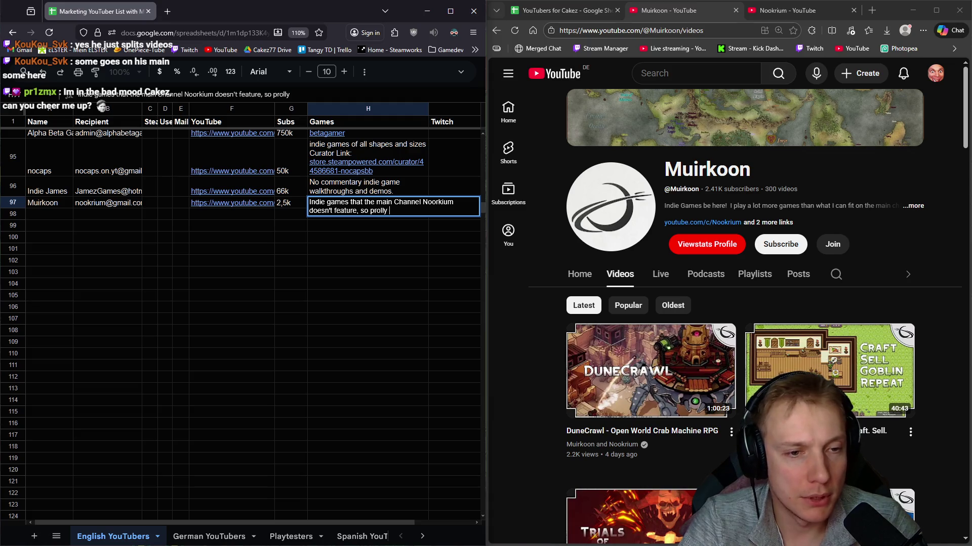
{"action": "type", "text": "my game!"}
{"action": "key", "text": "Return"}
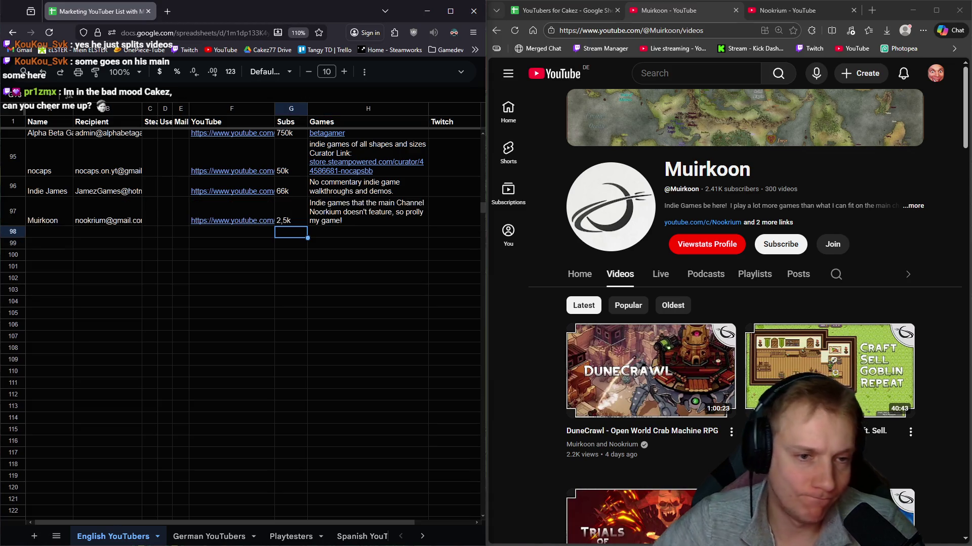
Step: Close the Muirkoon, Nookrium and TimeToGrind tabs and open Trend Addict Games' channel details
{"action": "left_click", "coordinate": [926, 205]}
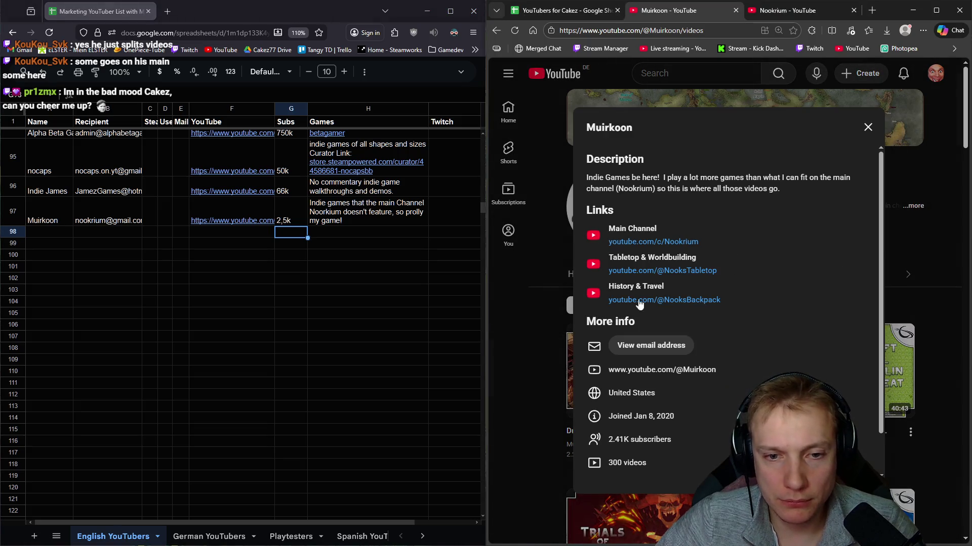
{"action": "left_click", "coordinate": [868, 127]}
{"action": "middle_click", "coordinate": [664, 12]}
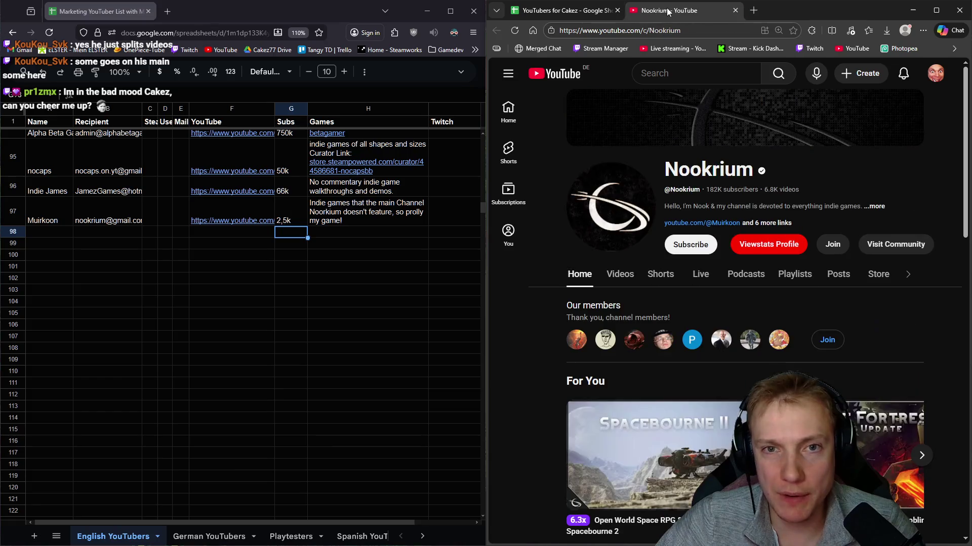
{"action": "middle_click", "coordinate": [665, 12]}
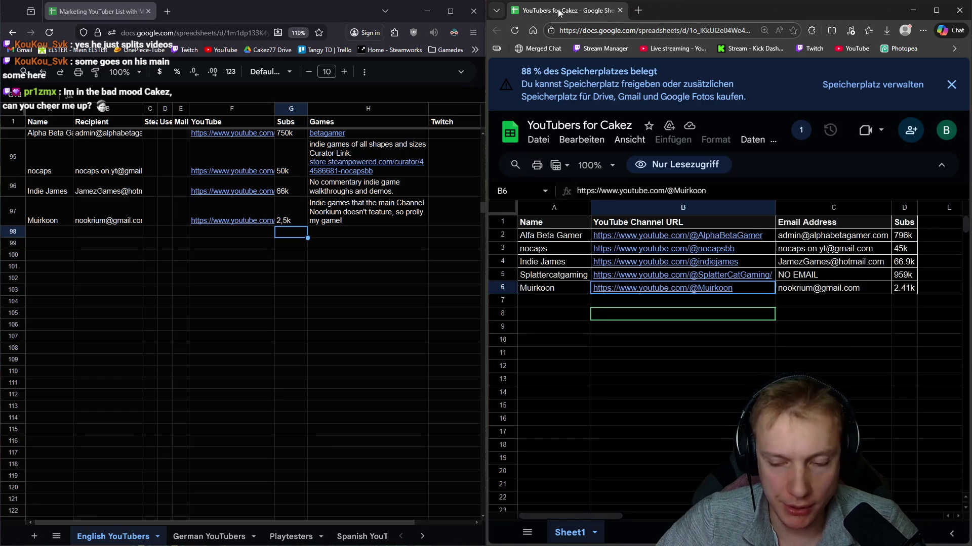
{"action": "middle_click", "coordinate": [559, 12]}
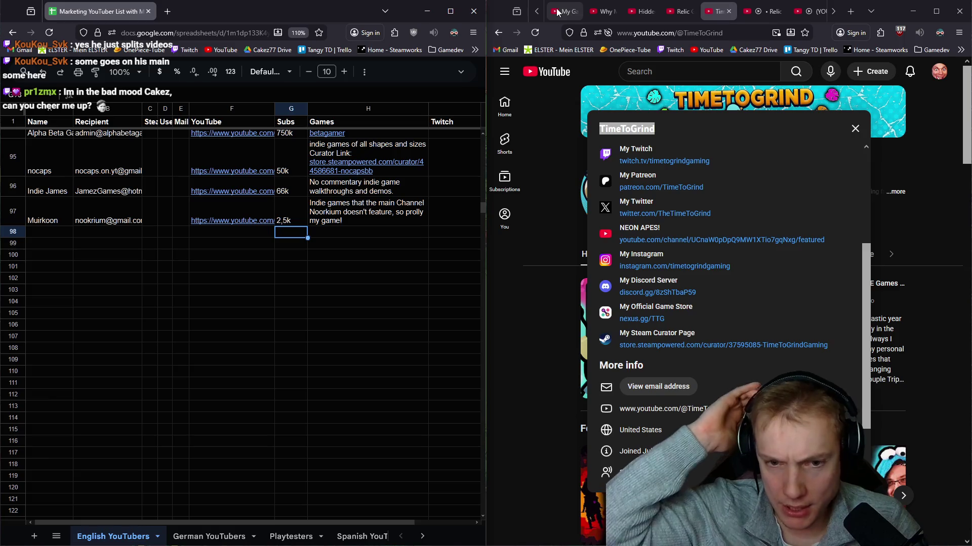
{"action": "scroll", "coordinate": [44, 200], "scroll_direction": "up", "scroll_amount": 3}
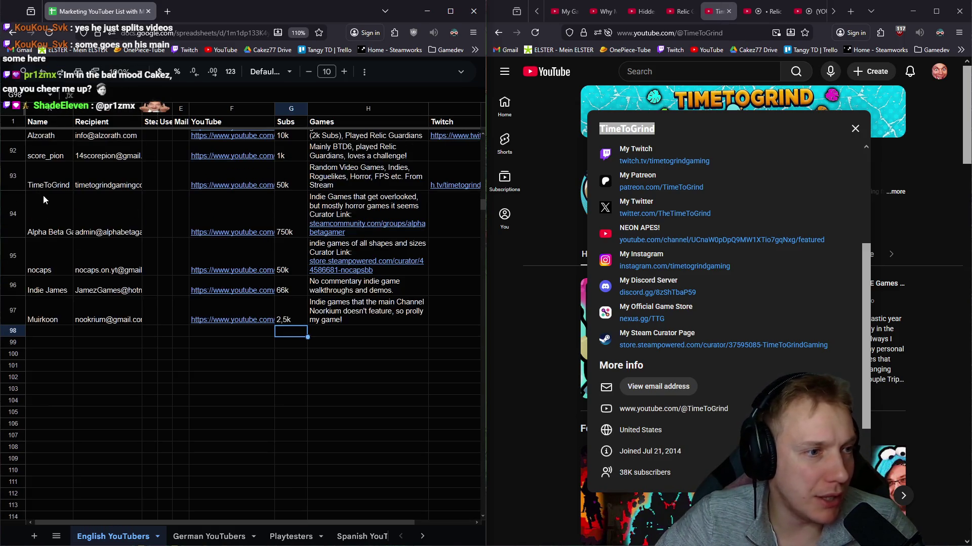
{"action": "scroll", "coordinate": [191, 217], "scroll_direction": "down", "scroll_amount": 2}
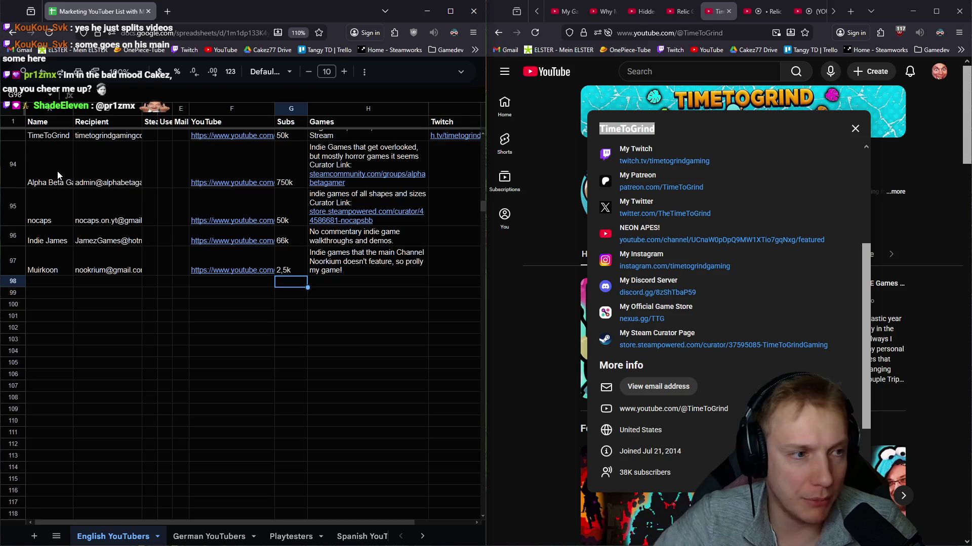
{"action": "left_click", "coordinate": [729, 11]}
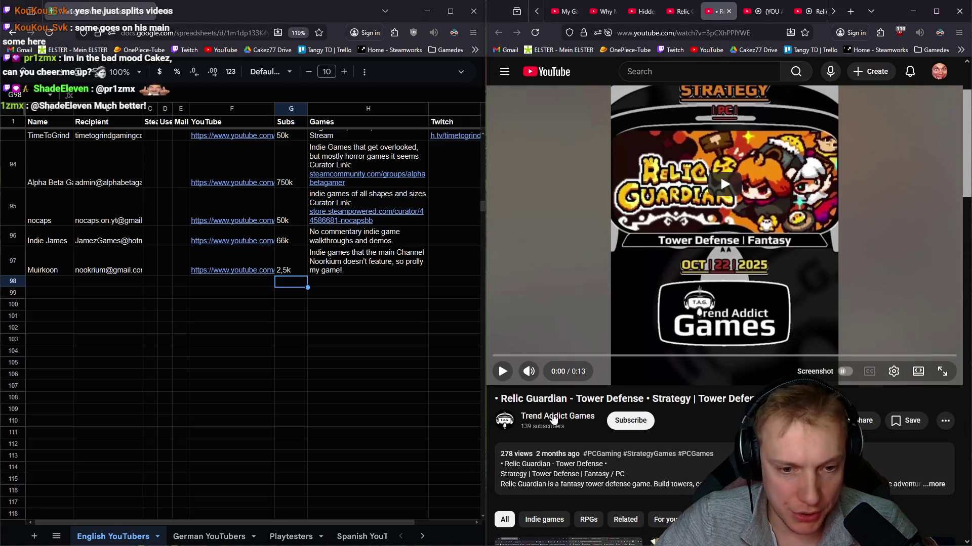
{"action": "left_click", "coordinate": [547, 423]}
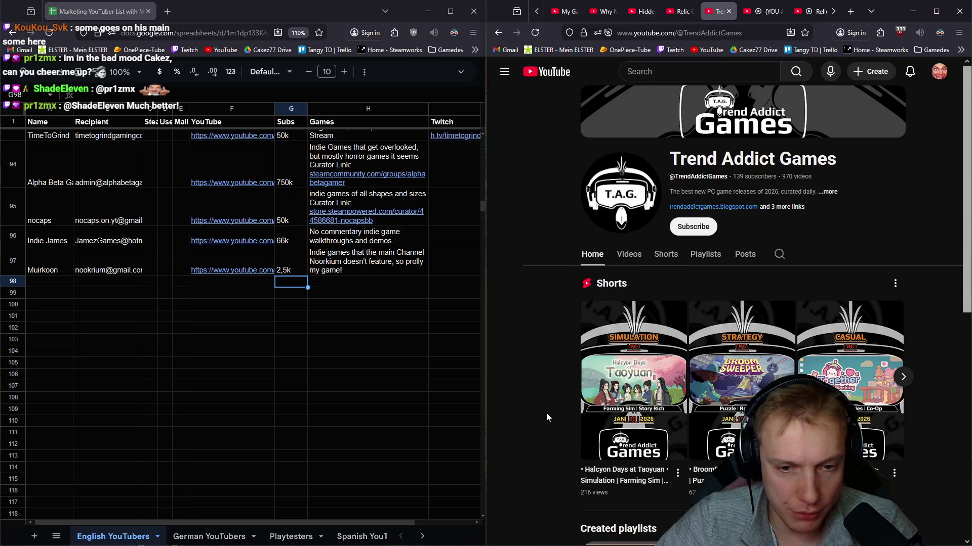
{"action": "left_click", "coordinate": [827, 193]}
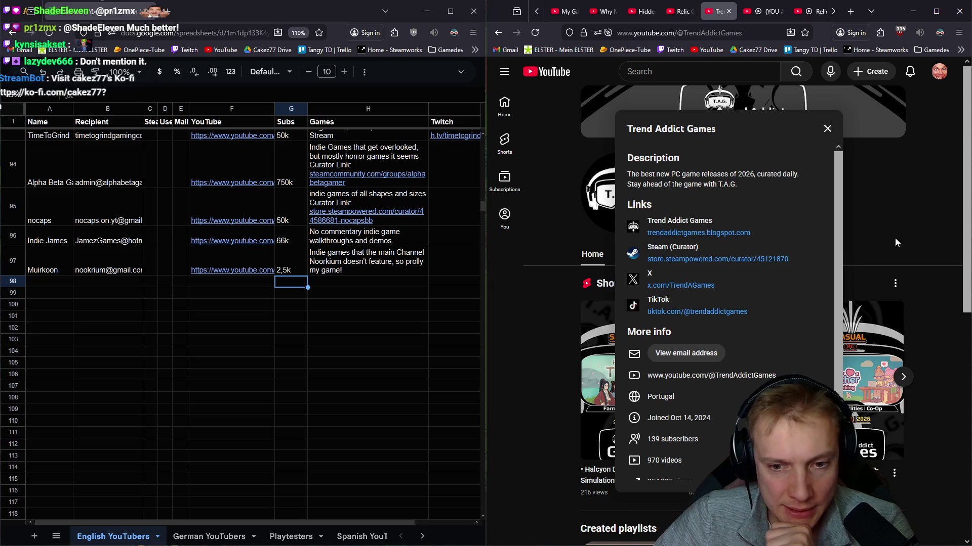
Step: Browse Trend Addict Games' uploaded videos, then close the channel to return to the Relic Guardian video
{"action": "left_click", "coordinate": [892, 205]}
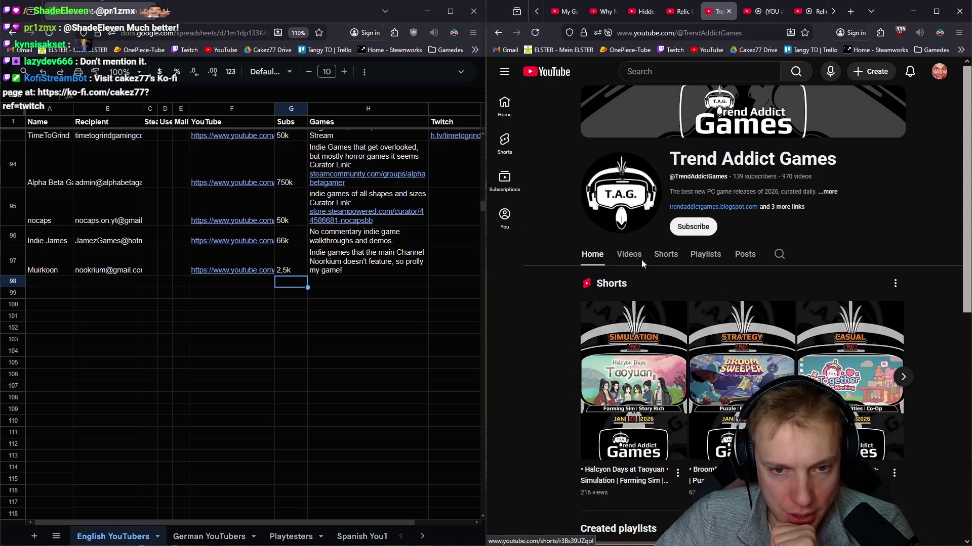
{"action": "left_click", "coordinate": [638, 258]}
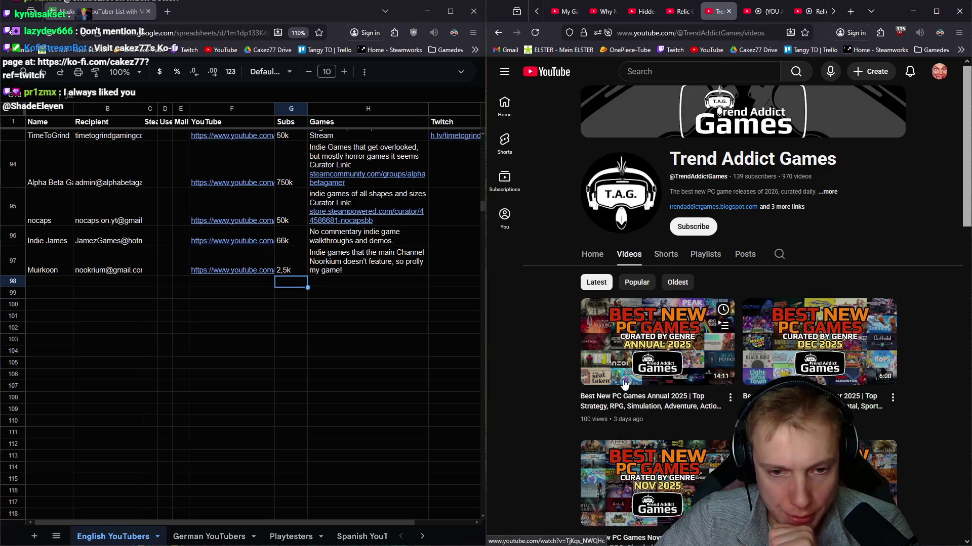
{"action": "scroll", "coordinate": [934, 343], "scroll_direction": "down", "scroll_amount": 8}
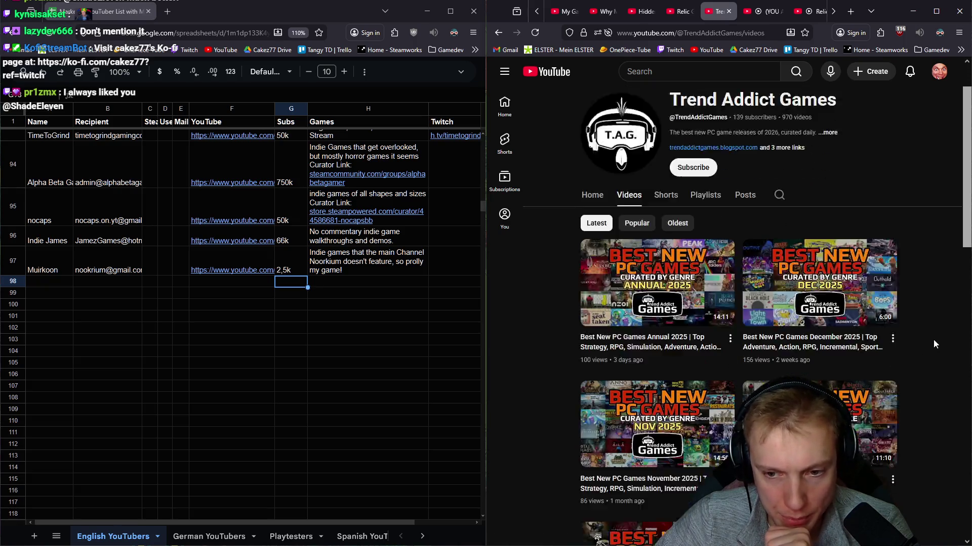
{"action": "scroll", "coordinate": [949, 320], "scroll_direction": "down", "scroll_amount": 8}
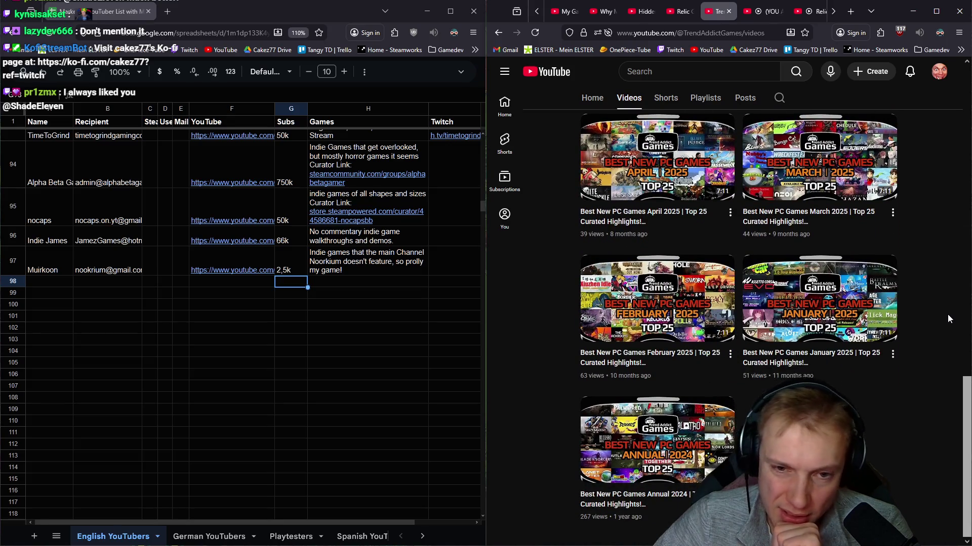
{"action": "scroll", "coordinate": [947, 316], "scroll_direction": "up", "scroll_amount": 10}
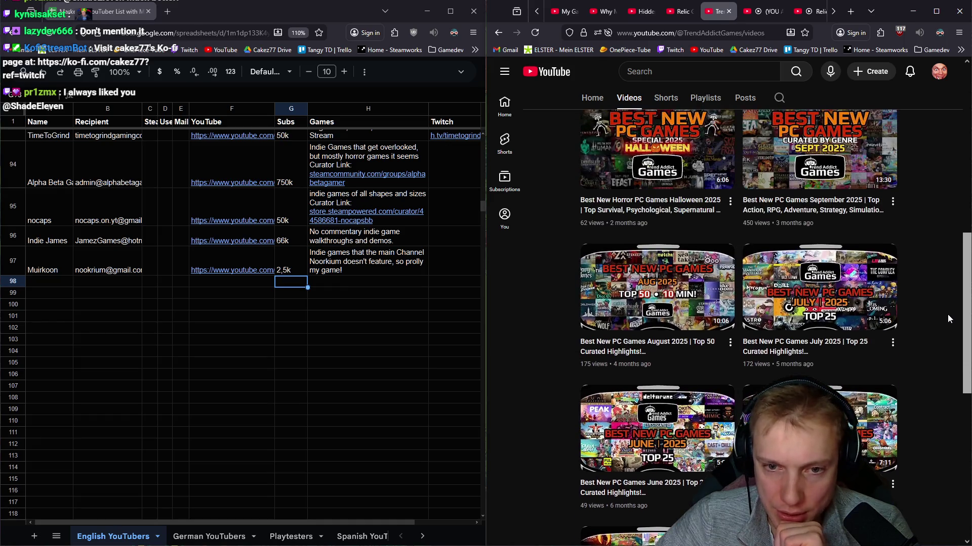
{"action": "scroll", "coordinate": [948, 318], "scroll_direction": "up", "scroll_amount": 5}
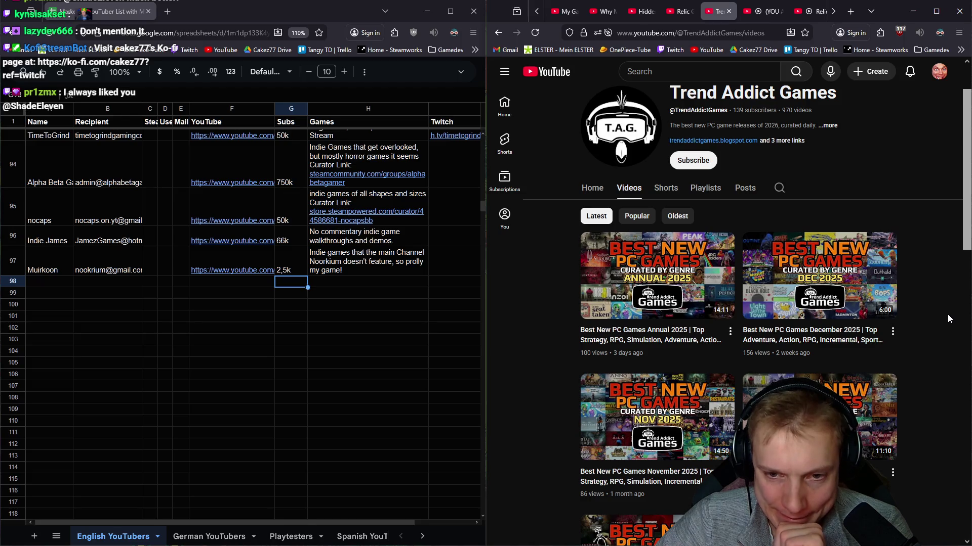
{"action": "mouse_move", "coordinate": [744, 271]}
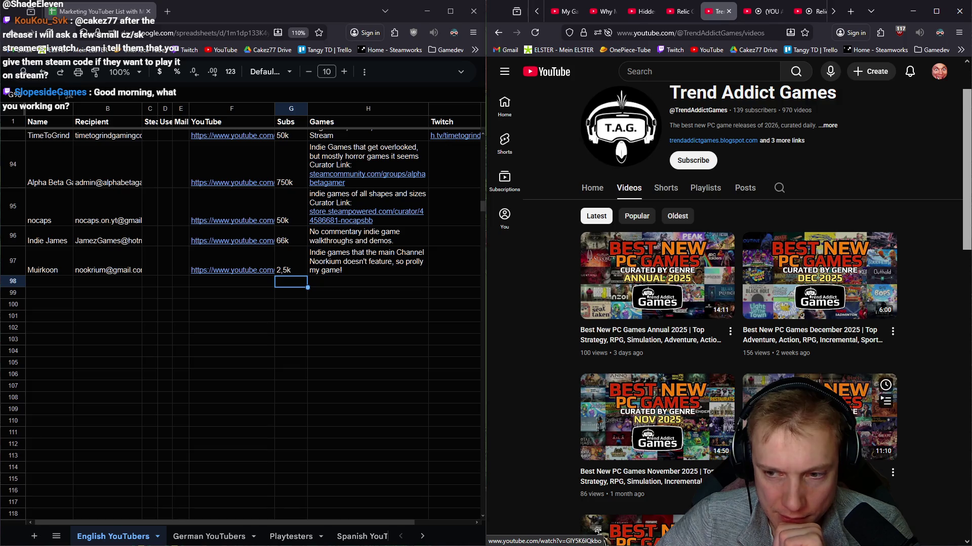
{"action": "left_click", "coordinate": [729, 11]}
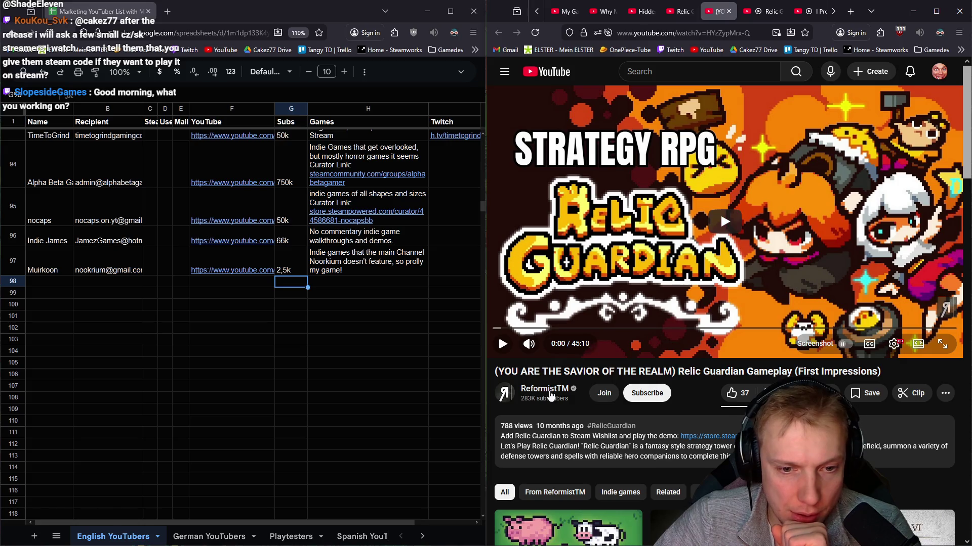
Step: Close the Relic Guardian first-impressions video and open Nyanco Channel's page (8.62K subscribers) in a new tab
{"action": "left_click", "coordinate": [729, 11]}
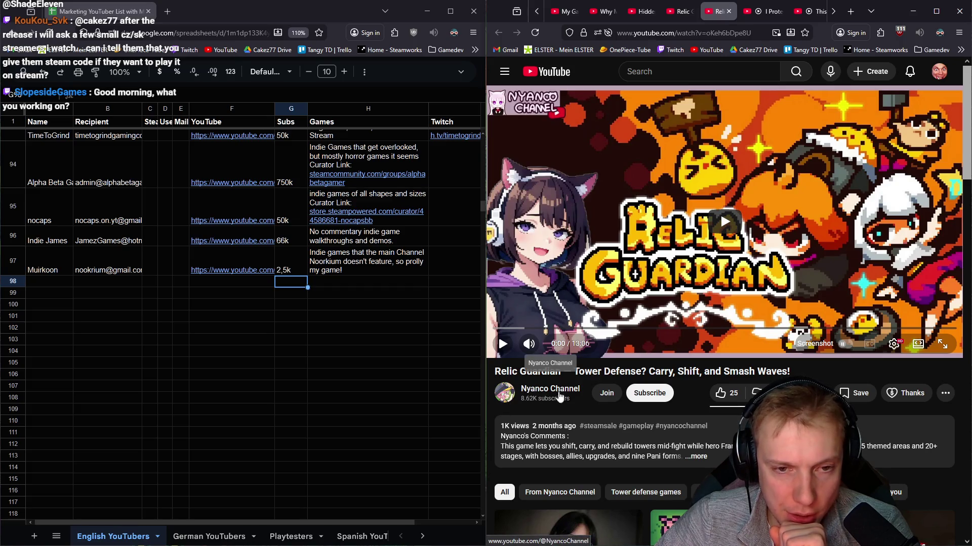
{"action": "middle_click", "coordinate": [536, 392]}
{"action": "left_click", "coordinate": [760, 14]}
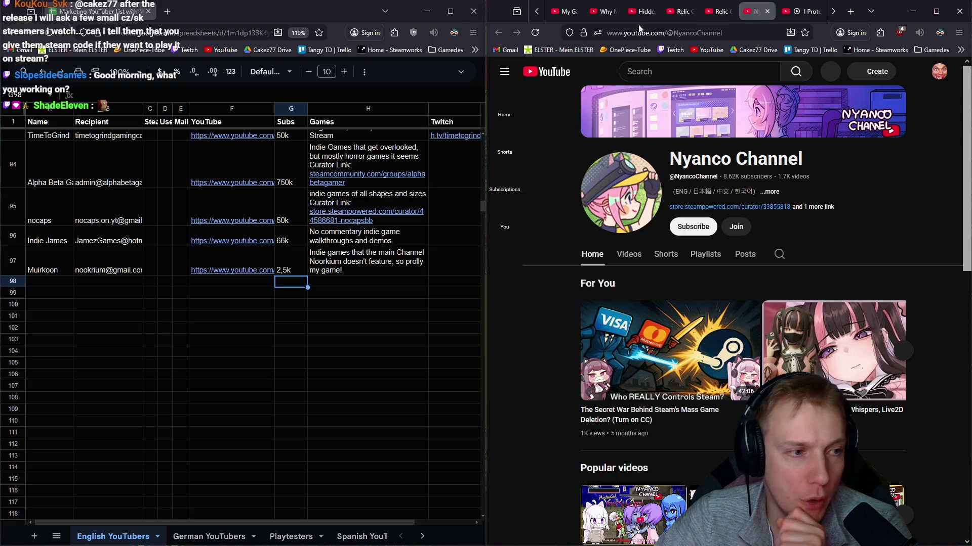
{"action": "mouse_move", "coordinate": [220, 253]}
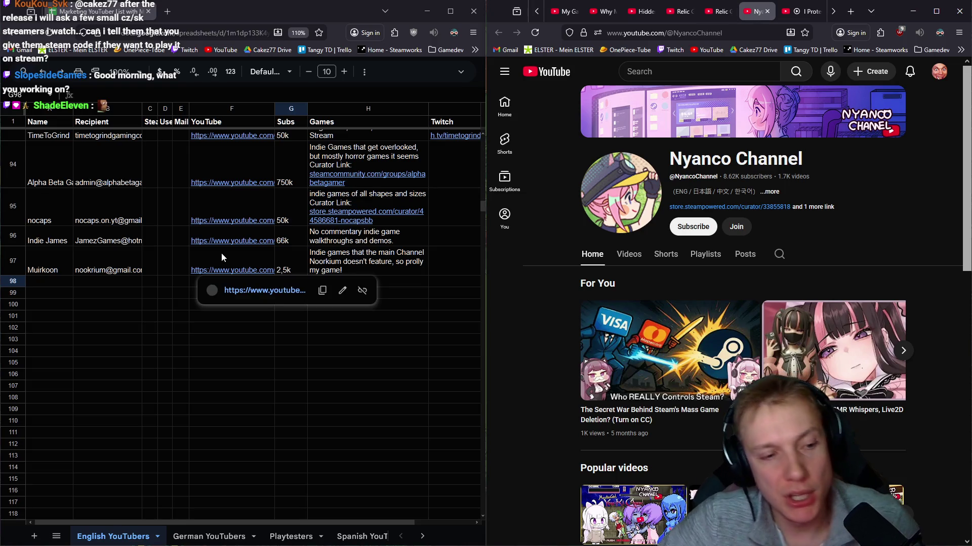
{"action": "left_click", "coordinate": [45, 282]}
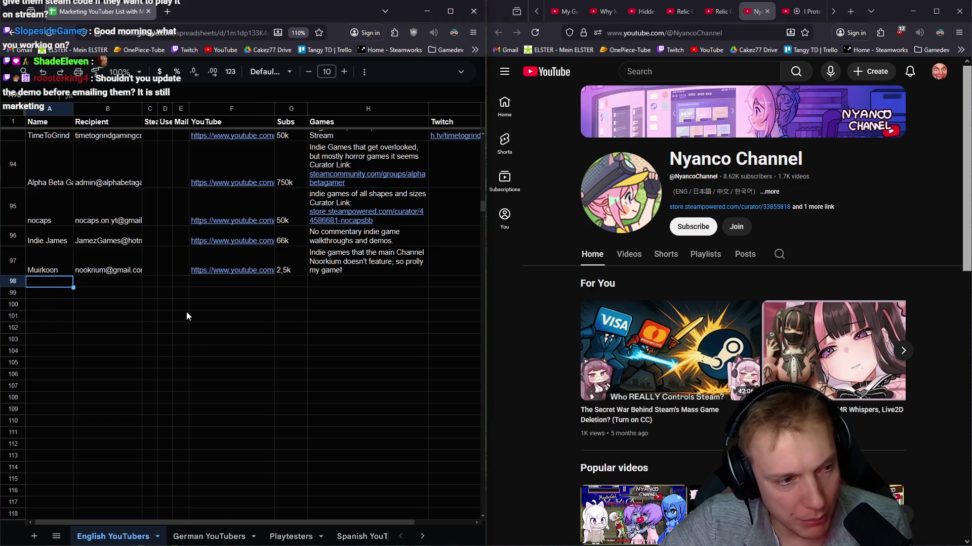
{"action": "left_click", "coordinate": [219, 539]}
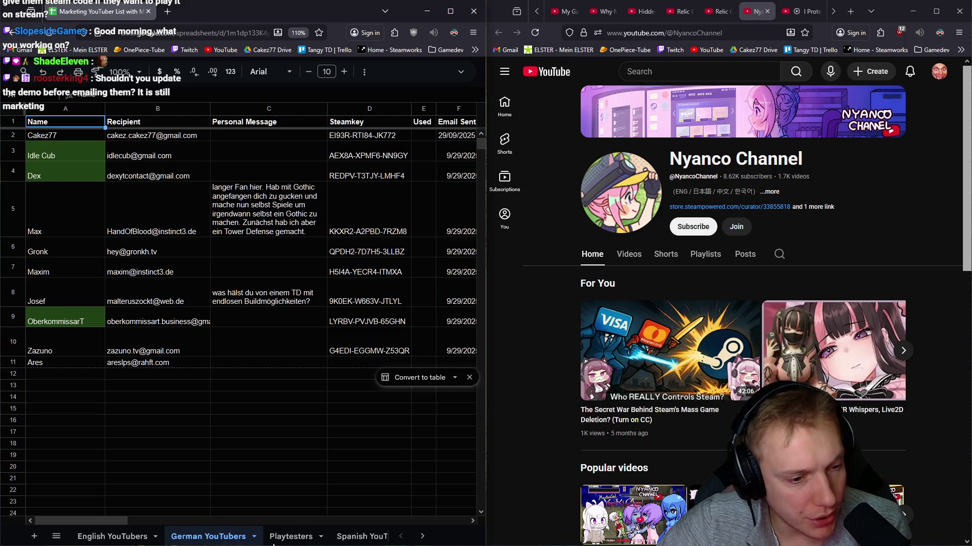
{"action": "left_click", "coordinate": [296, 537]}
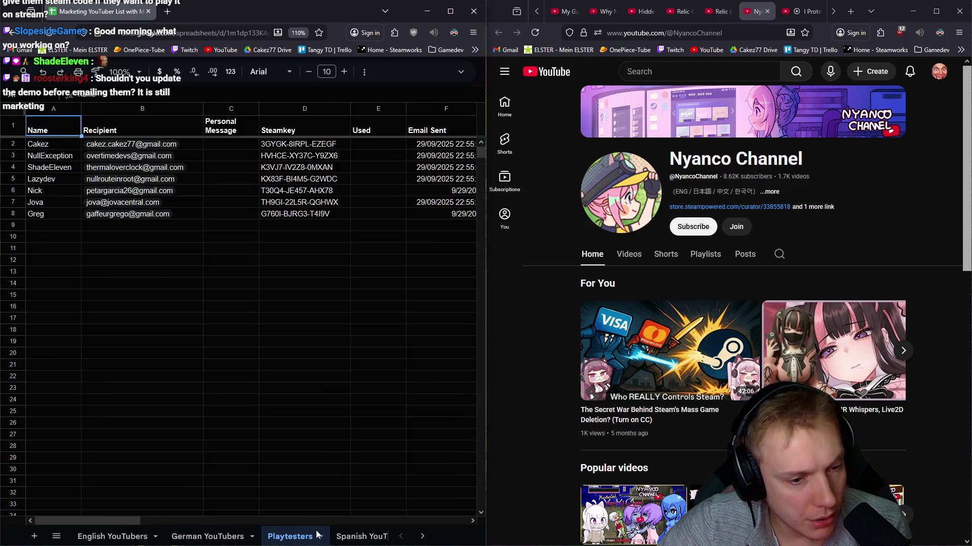
{"action": "left_click", "coordinate": [363, 535]}
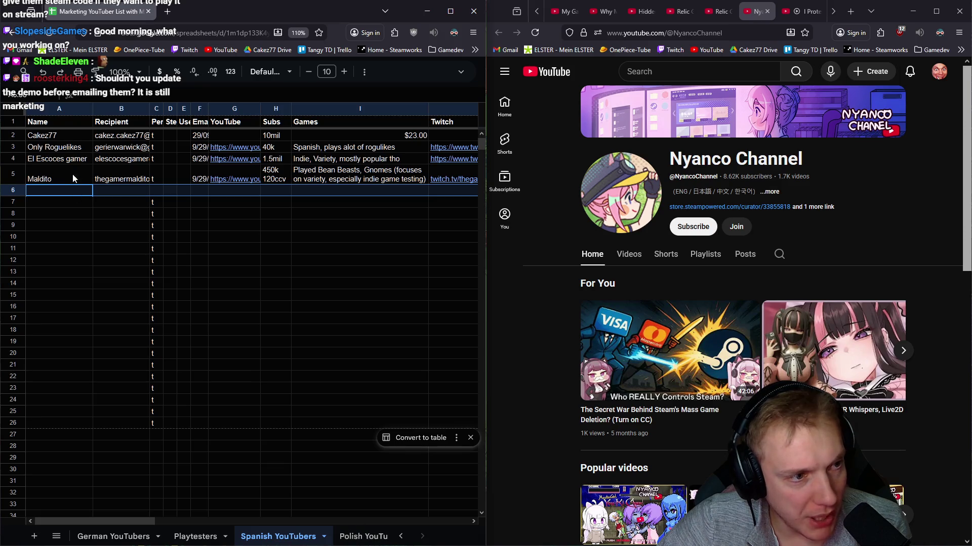
{"action": "left_click", "coordinate": [357, 537]}
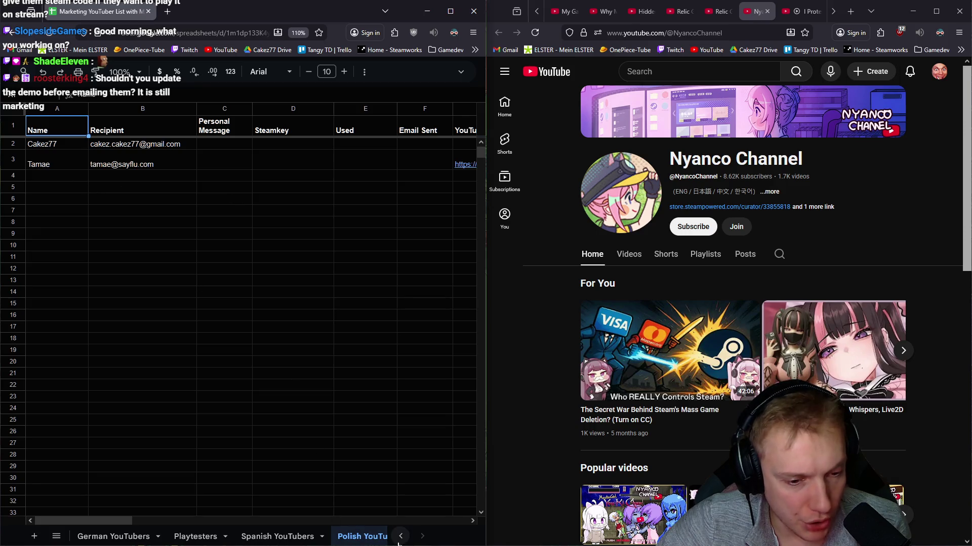
{"action": "left_click", "coordinate": [105, 537]}
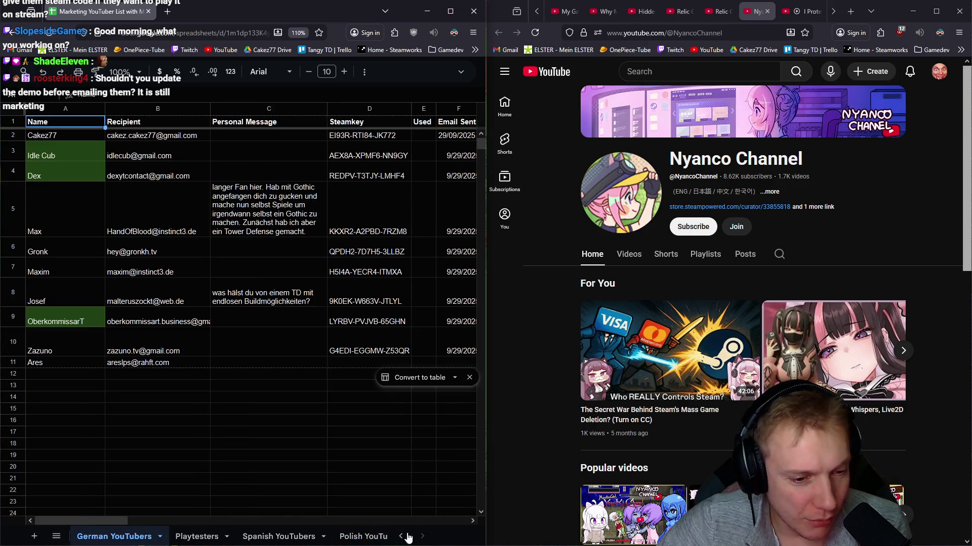
{"action": "left_click", "coordinate": [370, 541]}
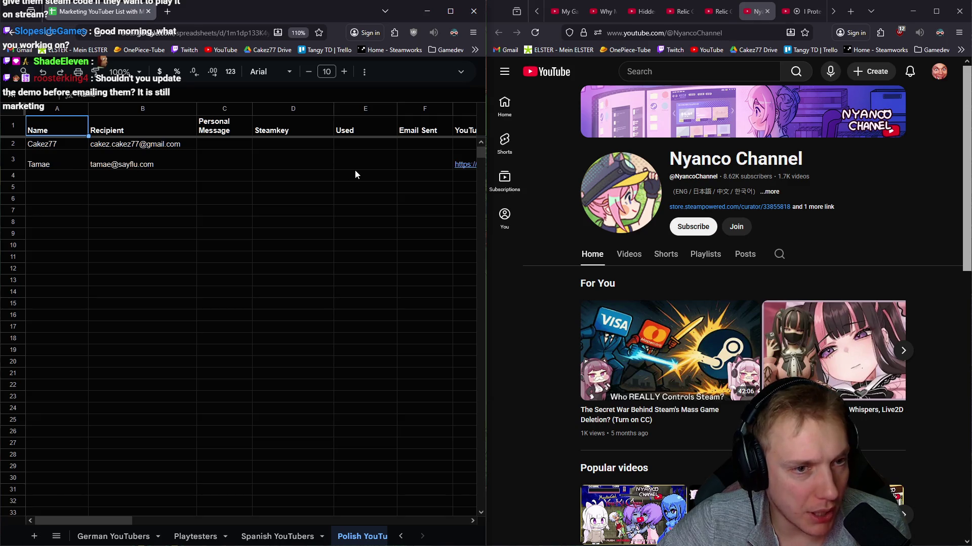
{"action": "mouse_move", "coordinate": [457, 167]}
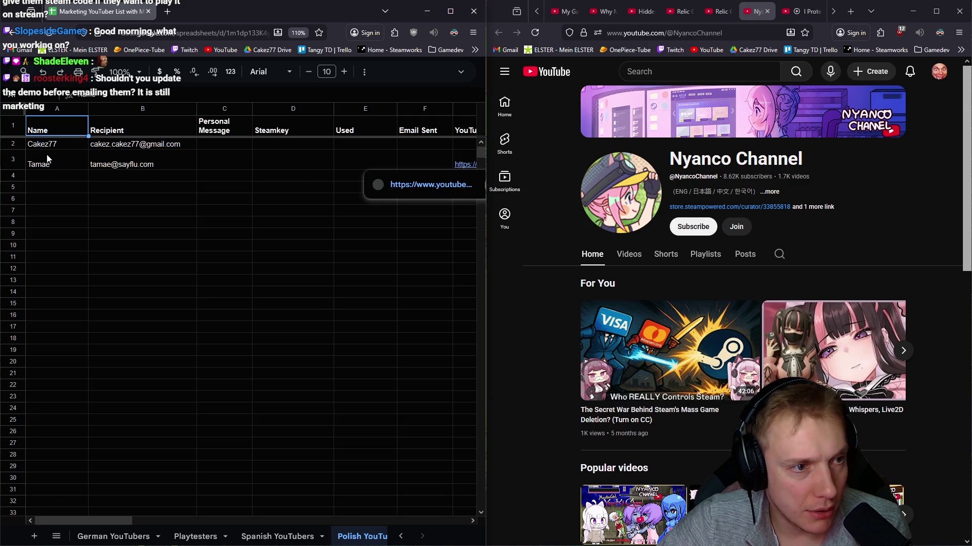
{"action": "left_click", "coordinate": [116, 538]}
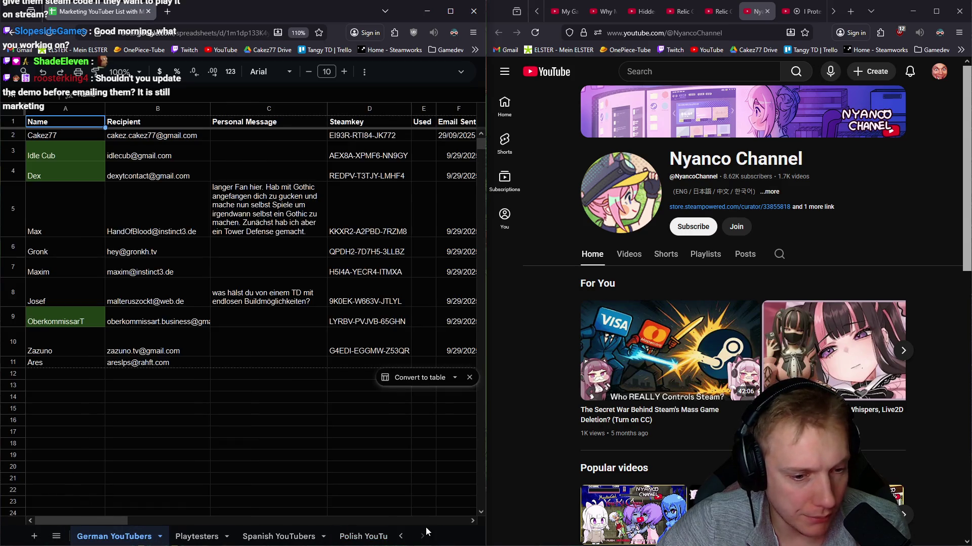
{"action": "left_click", "coordinate": [400, 537]}
{"action": "left_click", "coordinate": [113, 537]}
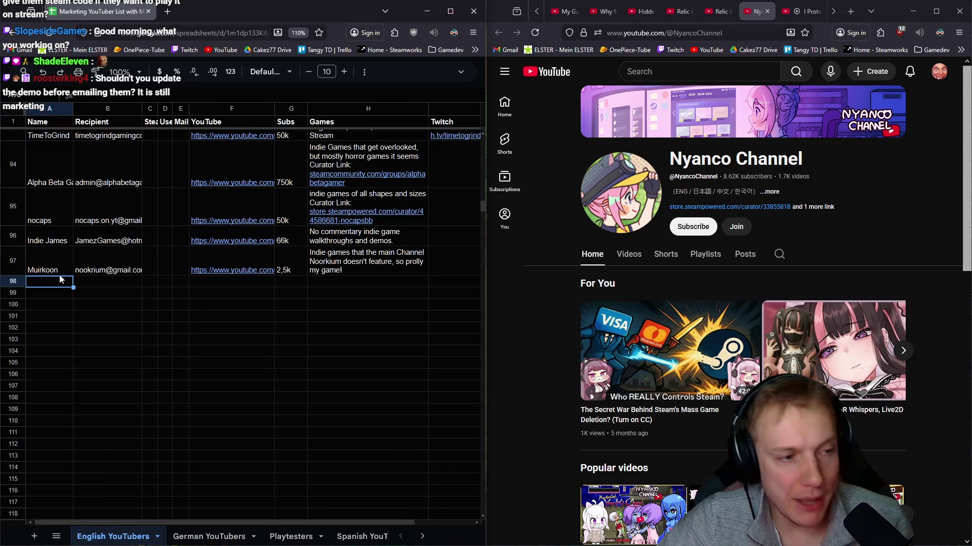
Step: Show Nyanco Channel's About details with its multilingual description, Steam curator and Twitter links
{"action": "left_click", "coordinate": [820, 208]}
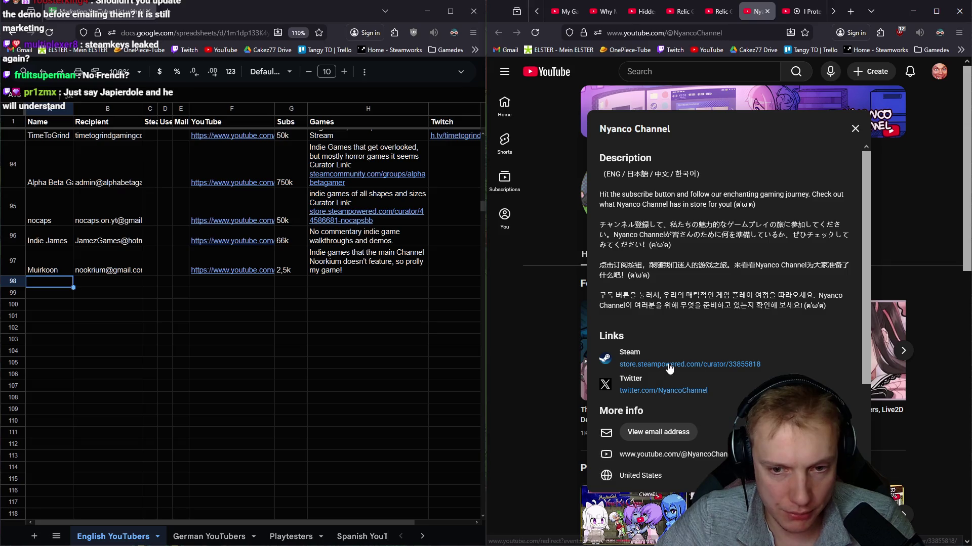
{"action": "scroll", "coordinate": [765, 363], "scroll_direction": "down", "scroll_amount": 2}
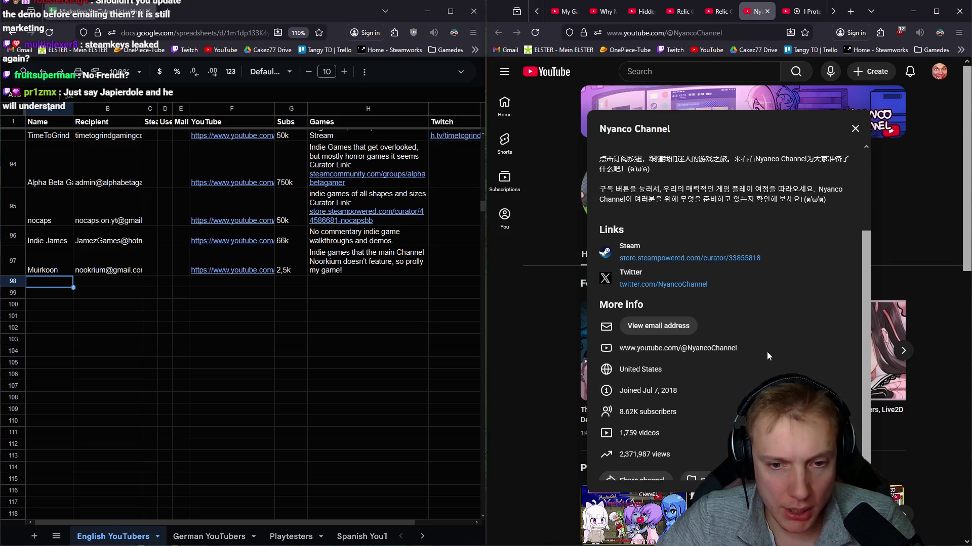
{"action": "scroll", "coordinate": [767, 351], "scroll_direction": "down", "scroll_amount": 1}
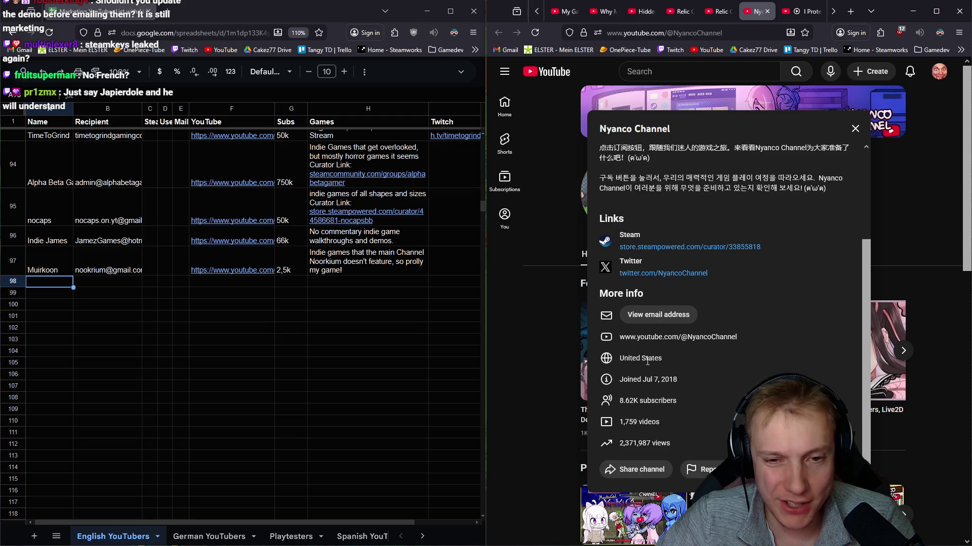
{"action": "left_click", "coordinate": [943, 222]}
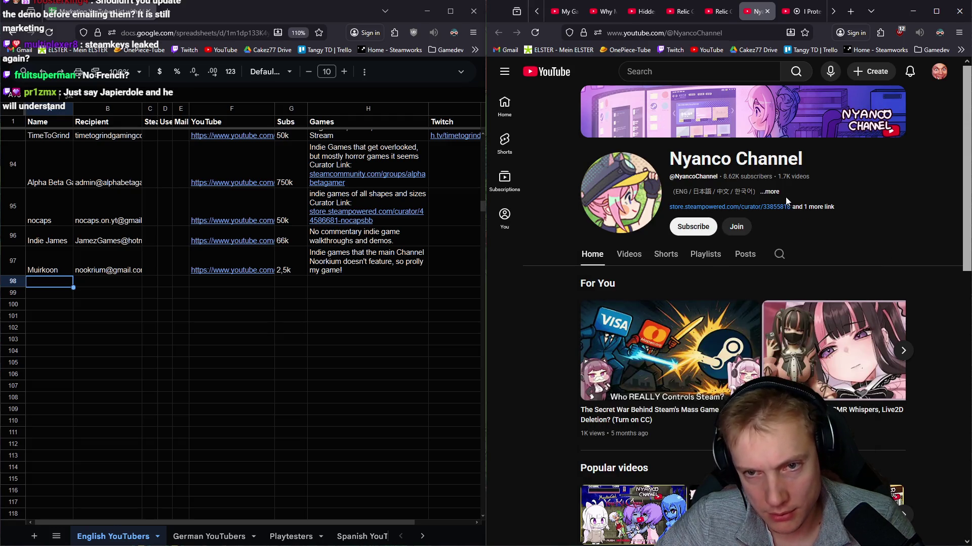
{"action": "left_click", "coordinate": [769, 191]}
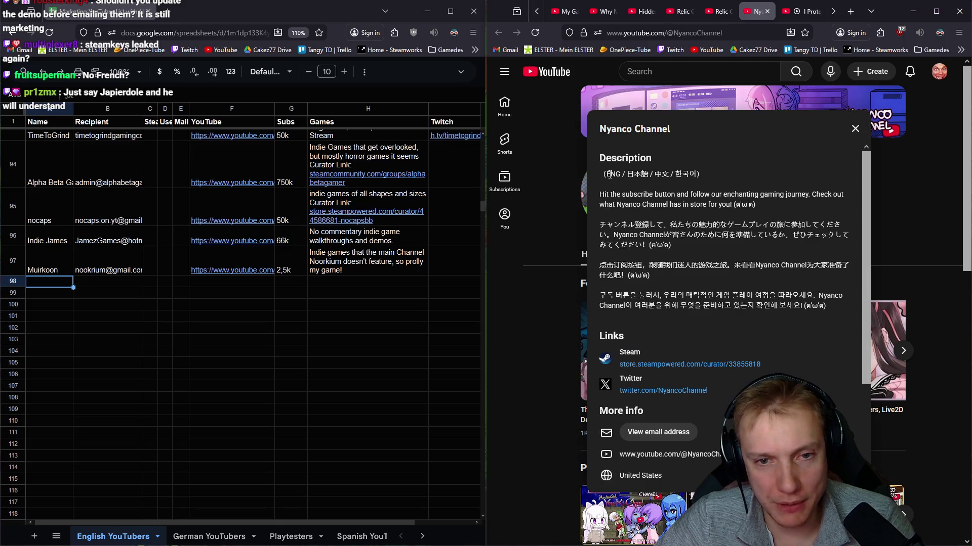
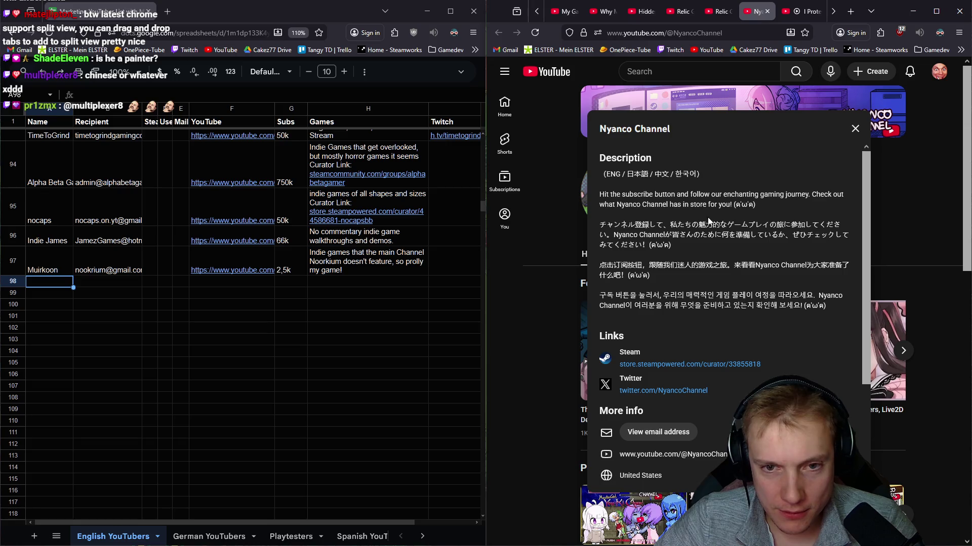
Step: Copy Nyanco Channel's name from its About details into cell A98
{"action": "left_click", "coordinate": [928, 196]}
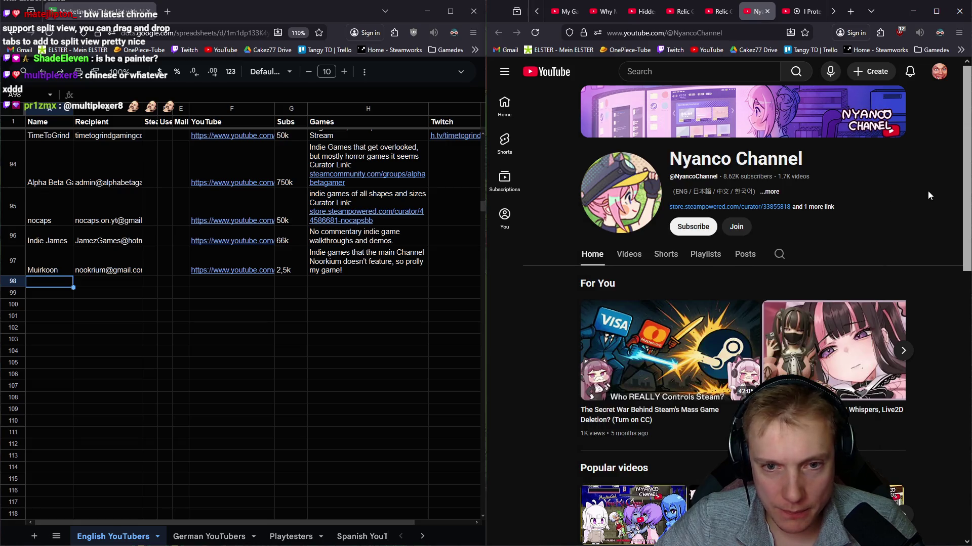
{"action": "left_click", "coordinate": [817, 211]}
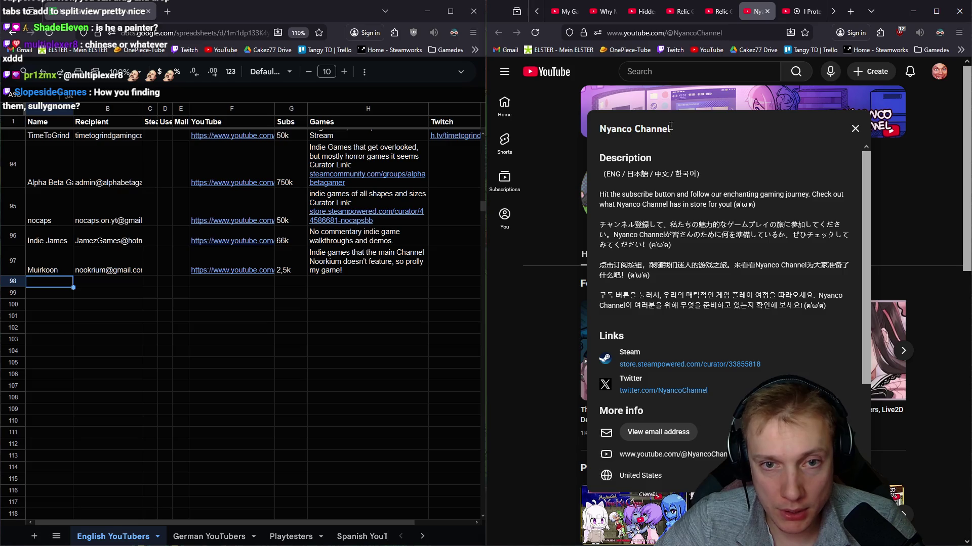
{"action": "left_click_drag", "start_coordinate": [670, 129], "coordinate": [597, 128]}
{"action": "key", "text": "ctrl+c"}
{"action": "left_click", "coordinate": [51, 282]}
{"action": "key", "text": "ctrl+v"}
Step: Select B98 and request the channel's email address through the robot check
{"action": "left_click", "coordinate": [111, 279]}
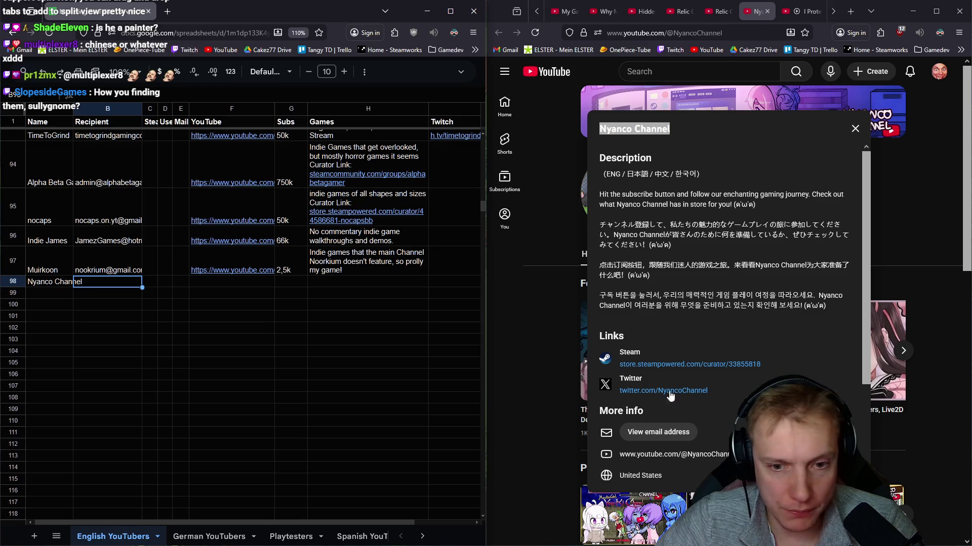
{"action": "left_click", "coordinate": [653, 432]}
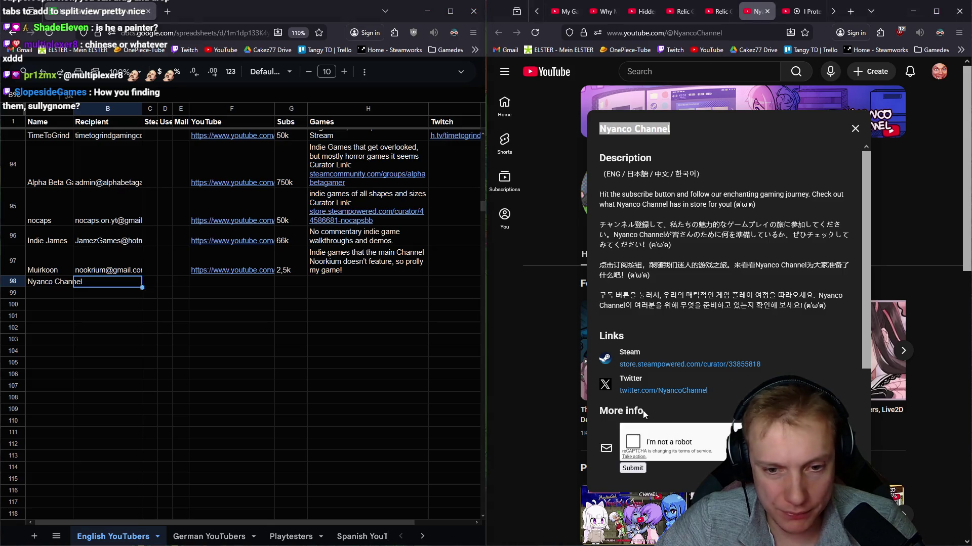
{"action": "left_click", "coordinate": [633, 469]}
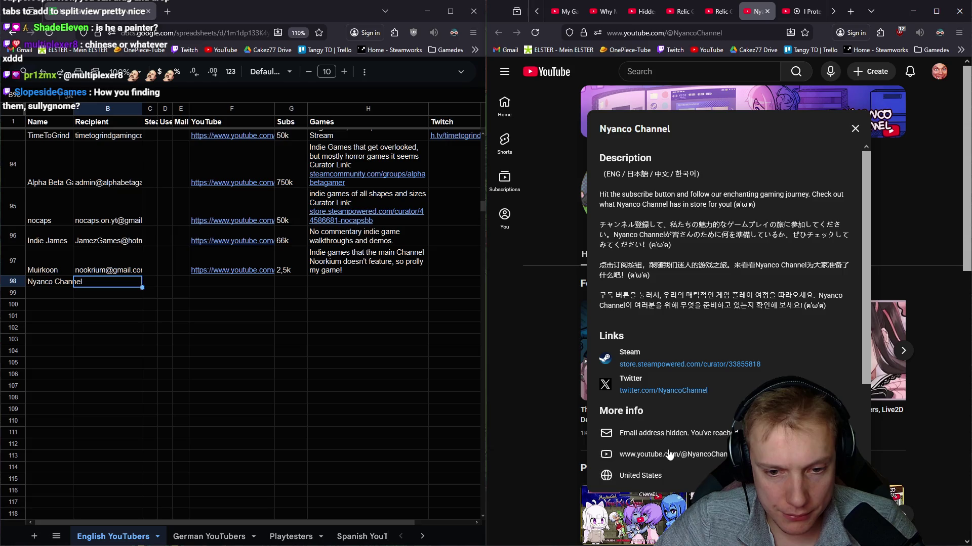
Step: Switch to another YouTube account and reopen Nyanco Channel's About details
{"action": "left_click", "coordinate": [939, 75]}
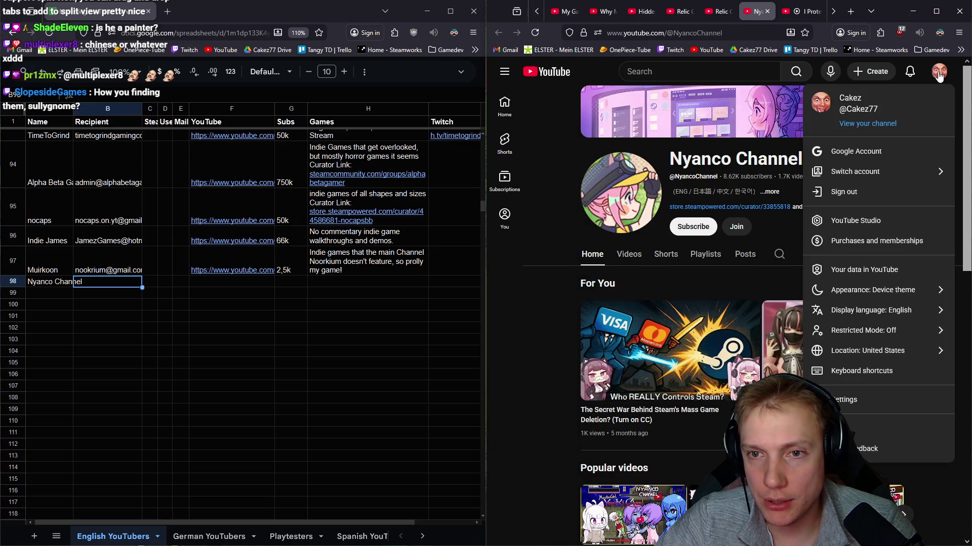
{"action": "left_click", "coordinate": [938, 174]}
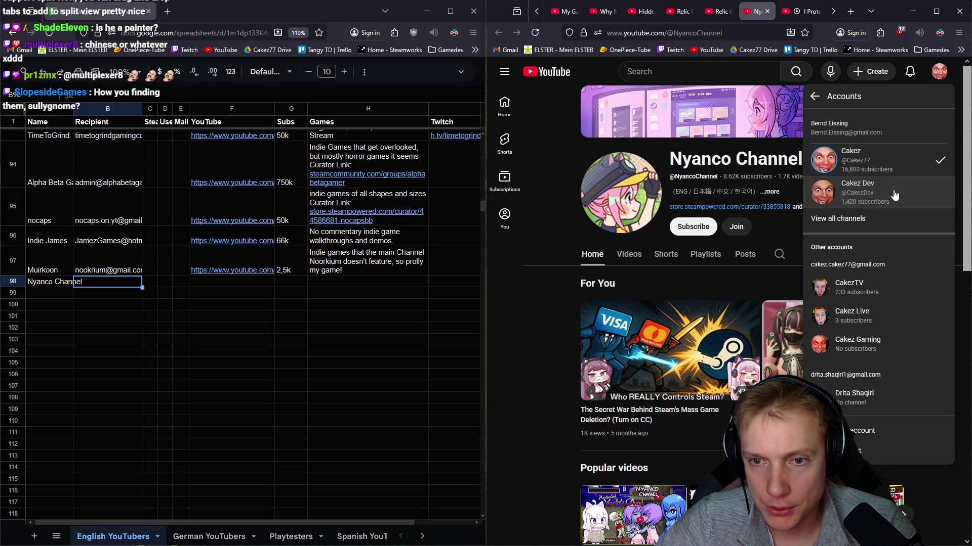
{"action": "left_click", "coordinate": [899, 196]}
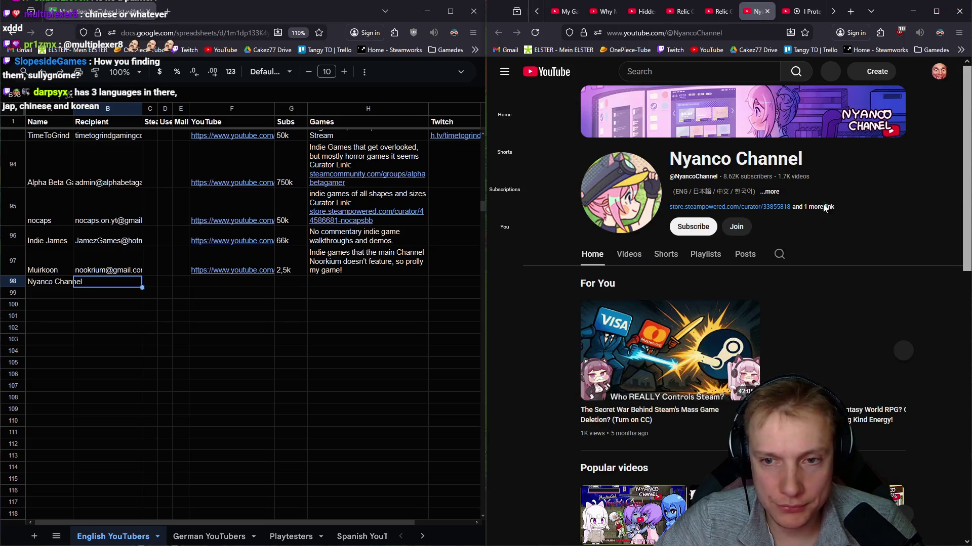
{"action": "left_click", "coordinate": [820, 207]}
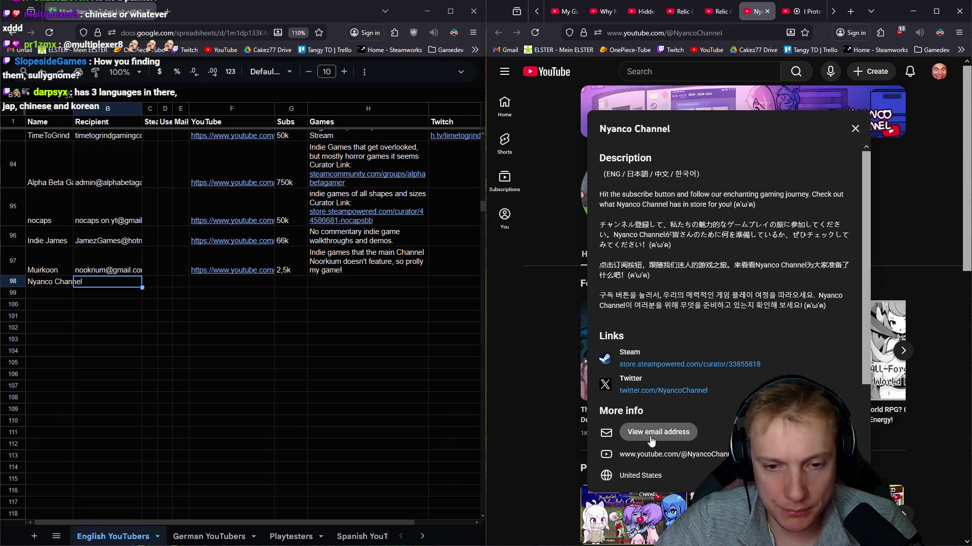
{"action": "left_click", "coordinate": [628, 434]}
{"action": "left_click", "coordinate": [632, 443]}
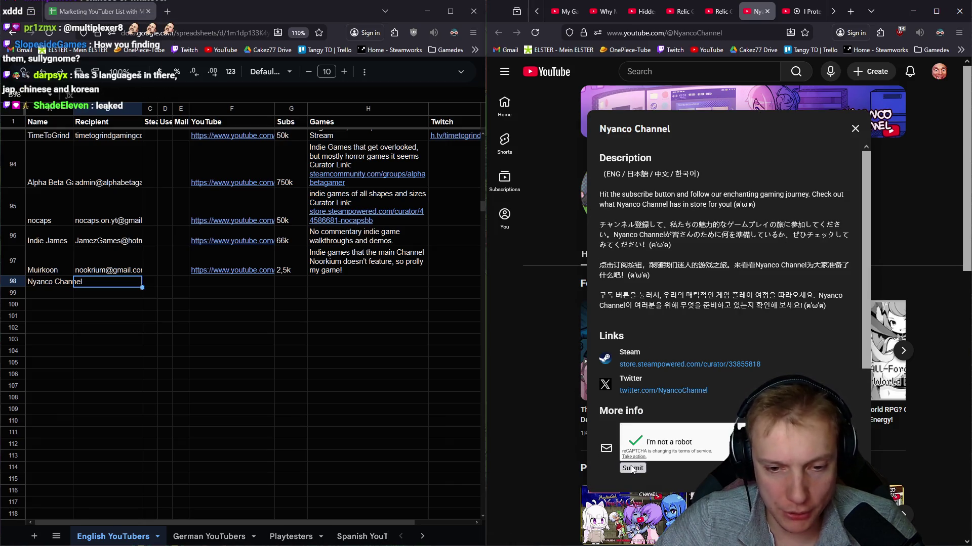
{"action": "left_click", "coordinate": [632, 468]}
{"action": "scroll", "coordinate": [736, 371], "scroll_direction": "down", "scroll_amount": 1}
{"action": "left_click_drag", "start_coordinate": [711, 383], "coordinate": [619, 381]}
{"action": "key", "text": "ctrl+c"}
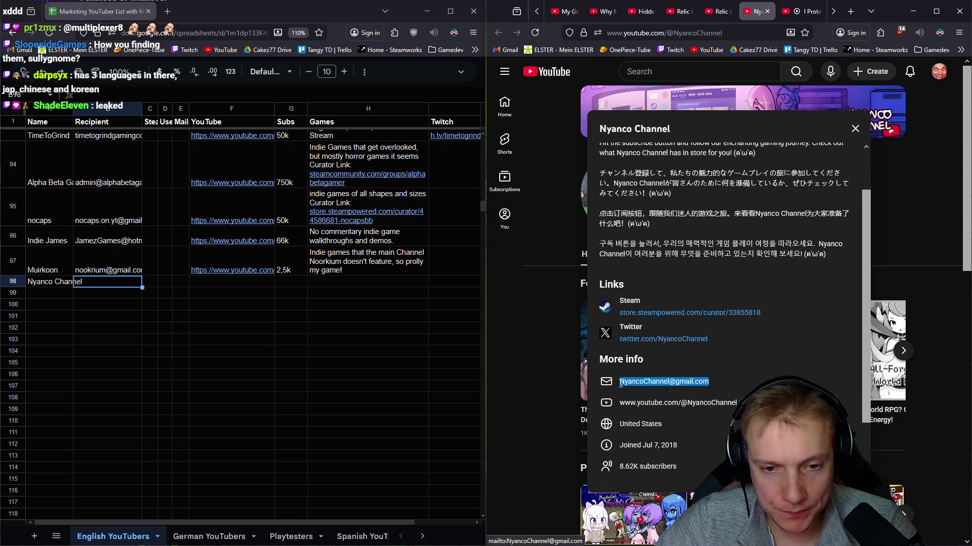
{"action": "right_click", "coordinate": [636, 381]}
{"action": "left_click", "coordinate": [658, 174]}
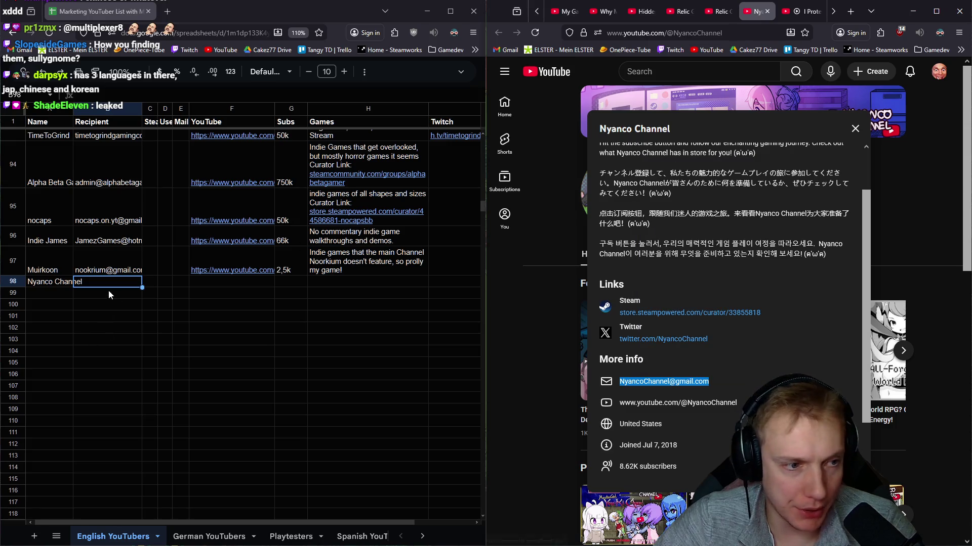
{"action": "left_click", "coordinate": [108, 281]}
{"action": "key", "text": "ctrl+v"}
Step: Copy the channel page's URL into F98 as its YouTube link
{"action": "left_click", "coordinate": [242, 282]}
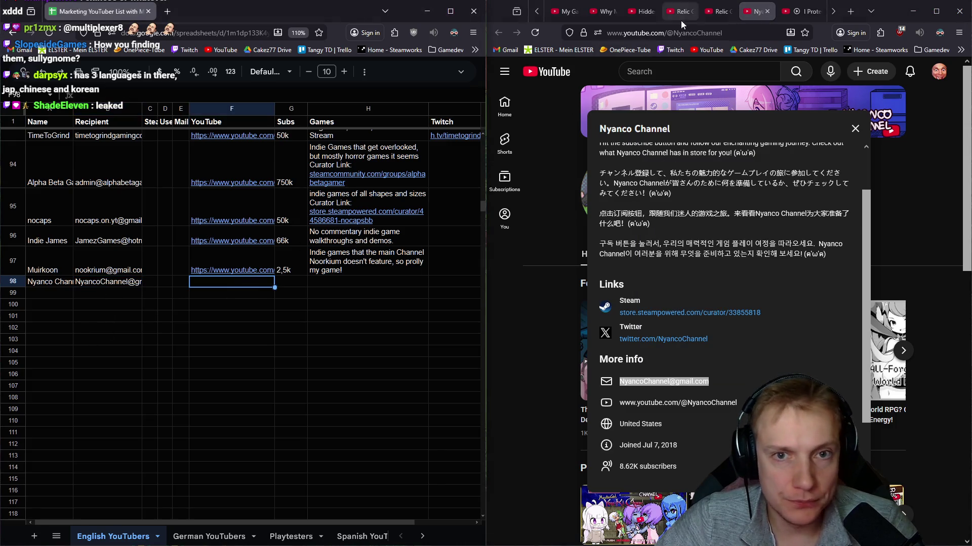
{"action": "left_click", "coordinate": [622, 33]}
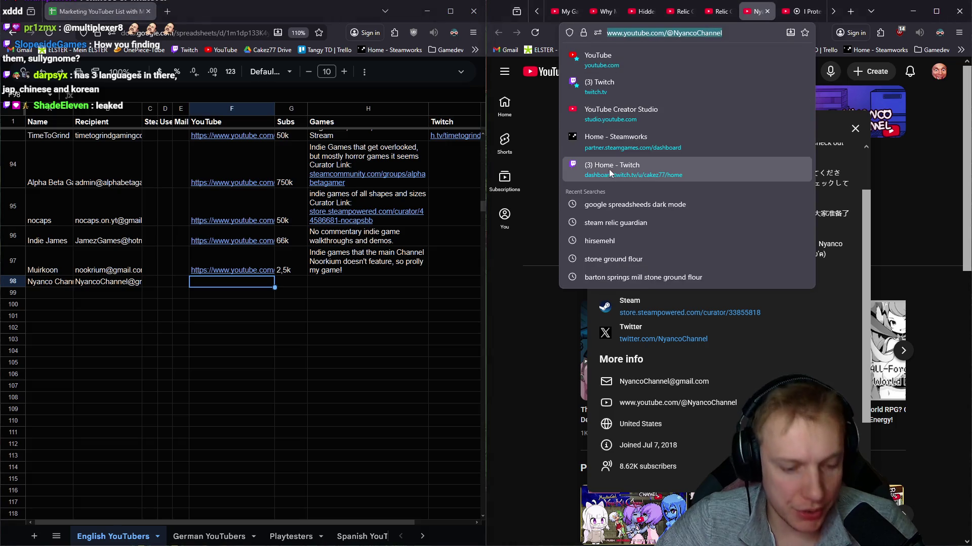
{"action": "key", "text": "ctrl+c"}
{"action": "left_click", "coordinate": [248, 288]}
{"action": "key", "text": "ctrl+v"}
{"action": "key", "text": "Tab"}
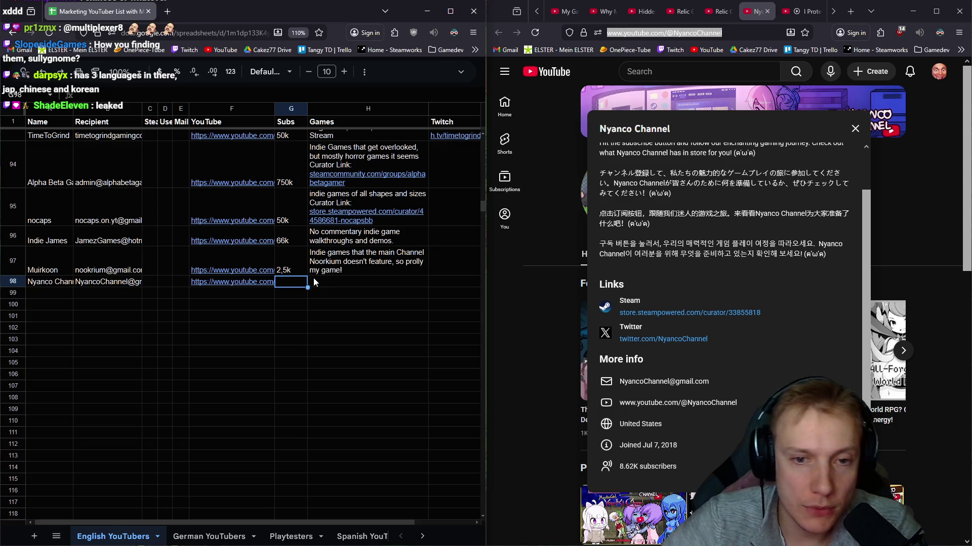
Step: Close the details popup and enter 9k as the subscriber count in G98
{"action": "left_click", "coordinate": [855, 129]}
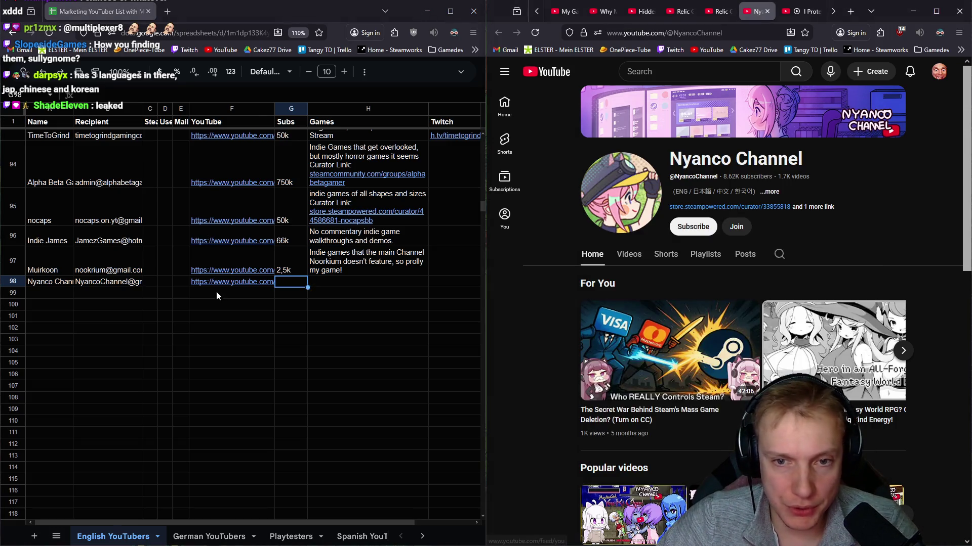
{"action": "type", "text": "9k"}
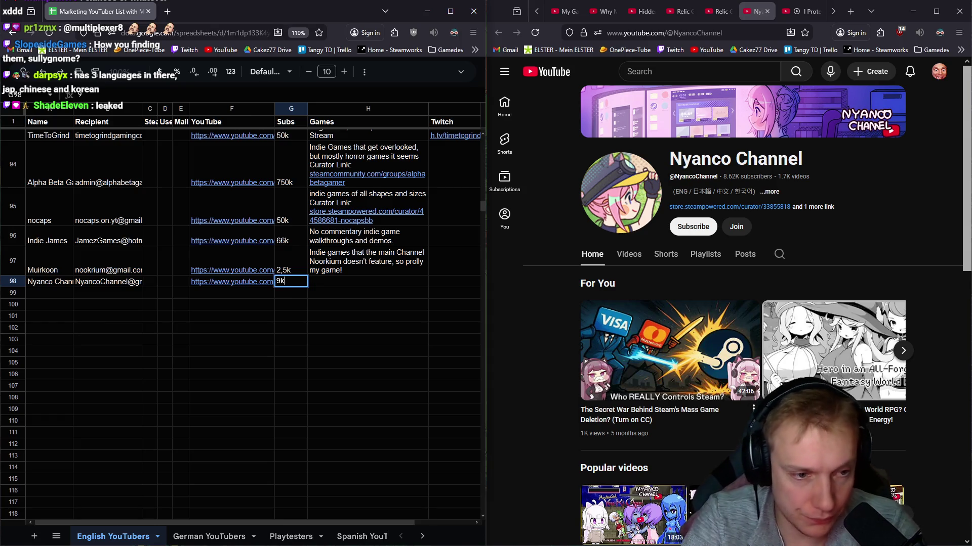
{"action": "key", "text": "Tab"}
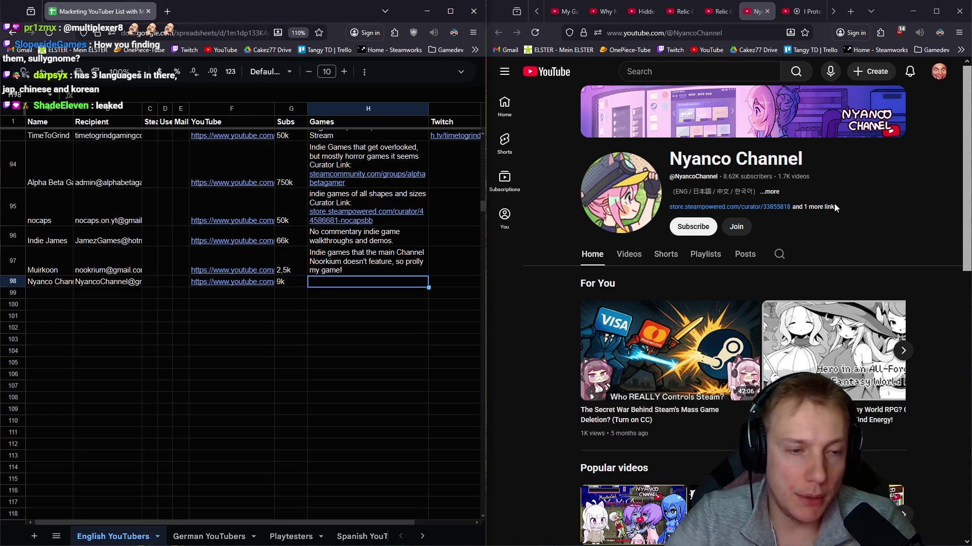
Step: Scroll through Nyanco Channel's uploaded videos to see which games it covers
{"action": "left_click", "coordinate": [629, 254]}
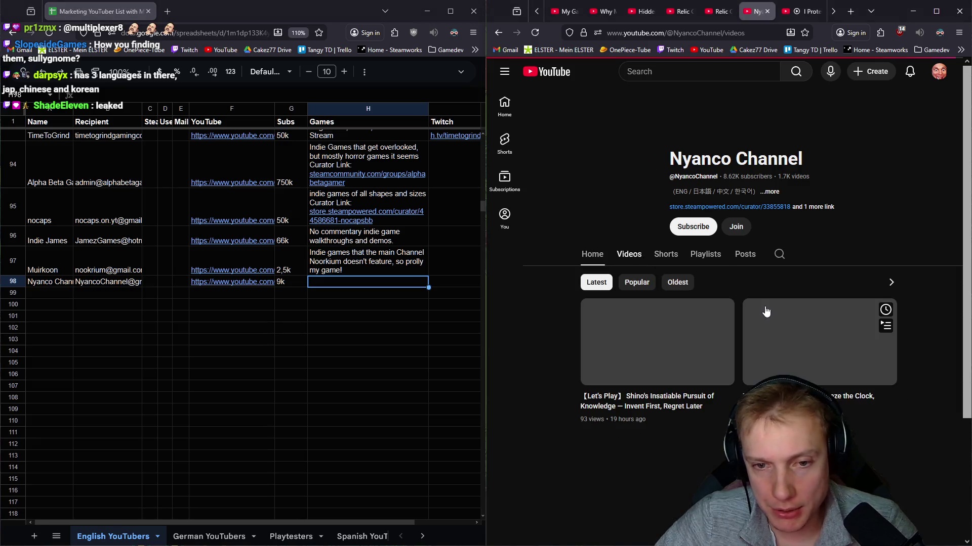
{"action": "scroll", "coordinate": [811, 254], "scroll_direction": "down", "scroll_amount": 4}
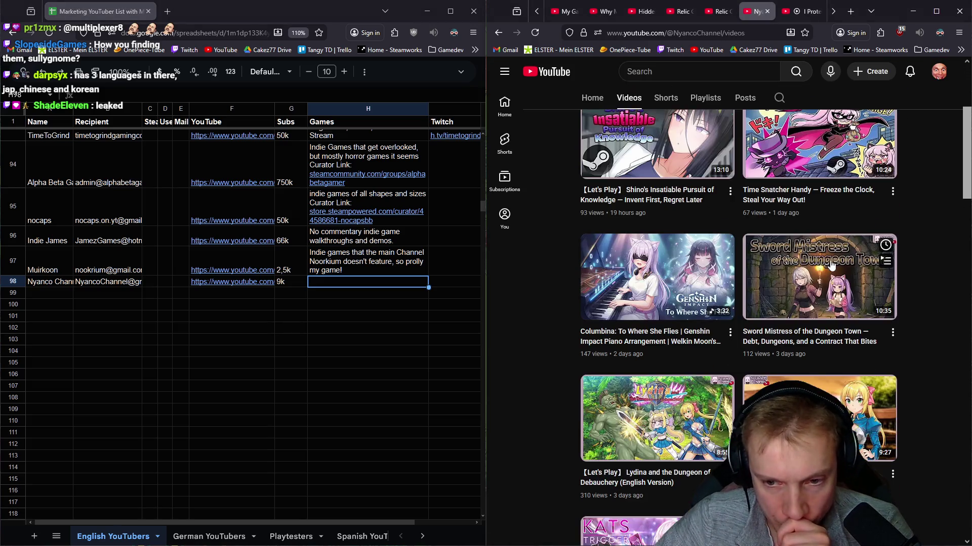
{"action": "scroll", "coordinate": [673, 329], "scroll_direction": "down", "scroll_amount": 3}
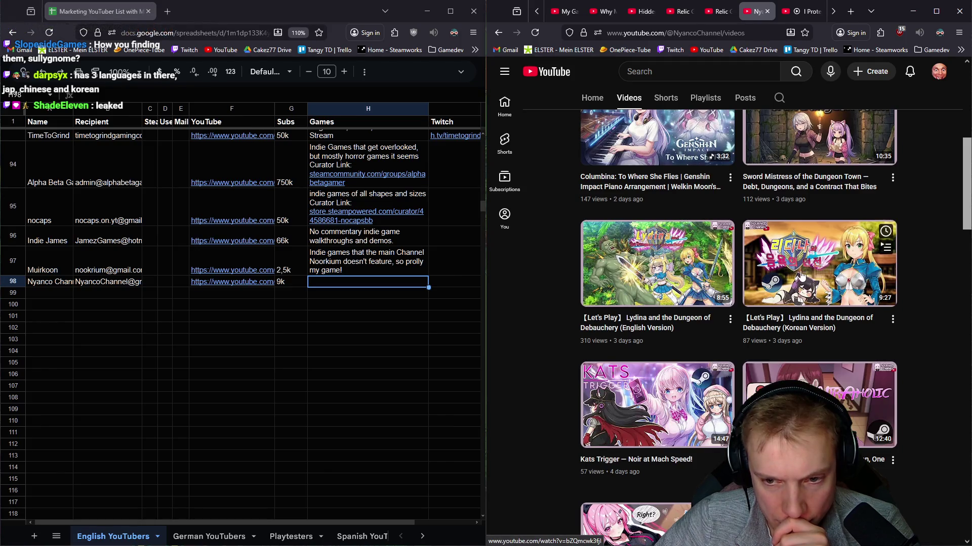
{"action": "scroll", "coordinate": [668, 273], "scroll_direction": "down", "scroll_amount": 5}
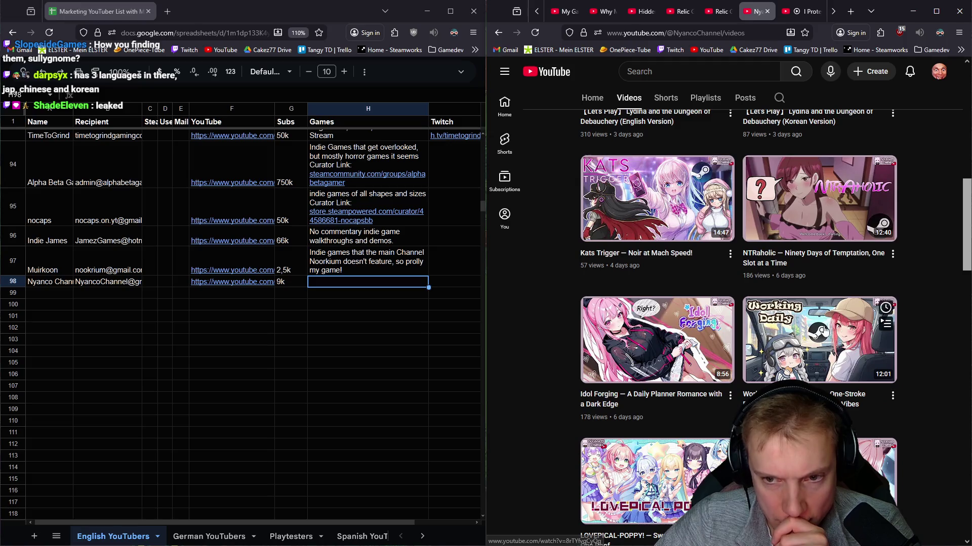
{"action": "scroll", "coordinate": [693, 334], "scroll_direction": "down", "scroll_amount": 2}
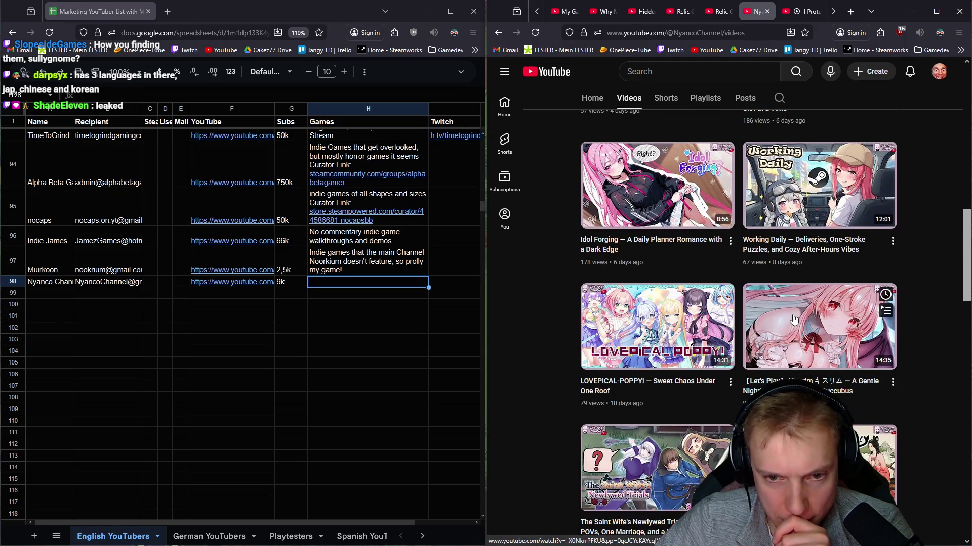
{"action": "scroll", "coordinate": [954, 324], "scroll_direction": "down", "scroll_amount": 3}
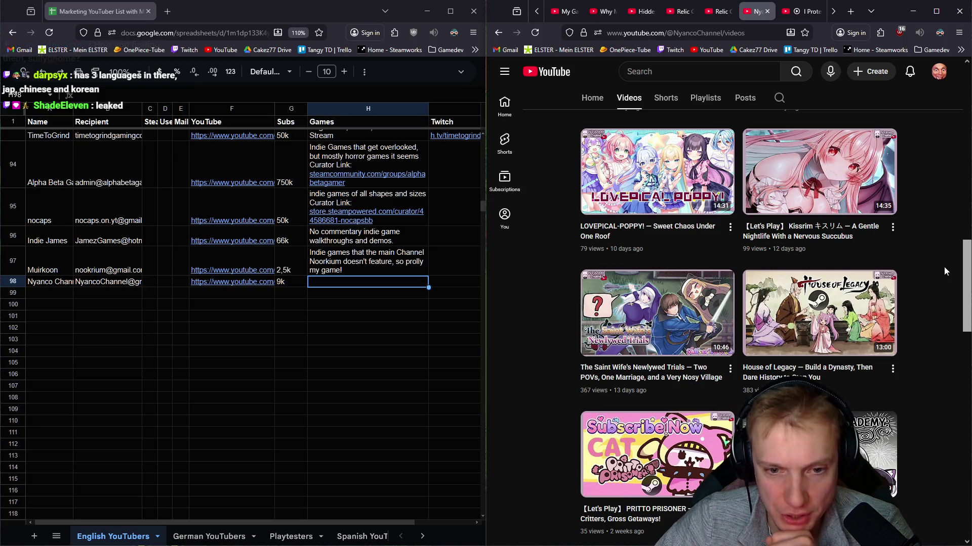
{"action": "scroll", "coordinate": [897, 283], "scroll_direction": "down", "scroll_amount": 7}
{"action": "scroll", "coordinate": [897, 283], "scroll_direction": "down", "scroll_amount": 6}
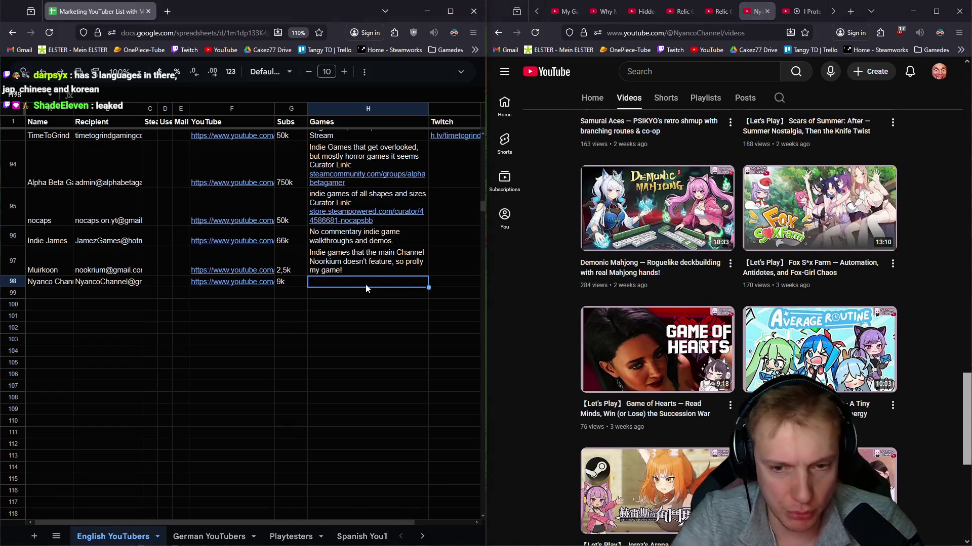
Step: Enter 'Mostly booba games, but played Relic Guardians' as H98's games note
{"action": "type", "text": "Mostly booba games"}
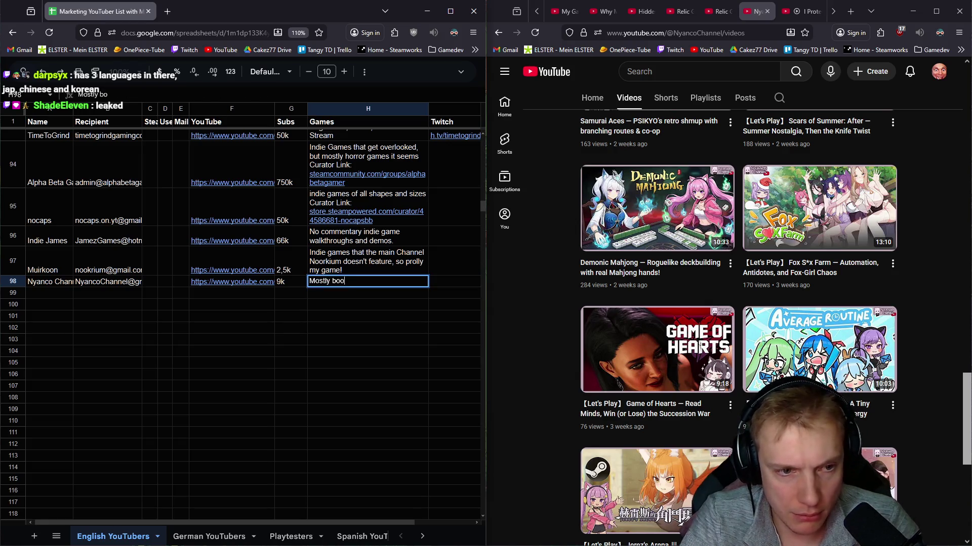
{"action": "type", "text": ", but"}
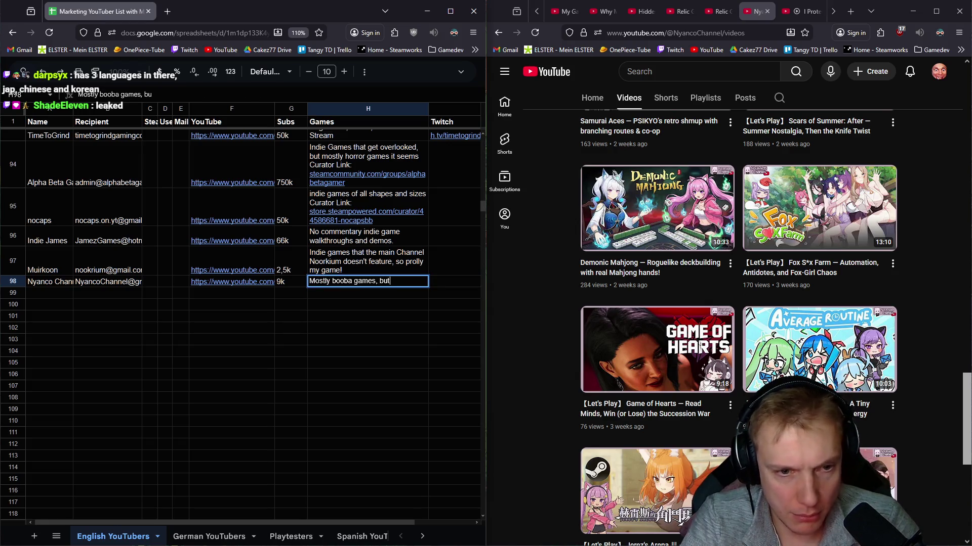
{"action": "type", "text": " played Relic Guardians"}
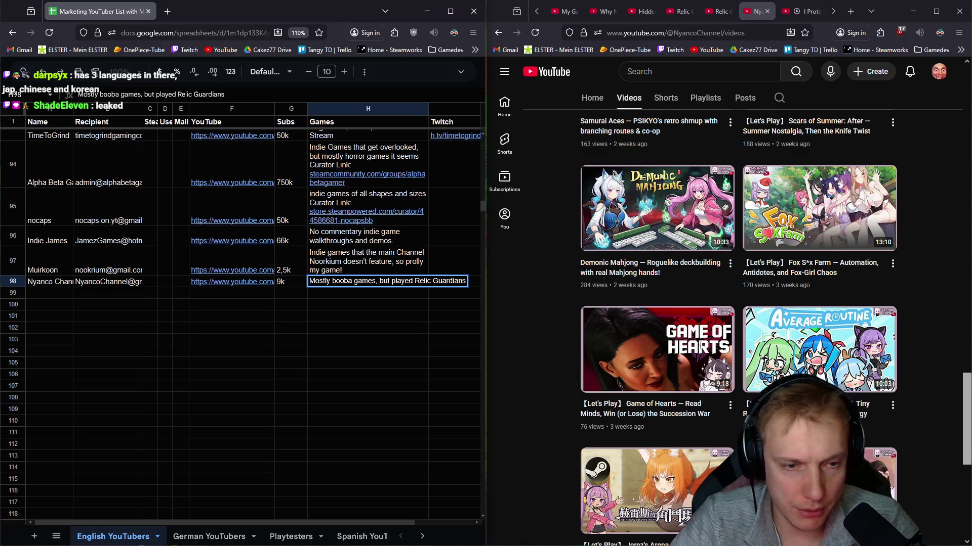
{"action": "key", "text": "Return"}
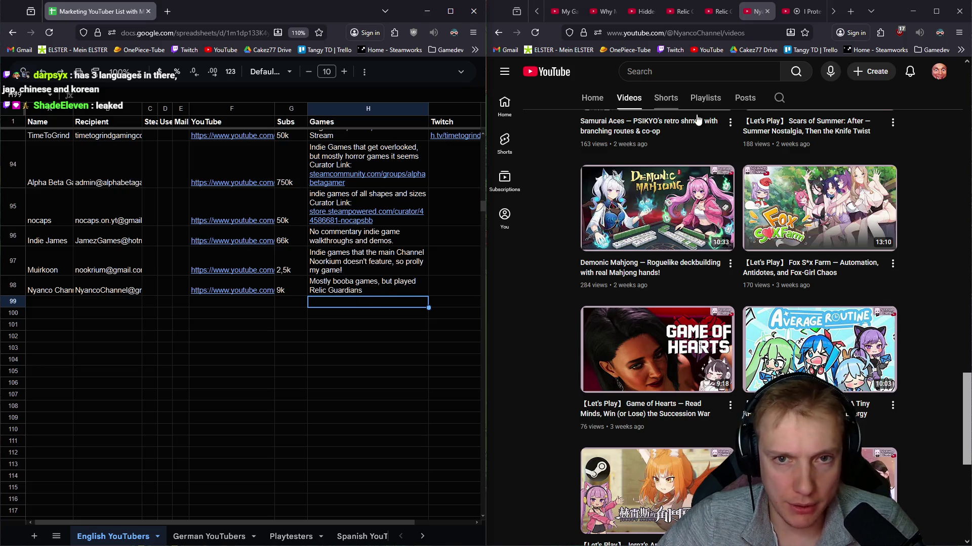
{"action": "scroll", "coordinate": [873, 232], "scroll_direction": "up", "scroll_amount": 15}
{"action": "scroll", "coordinate": [873, 231], "scroll_direction": "up", "scroll_amount": 10}
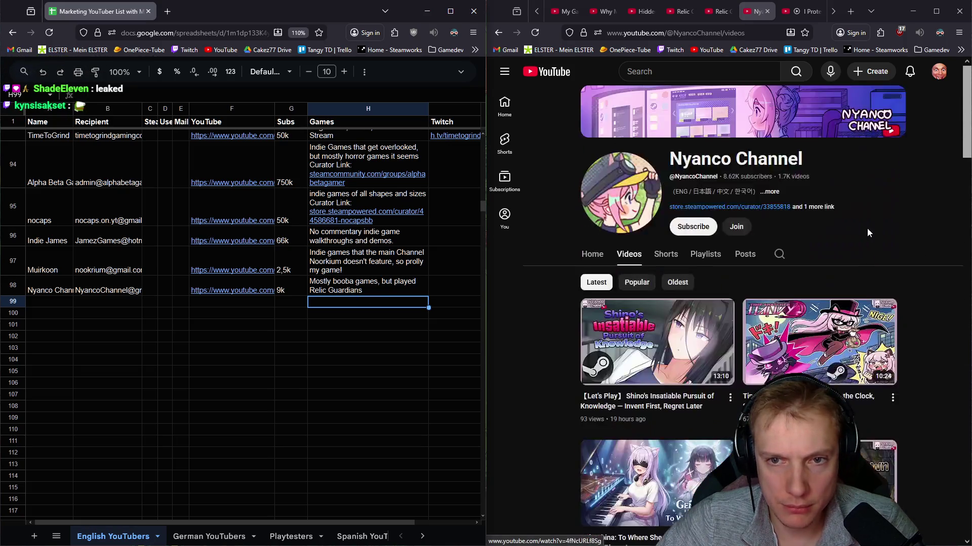
Step: Append 'Curator Link:' with the channel's Steam curator URL on a new line in H98
{"action": "left_click", "coordinate": [812, 212]}
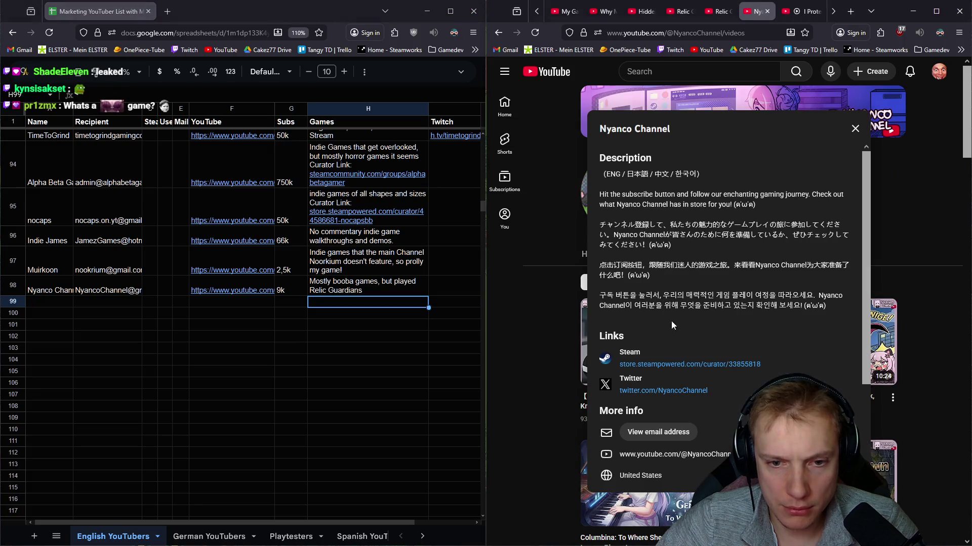
{"action": "left_click_drag", "start_coordinate": [762, 365], "coordinate": [621, 365]}
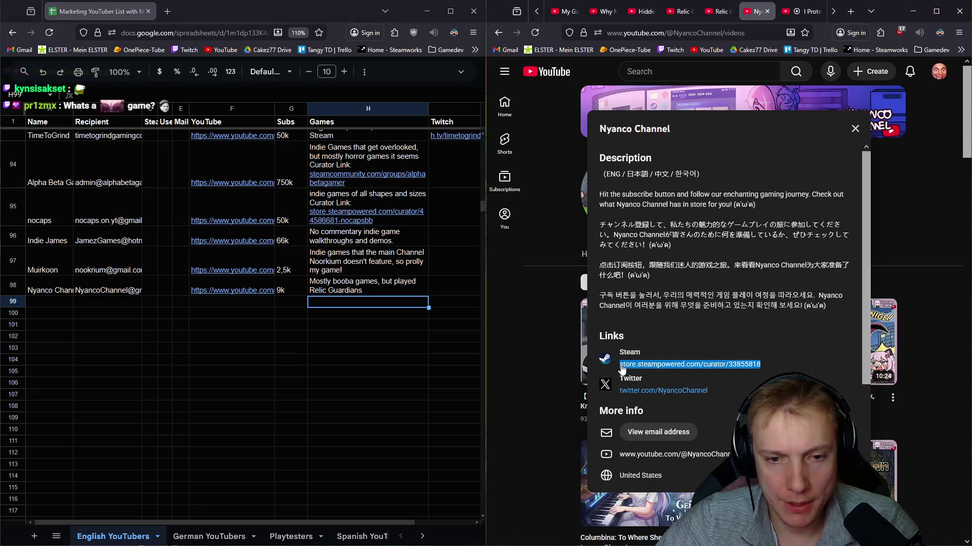
{"action": "double_click", "coordinate": [369, 292]}
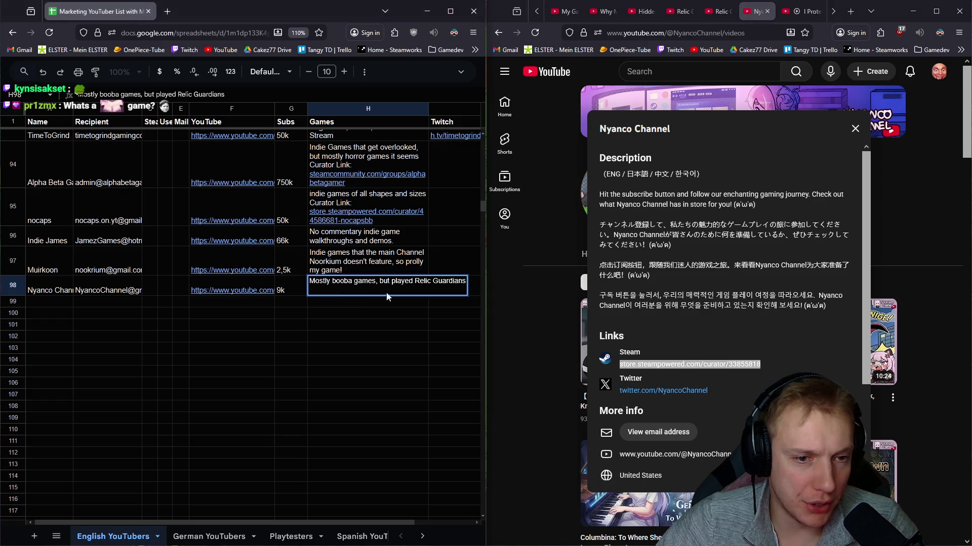
{"action": "key", "text": "alt+Return"}
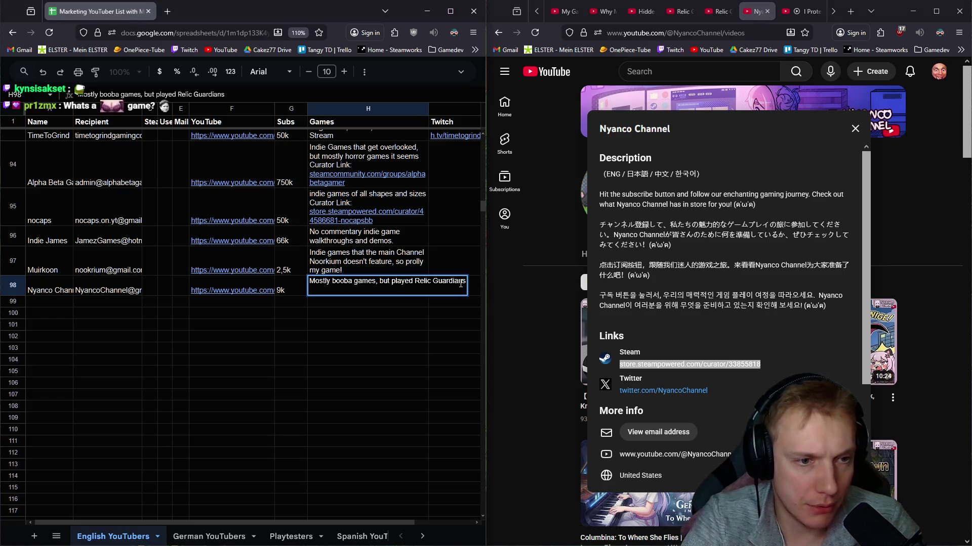
{"action": "type", "text": "Curator Link:"}
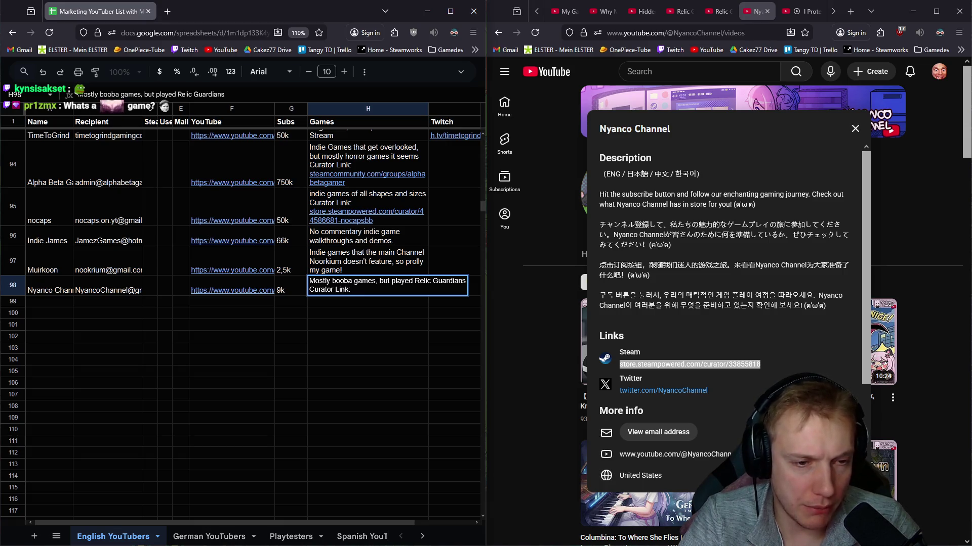
{"action": "type", "text": "store.steampowered.com/curator/33855818"}
{"action": "key", "text": "Return"}
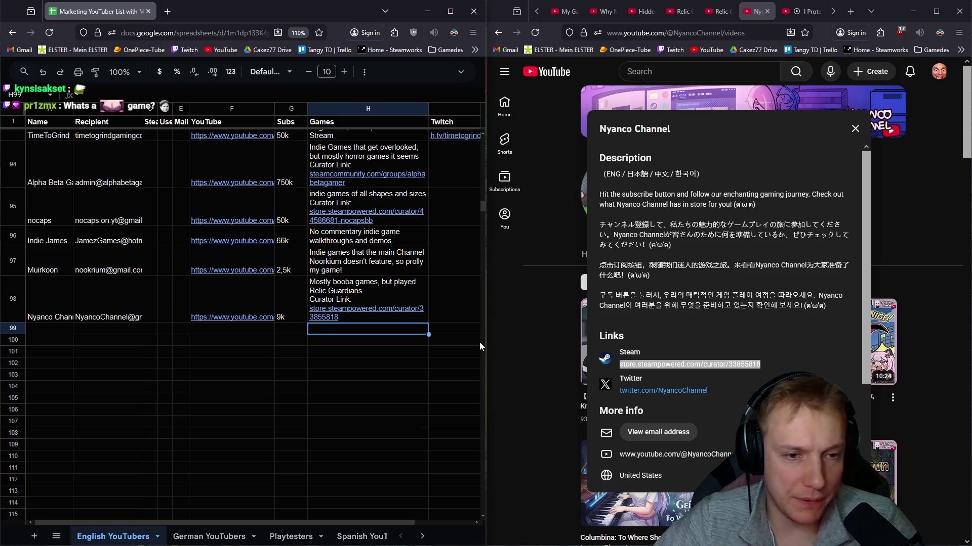
{"action": "left_click", "coordinate": [855, 128]}
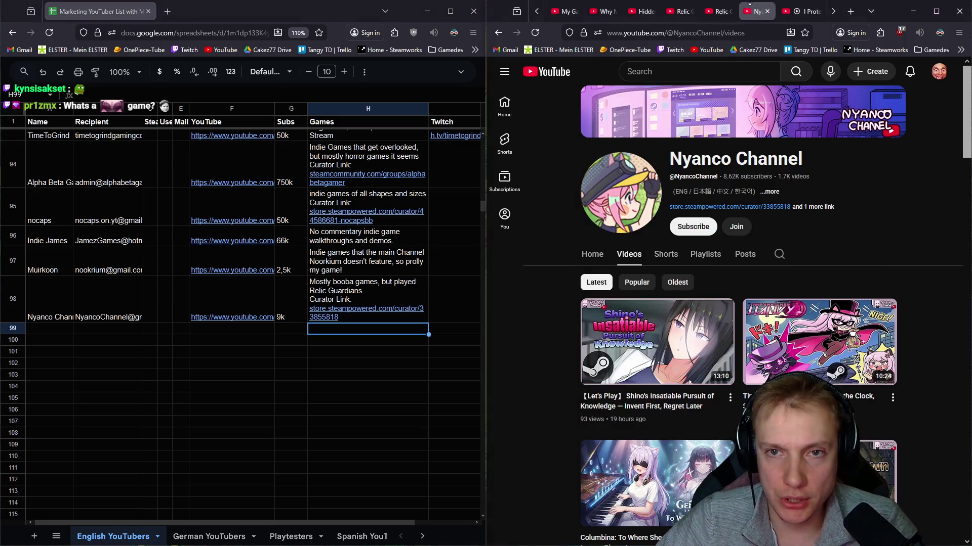
Step: Close the Nyanco Channel and Relic Guardian tabs and go to the I Protected Chicken-Kind video
{"action": "middle_click", "coordinate": [745, 3]}
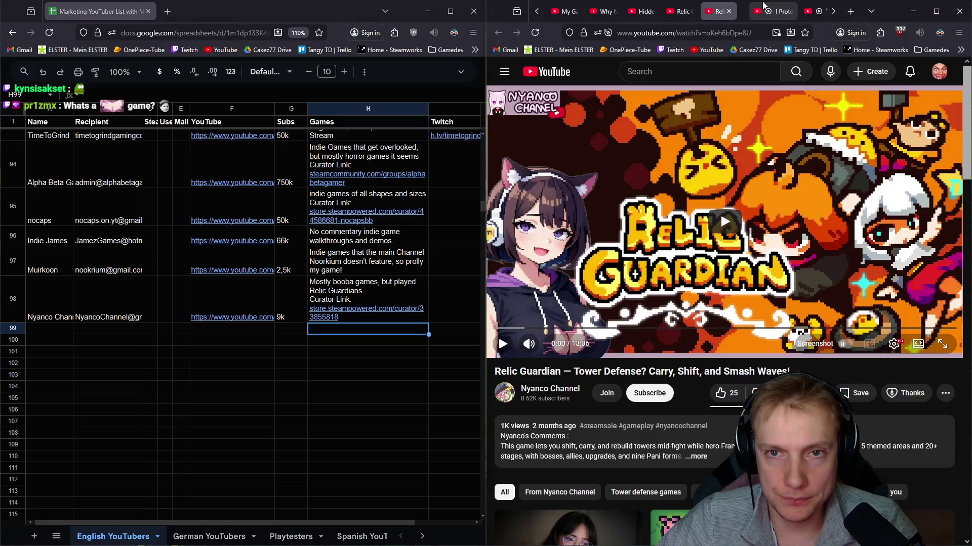
{"action": "middle_click", "coordinate": [713, 11]}
{"action": "left_click", "coordinate": [681, 11]}
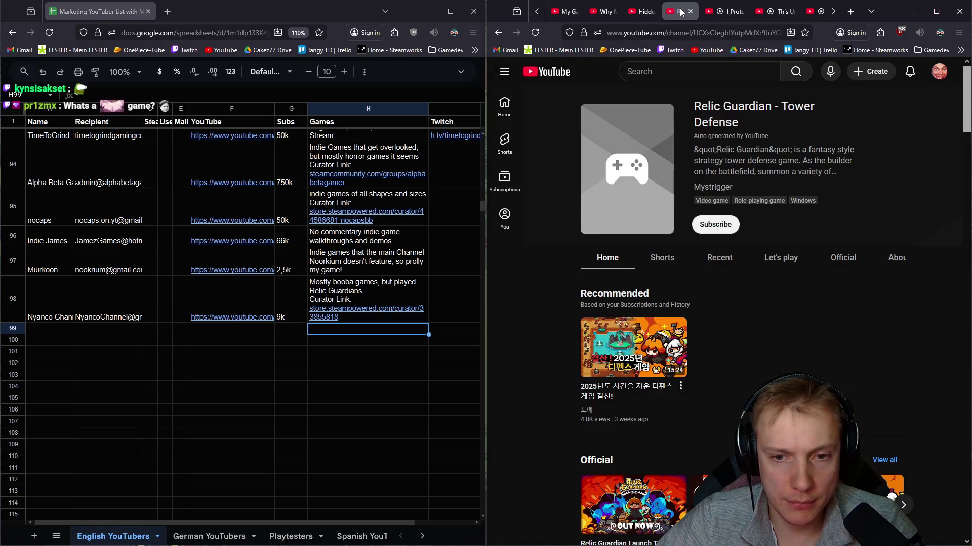
{"action": "left_click", "coordinate": [721, 12]}
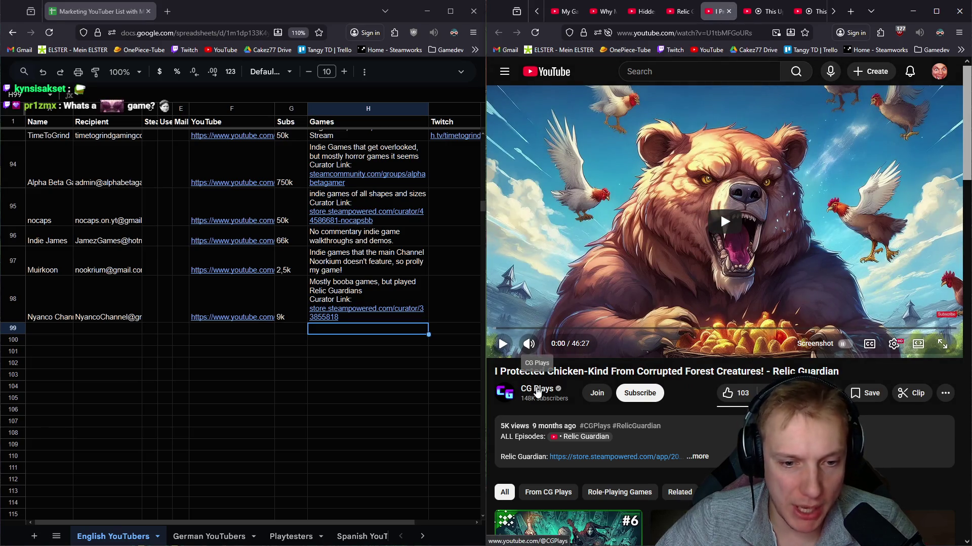
Step: Open the CG Plays channel's Videos page and its About details
{"action": "left_click", "coordinate": [538, 392]}
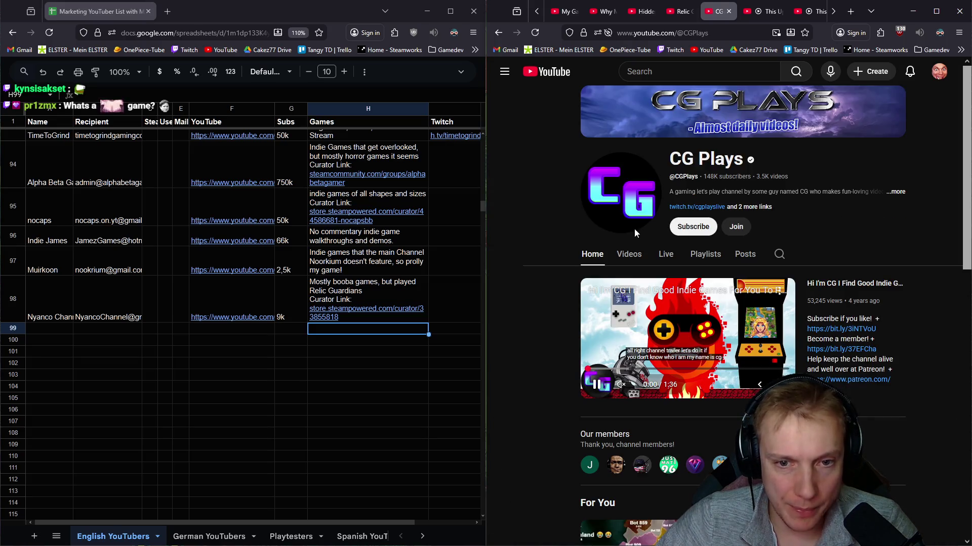
{"action": "left_click", "coordinate": [630, 256]}
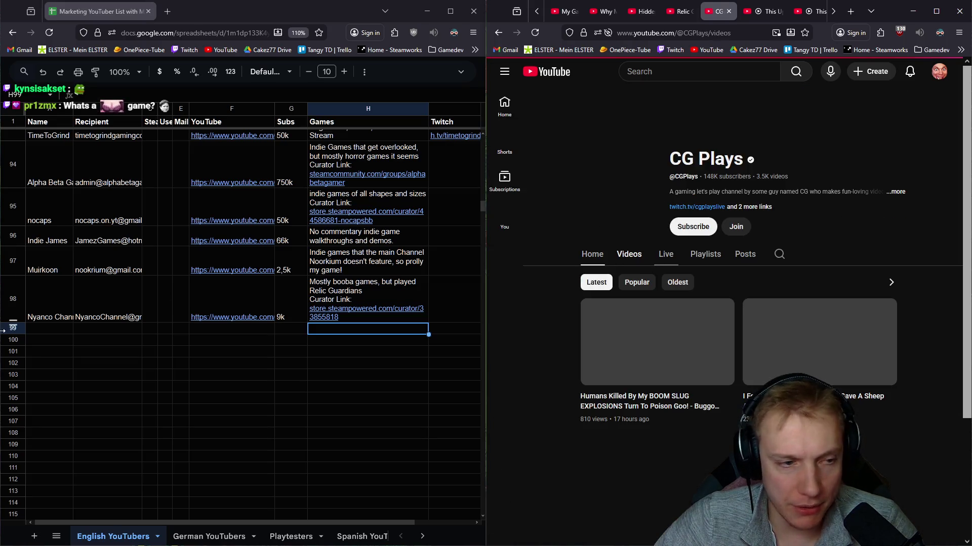
{"action": "left_click", "coordinate": [71, 340]}
{"action": "key", "text": "ctrl+f"}
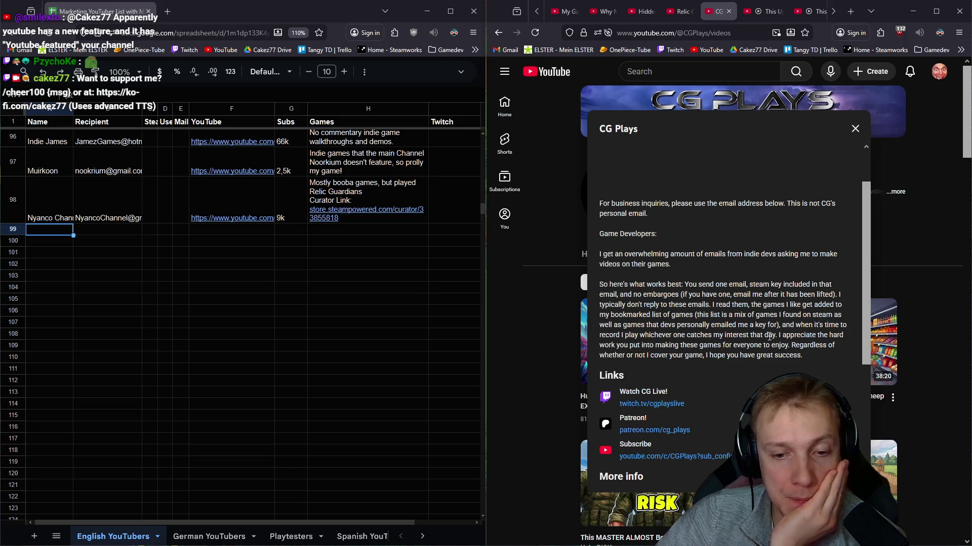
{"action": "scroll", "coordinate": [769, 324], "scroll_direction": "down", "scroll_amount": 1}
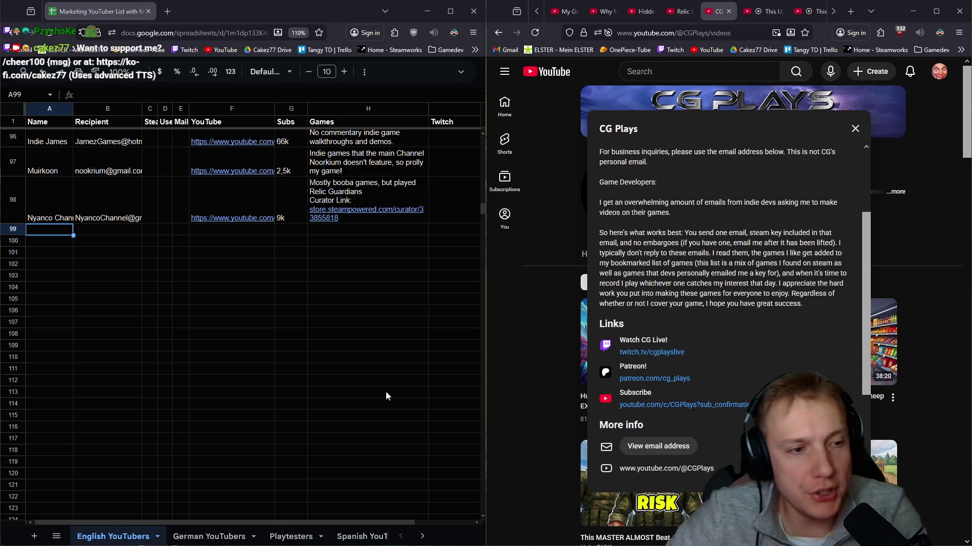
Step: Enter 'No Embargo' in E99
{"action": "left_click", "coordinate": [180, 231]}
{"action": "type", "text": "No Embargo"}
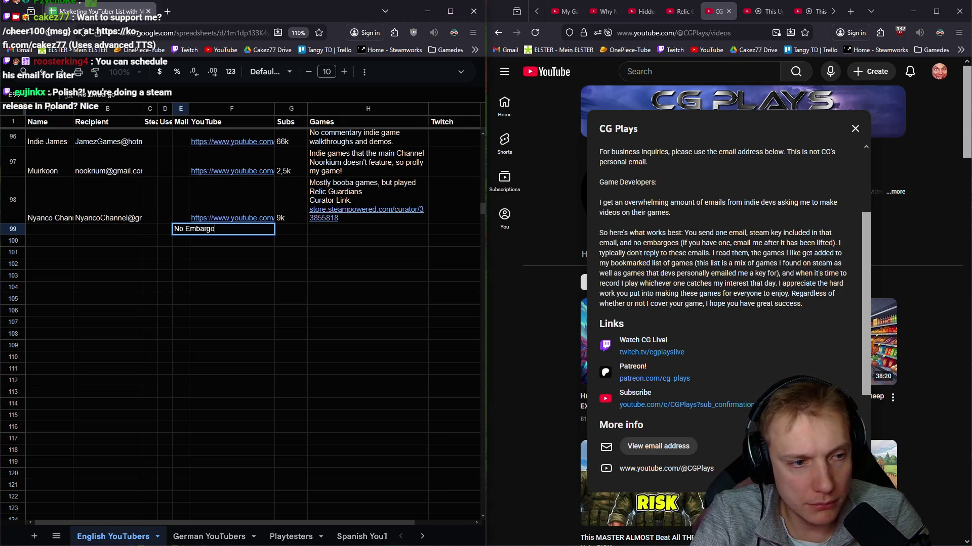
{"action": "key", "text": "Return"}
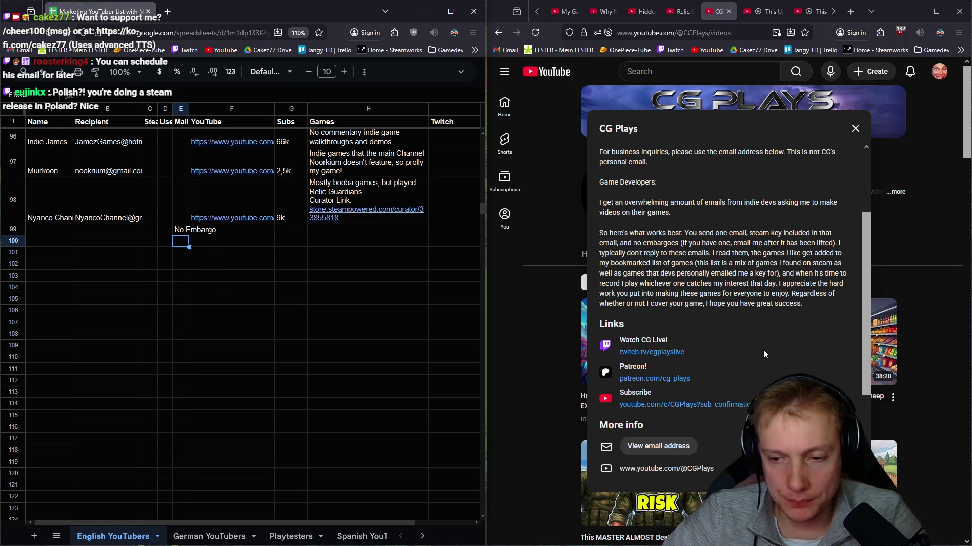
Step: Copy the channel title CG Plays into cell A99
{"action": "scroll", "coordinate": [719, 208], "scroll_direction": "up", "scroll_amount": 3}
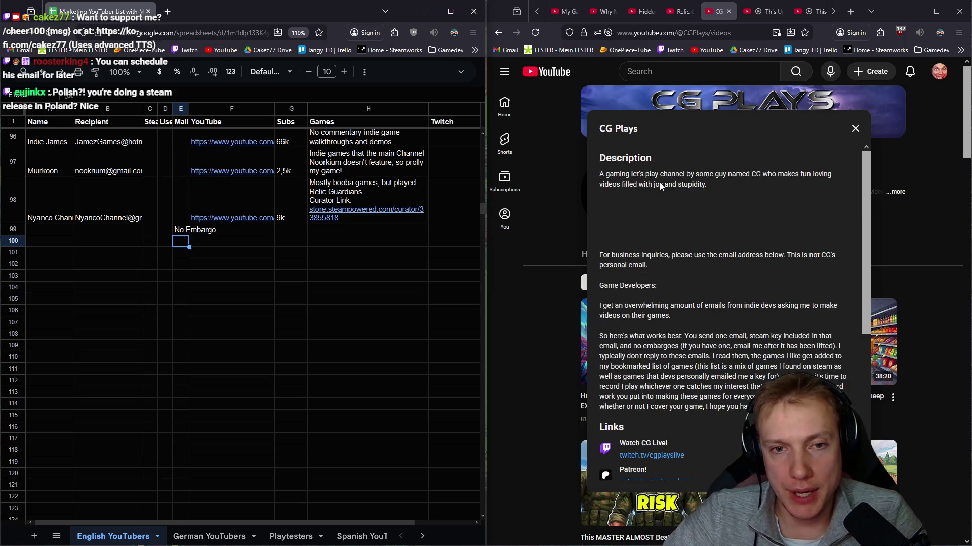
{"action": "triple_click", "coordinate": [638, 132]}
{"action": "key", "text": "ctrl+c"}
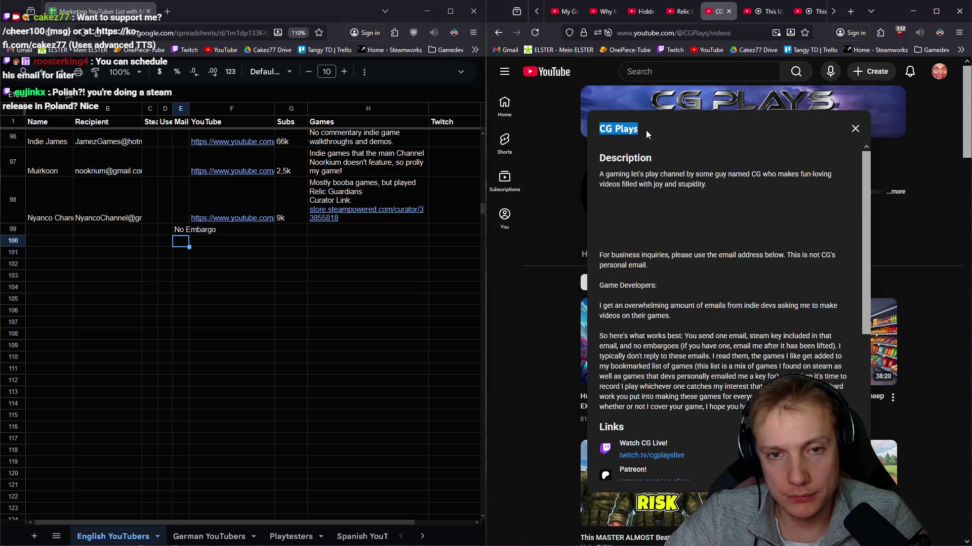
{"action": "left_click", "coordinate": [46, 229]}
{"action": "key", "text": "ctrl+v"}
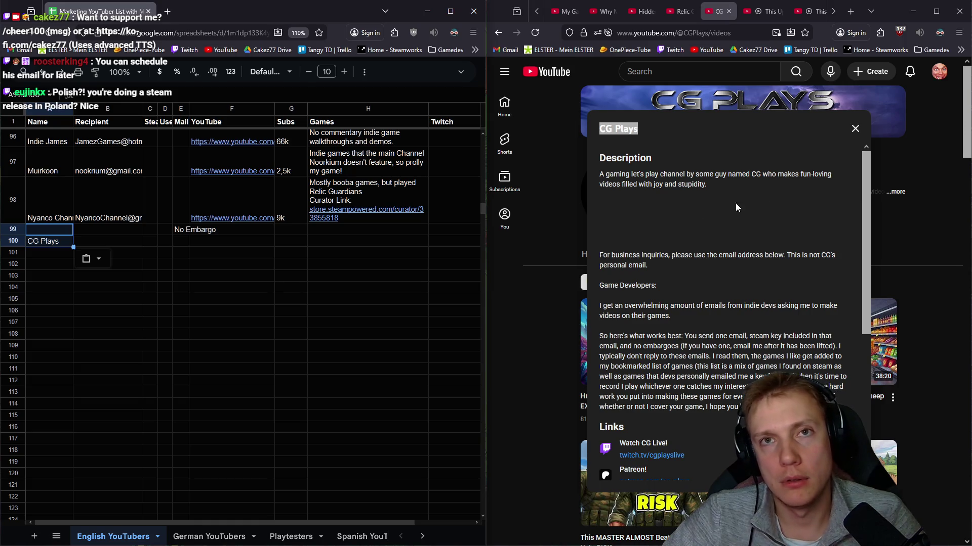
{"action": "left_click_drag", "start_coordinate": [638, 130], "coordinate": [599, 130]}
{"action": "left_click", "coordinate": [51, 232]}
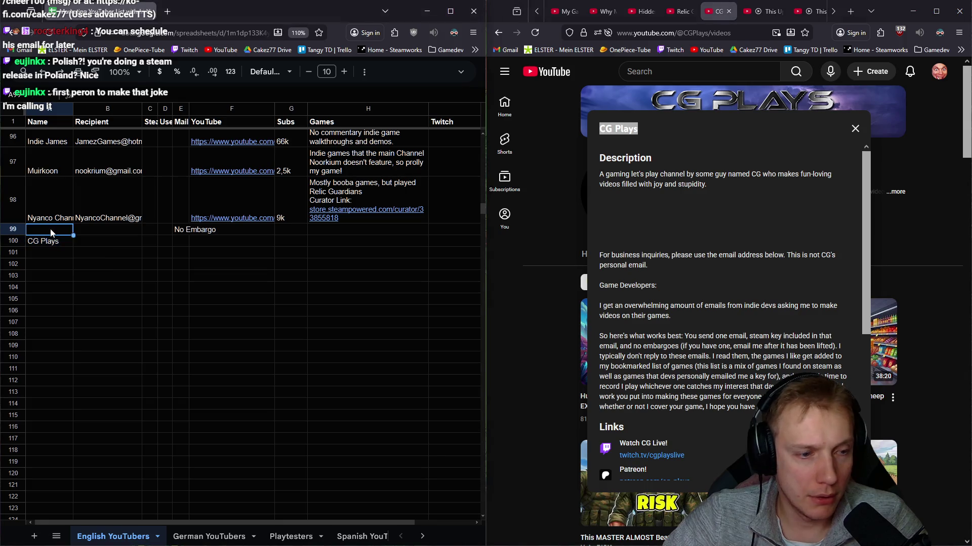
{"action": "key", "text": "ctrl+v"}
{"action": "key", "text": "Down"}
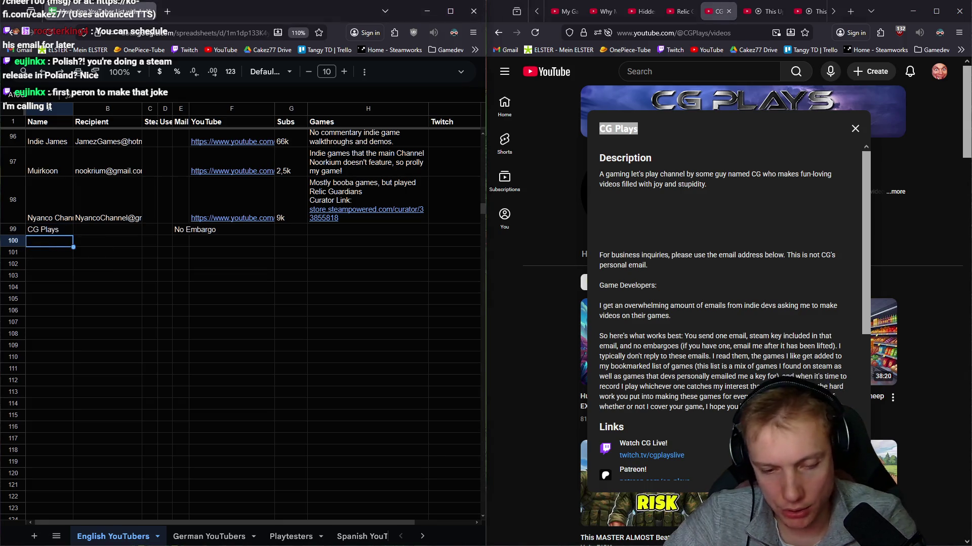
Step: Paste CG Plays' channel URL into F99, clearing the misplaced copy from B99
{"action": "left_click", "coordinate": [109, 231]}
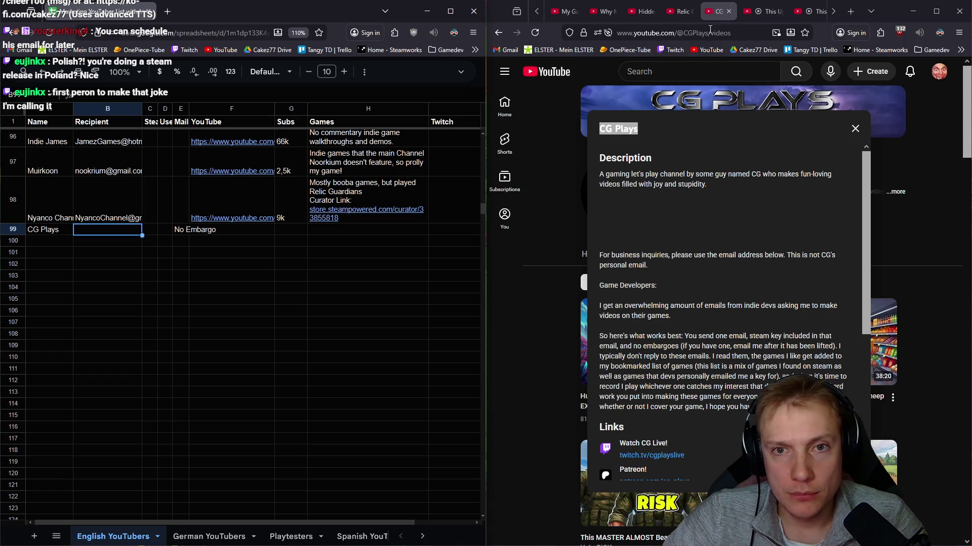
{"action": "left_click_drag", "start_coordinate": [709, 33], "coordinate": [617, 32]}
{"action": "key", "text": "ctrl+c"}
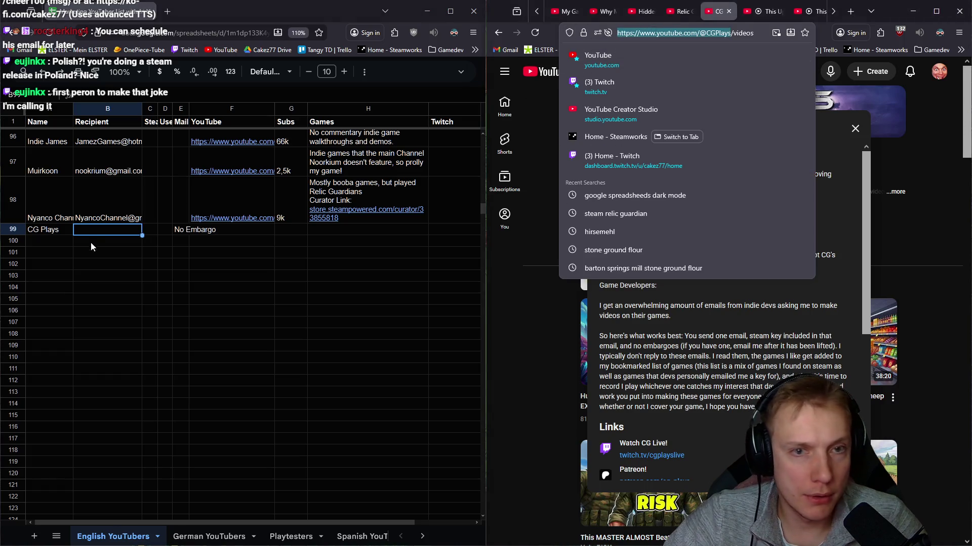
{"action": "left_click", "coordinate": [103, 228]}
{"action": "key", "text": "ctrl+v"}
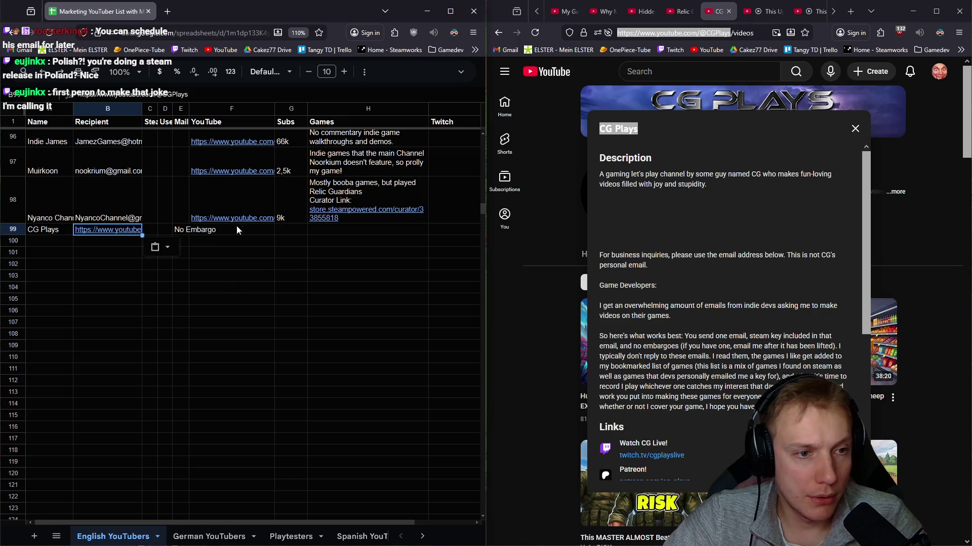
{"action": "left_click", "coordinate": [244, 230]}
{"action": "key", "text": "ctrl+v"}
{"action": "left_click", "coordinate": [101, 234]}
{"action": "key", "text": "Delete"}
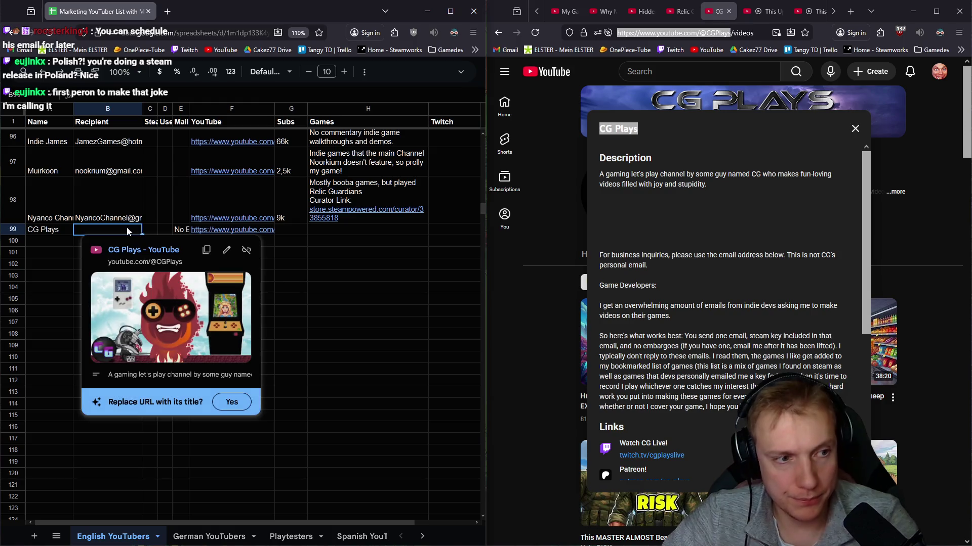
Step: Reveal CG Plays' business e-mail after the robot check and paste it into B99
{"action": "scroll", "coordinate": [763, 274], "scroll_direction": "down", "scroll_amount": 5}
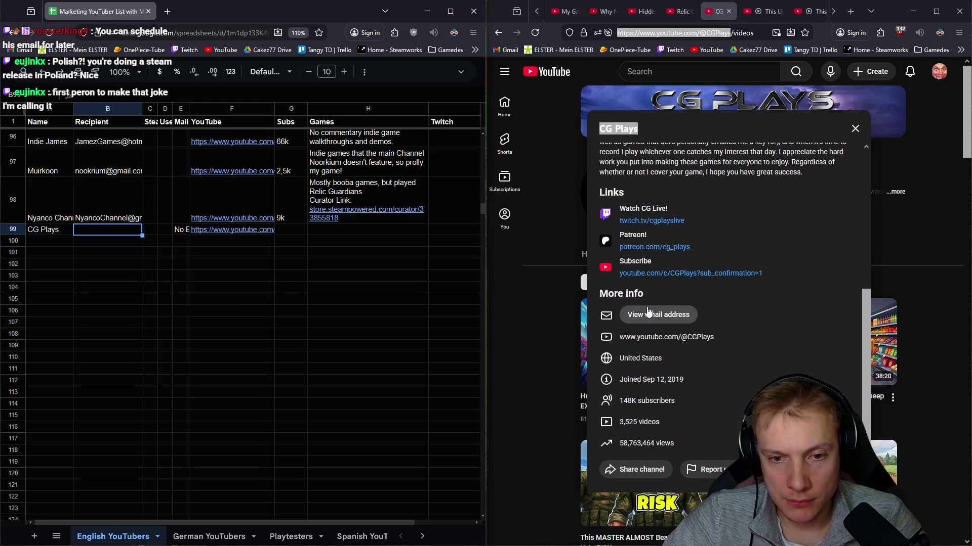
{"action": "left_click", "coordinate": [648, 314]}
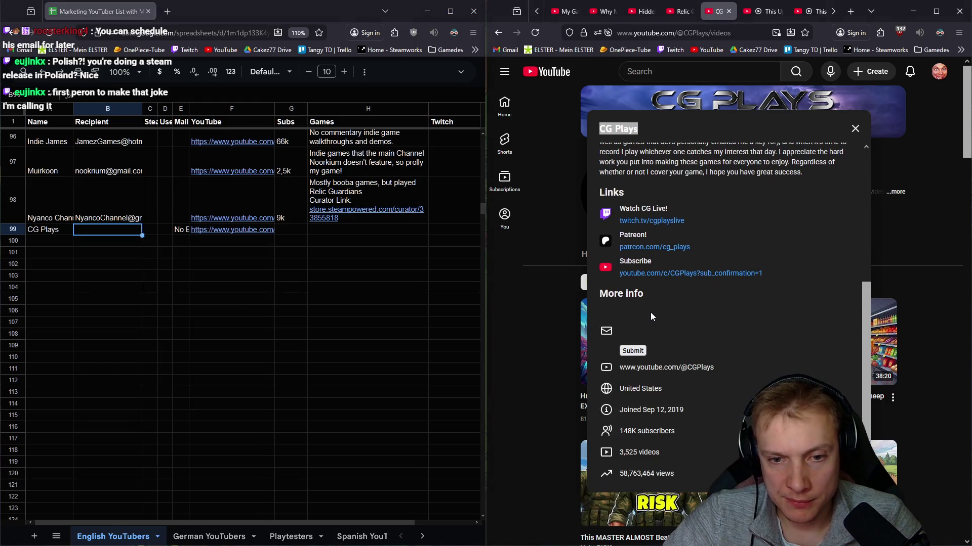
{"action": "left_click", "coordinate": [633, 352]}
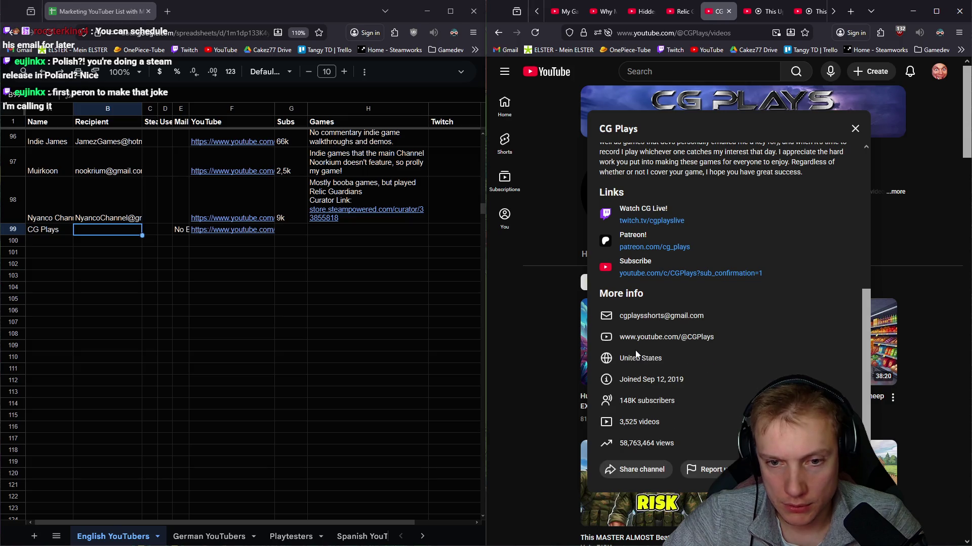
{"action": "left_click_drag", "start_coordinate": [698, 316], "coordinate": [622, 317]}
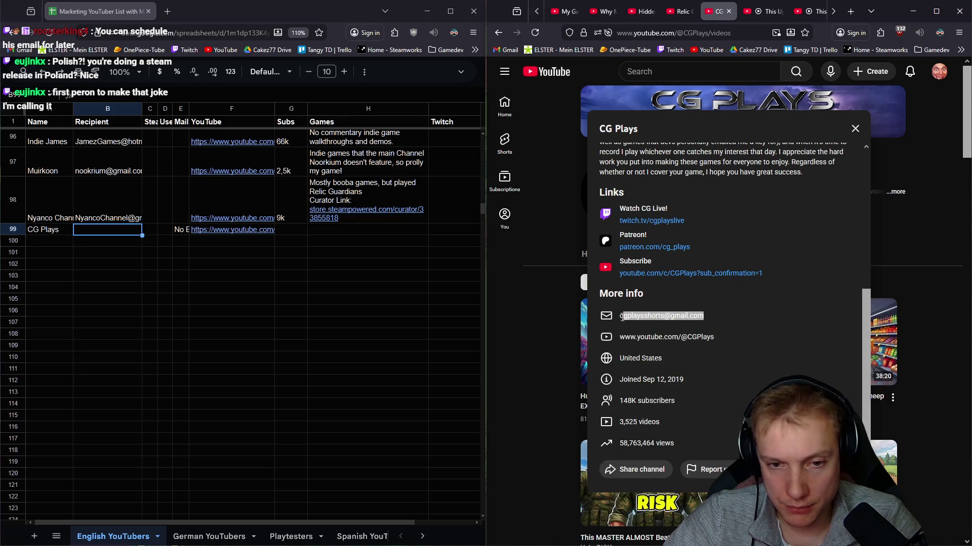
{"action": "left_click", "coordinate": [108, 234]}
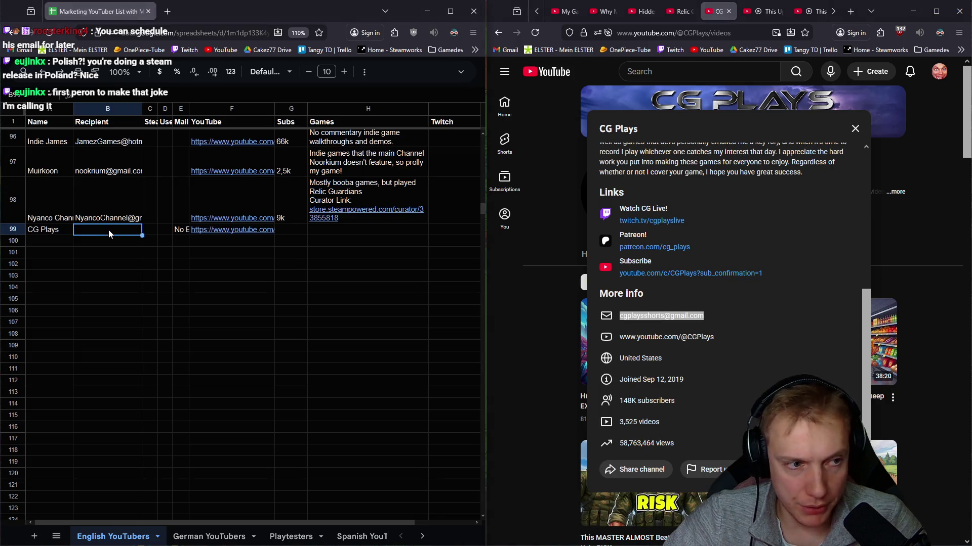
{"action": "key", "text": "ctrl+v"}
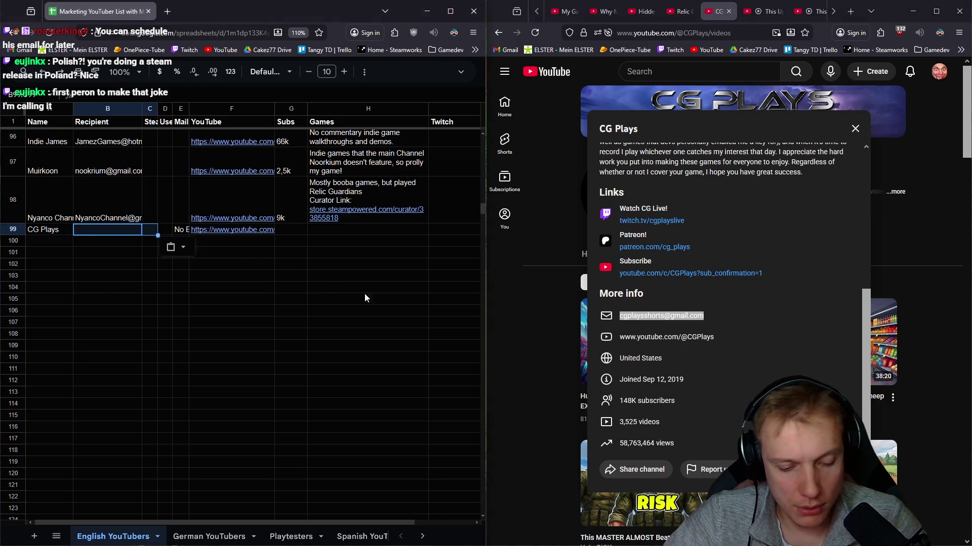
{"action": "key", "text": "ctrl+z"}
{"action": "right_click", "coordinate": [668, 326]}
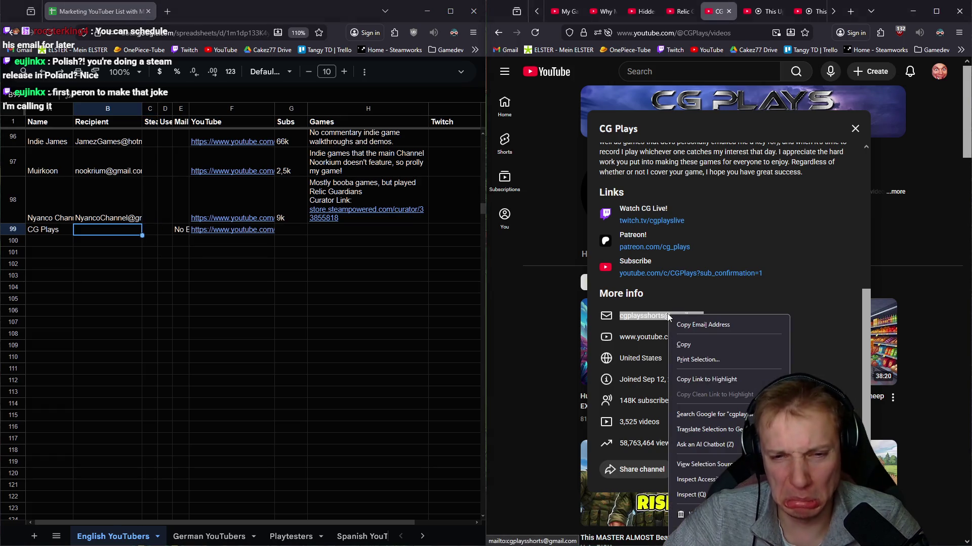
{"action": "left_click", "coordinate": [646, 321]}
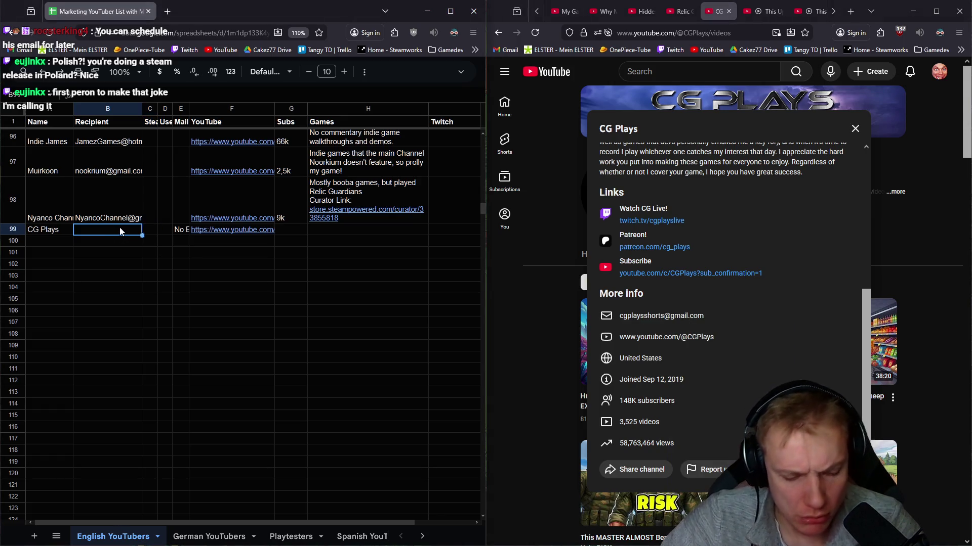
{"action": "key", "text": "ctrl+v"}
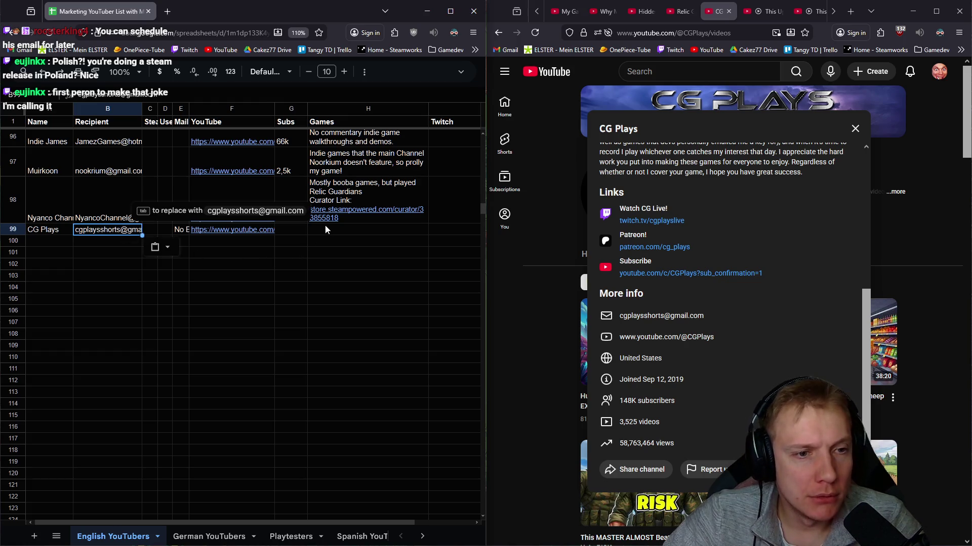
Step: Enter 155k as the subscriber count in G99
{"action": "left_click", "coordinate": [334, 231]}
{"action": "left_click", "coordinate": [289, 230]}
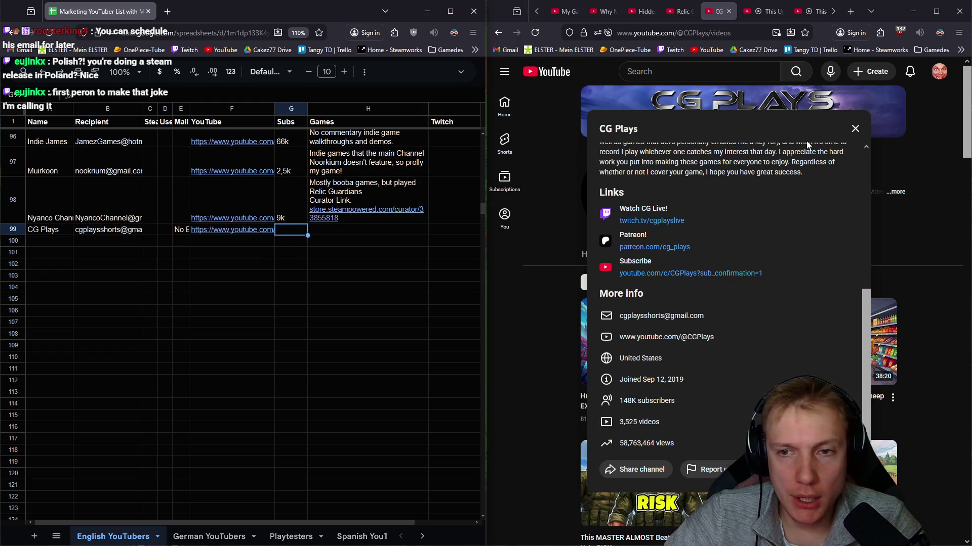
{"action": "type", "text": "155k"}
{"action": "key", "text": "Tab"}
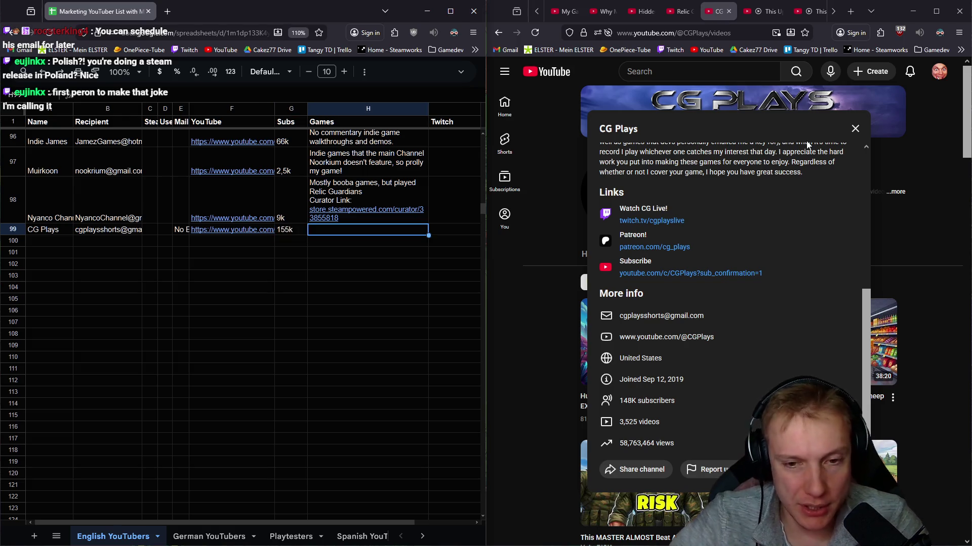
{"action": "scroll", "coordinate": [750, 279], "scroll_direction": "up", "scroll_amount": 5}
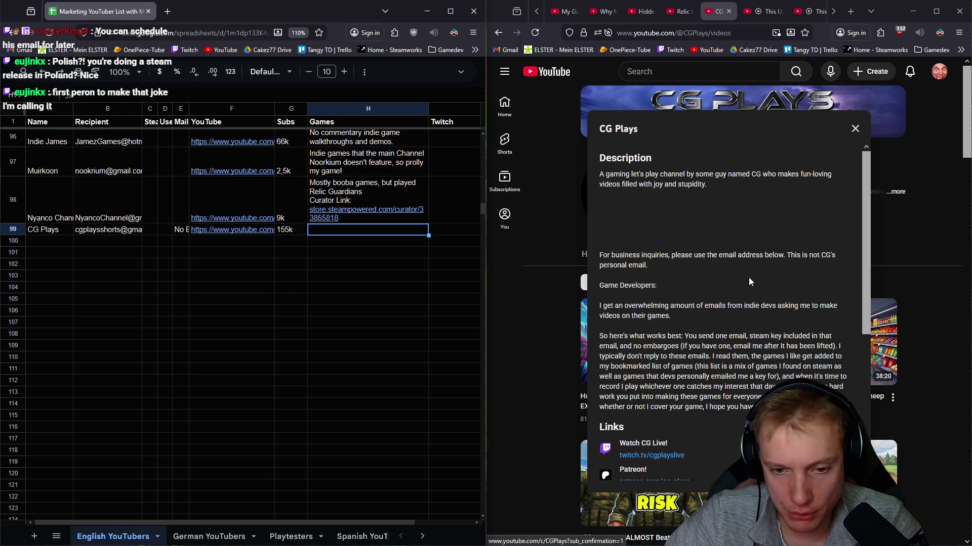
Step: Enter CG Plays' games note in H99: plays what he likes, played Relic Guardians, send key, NO EMBARGOS
{"action": "scroll", "coordinate": [745, 281], "scroll_direction": "down", "scroll_amount": 2}
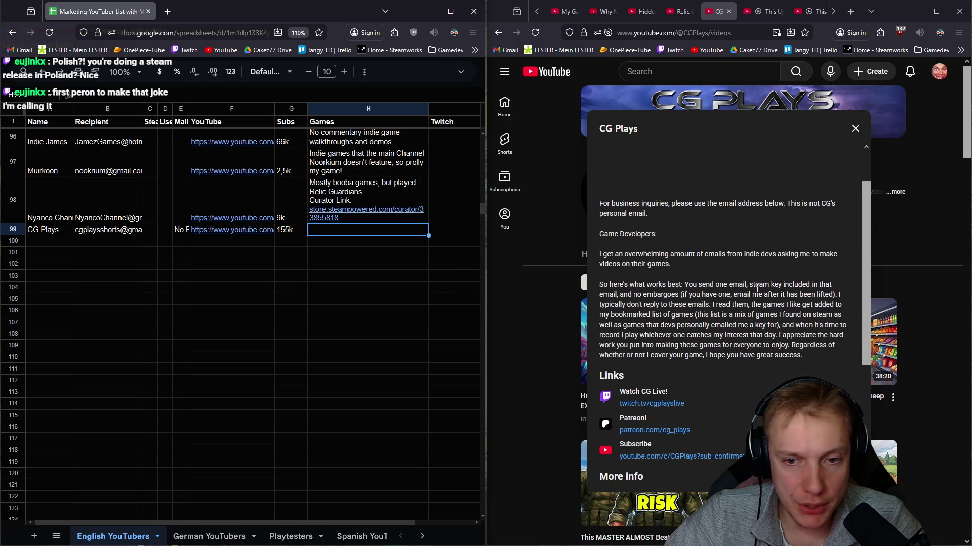
{"action": "type", "text": "Play"}
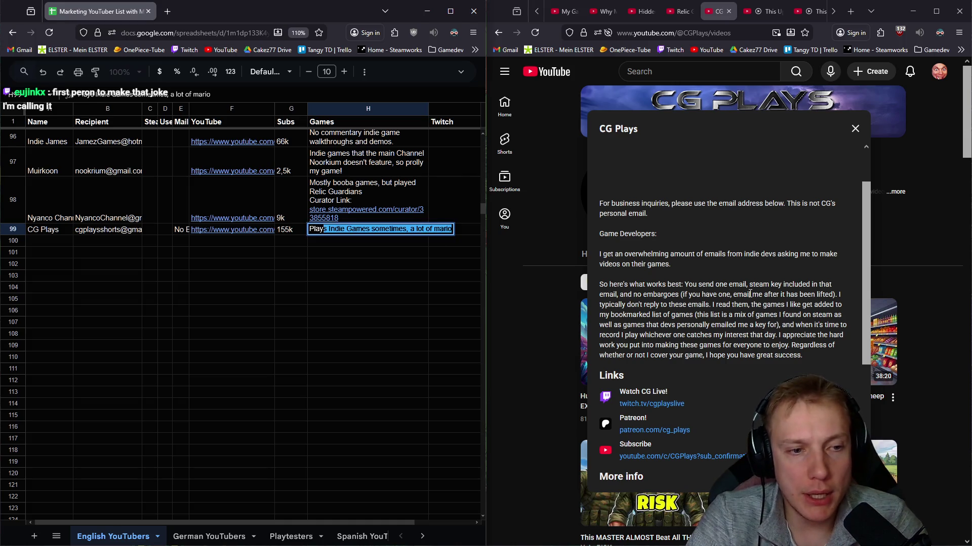
{"action": "type", "text": "s what he feels like, Played Relic Guard"}
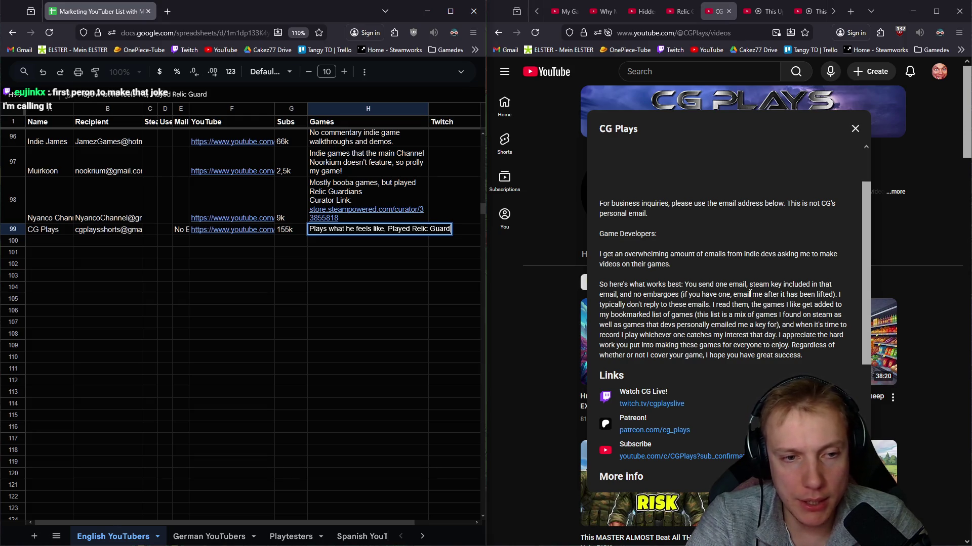
{"action": "type", "text": "ians. Send him E-Mail with key inside"}
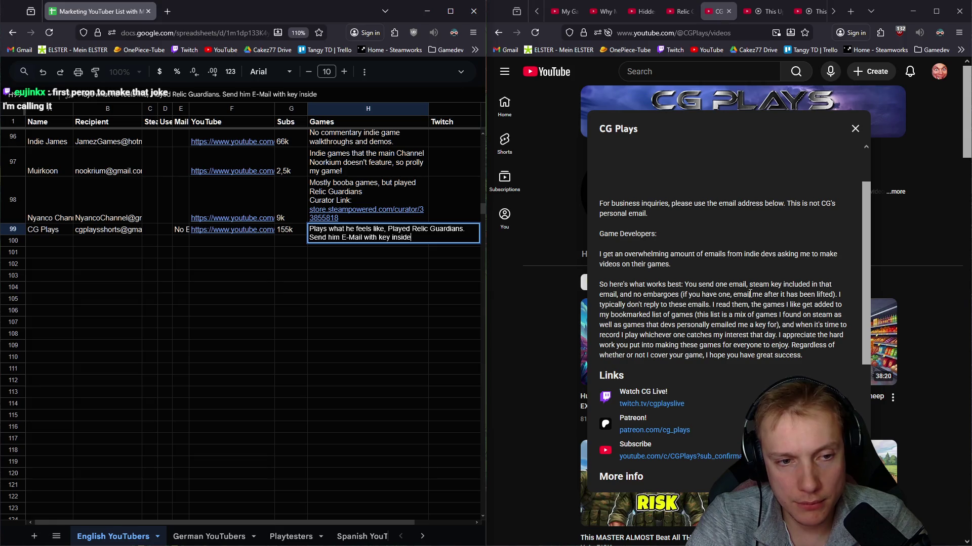
{"action": "type", "text": " & NO EMBARGOS!"}
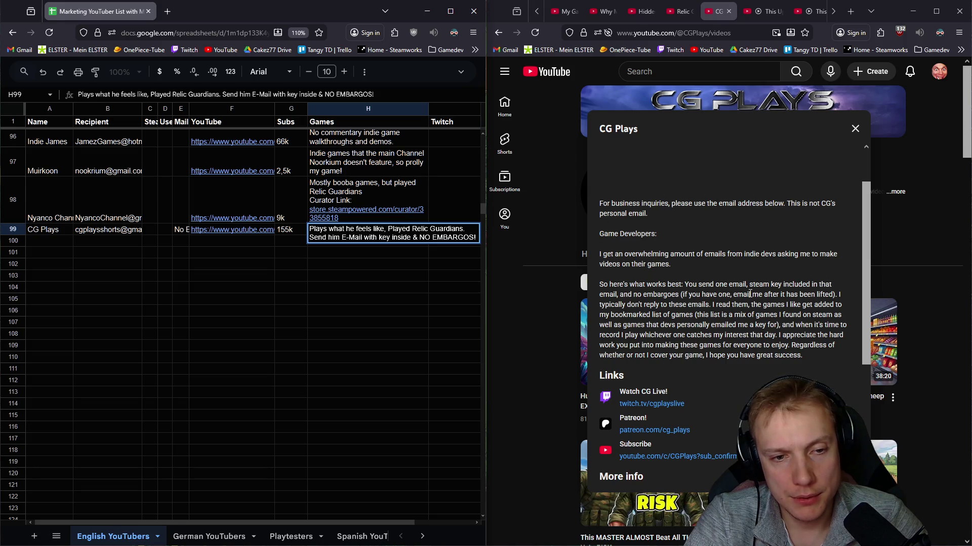
{"action": "key", "text": "Return"}
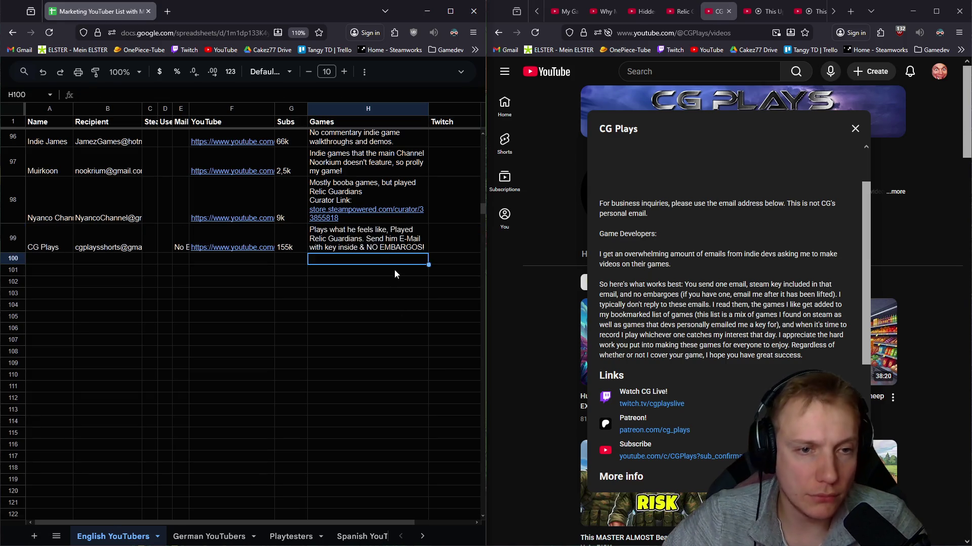
Step: Copy CG Plays' Twitch link into I99 and close the CG Plays channel tab
{"action": "right_click", "coordinate": [668, 403]}
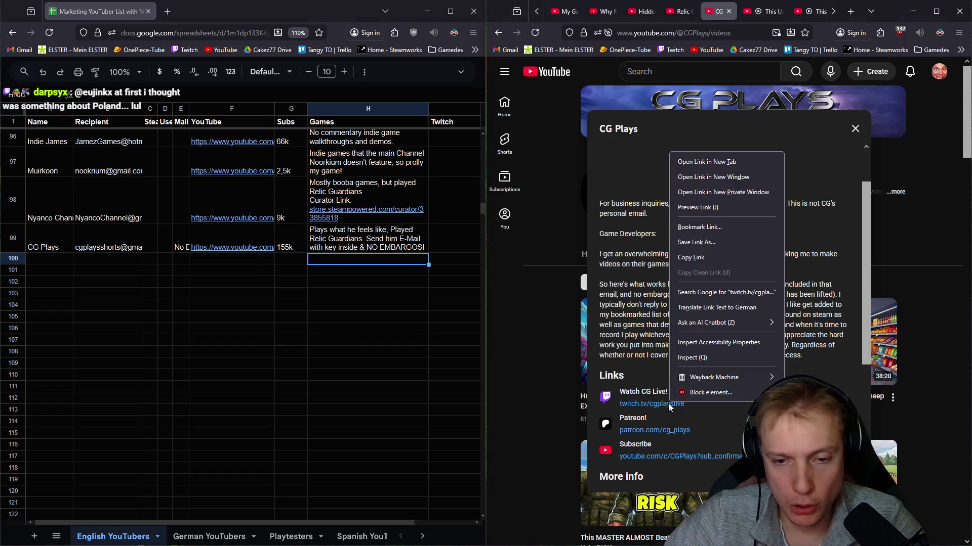
{"action": "left_click", "coordinate": [708, 270]}
{"action": "left_click", "coordinate": [453, 239]}
{"action": "key", "text": "ctrl+v"}
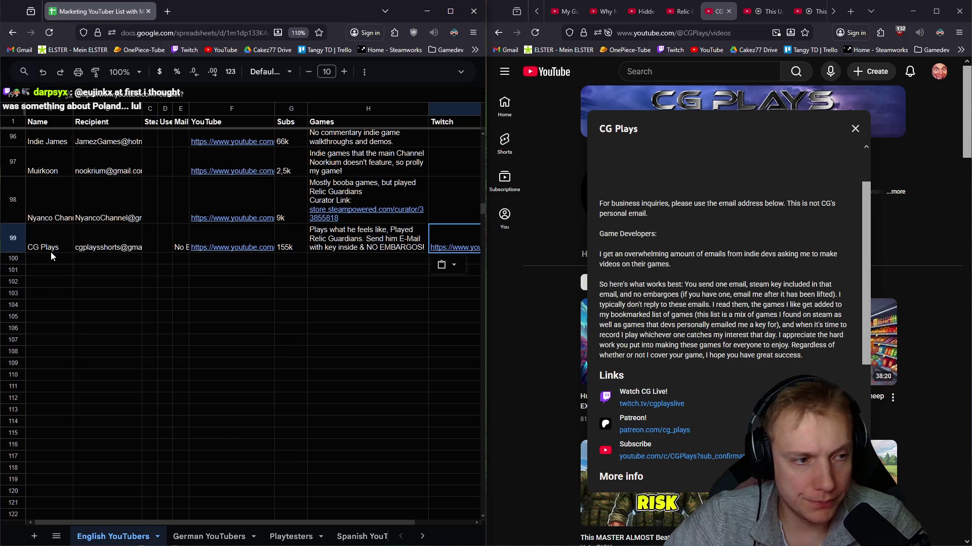
{"action": "left_click", "coordinate": [53, 258]}
{"action": "left_click", "coordinate": [729, 11]}
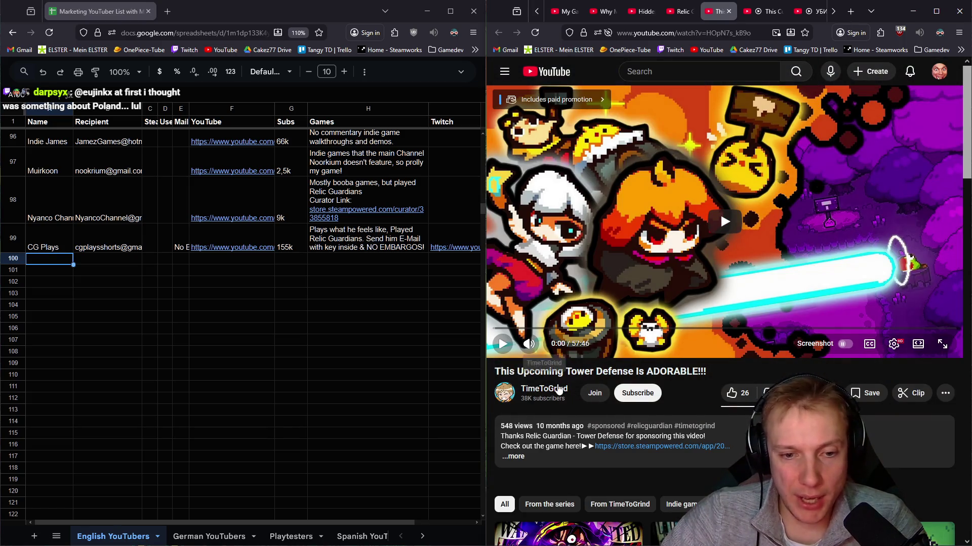
Step: Close the TimeToGrind video tab
{"action": "scroll", "coordinate": [138, 218], "scroll_direction": "up", "scroll_amount": 5}
{"action": "scroll", "coordinate": [116, 217], "scroll_direction": "down", "scroll_amount": 1}
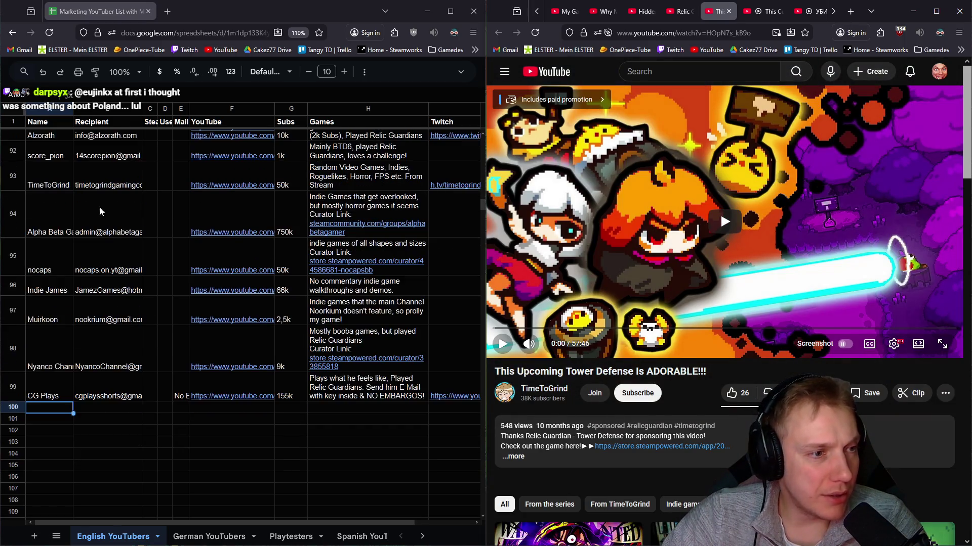
{"action": "left_click", "coordinate": [729, 11]}
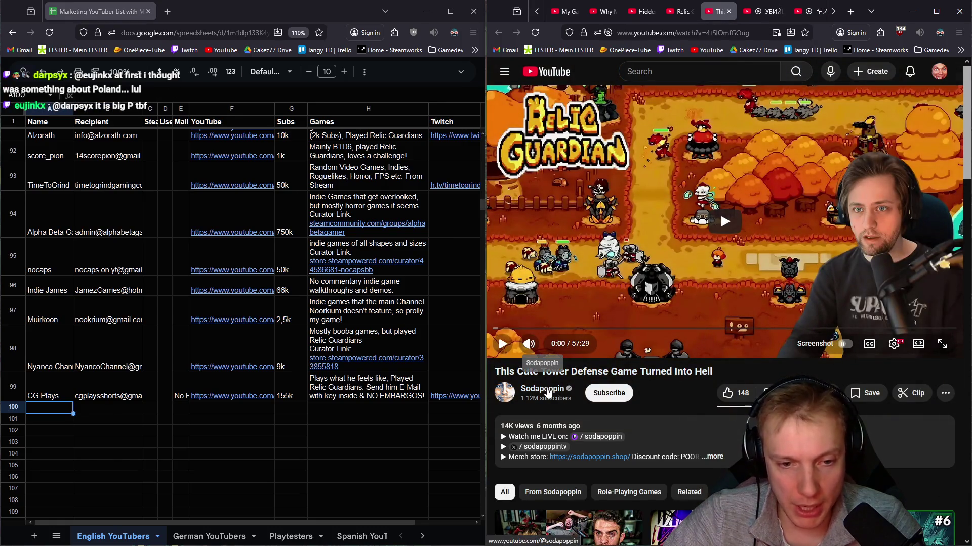
{"action": "scroll", "coordinate": [51, 304], "scroll_direction": "up", "scroll_amount": 10}
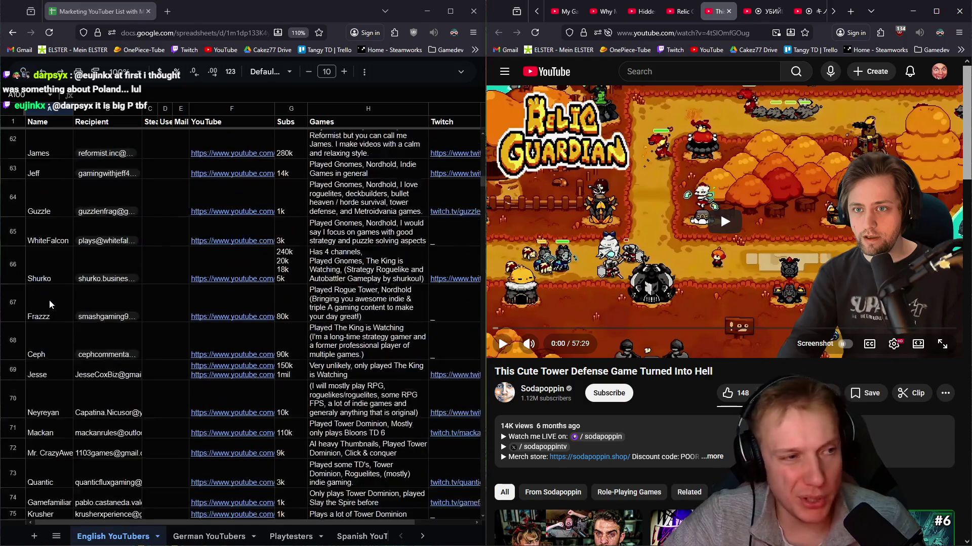
{"action": "scroll", "coordinate": [50, 304], "scroll_direction": "up", "scroll_amount": 10}
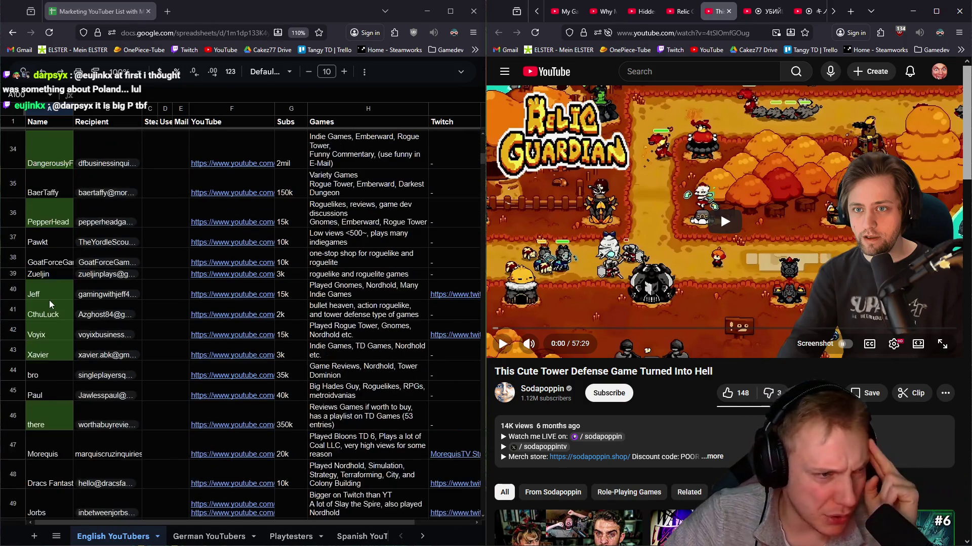
{"action": "scroll", "coordinate": [50, 305], "scroll_direction": "up", "scroll_amount": 3}
{"action": "scroll", "coordinate": [50, 304], "scroll_direction": "up", "scroll_amount": 1}
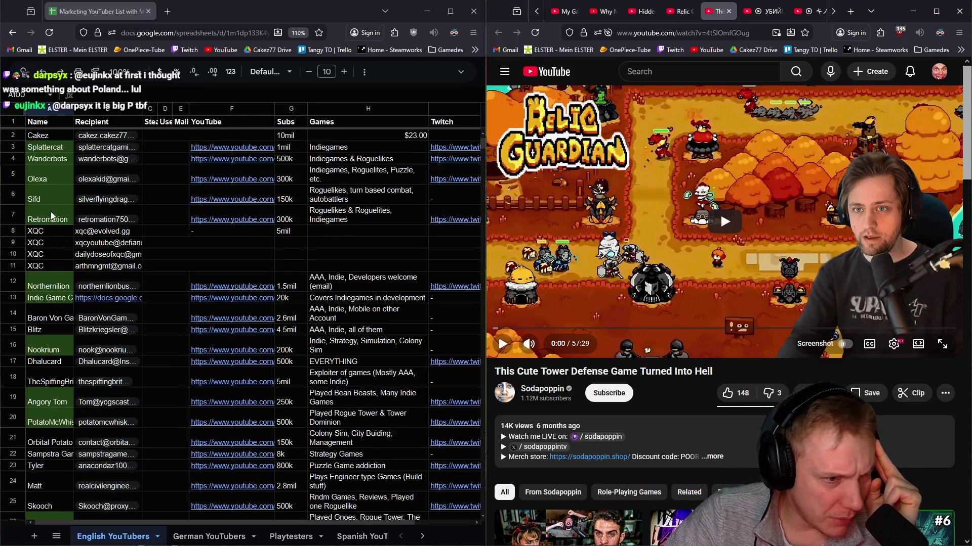
{"action": "scroll", "coordinate": [51, 216], "scroll_direction": "down", "scroll_amount": 3}
{"action": "scroll", "coordinate": [44, 250], "scroll_direction": "down", "scroll_amount": 15}
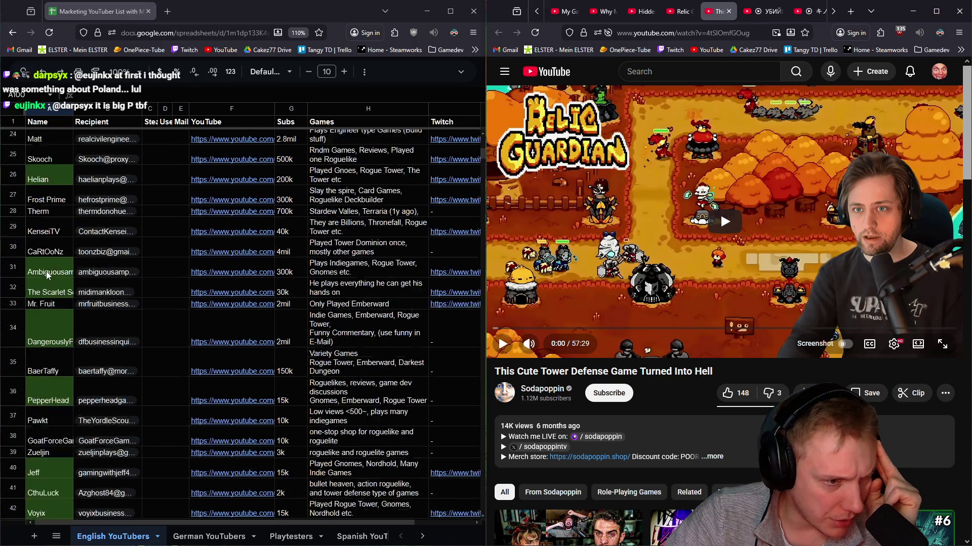
{"action": "scroll", "coordinate": [45, 275], "scroll_direction": "down", "scroll_amount": 20}
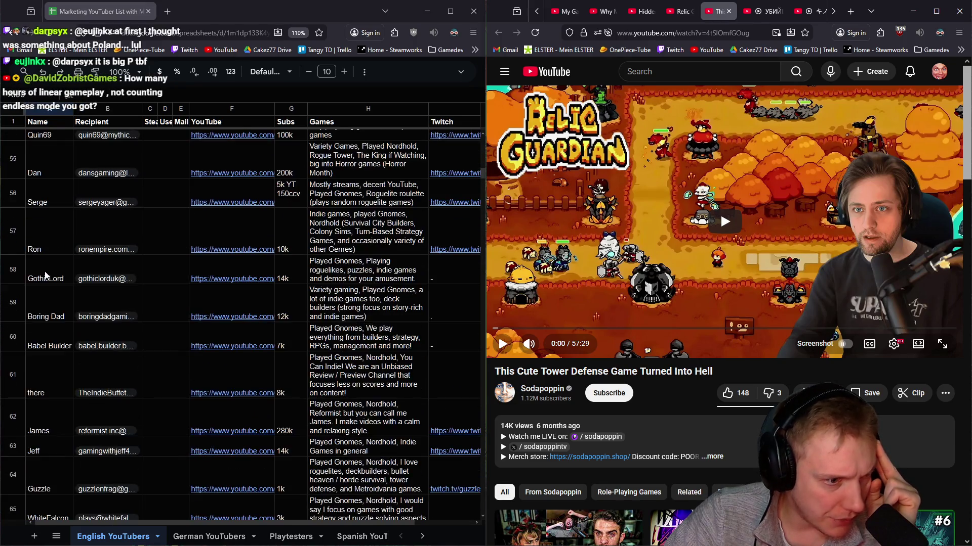
{"action": "scroll", "coordinate": [46, 277], "scroll_direction": "down", "scroll_amount": 15}
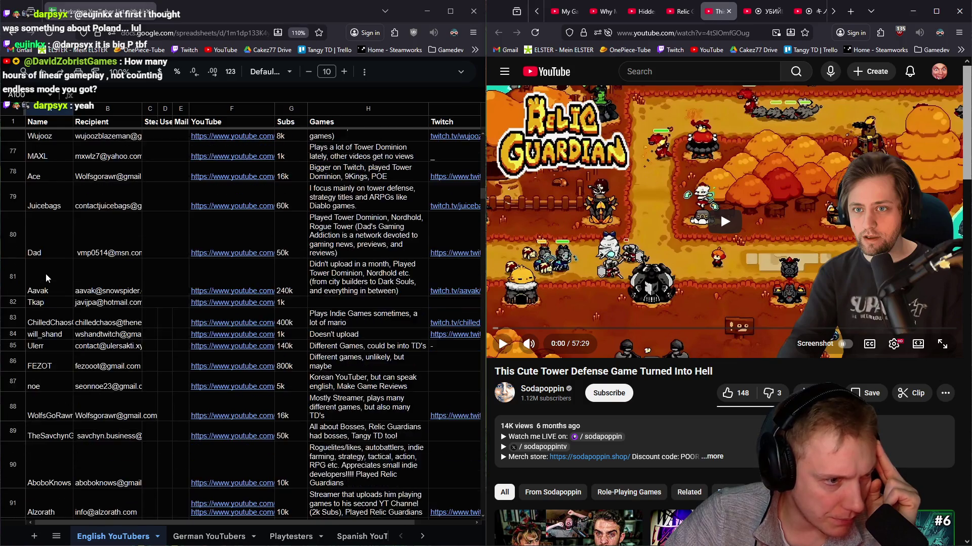
{"action": "scroll", "coordinate": [46, 277], "scroll_direction": "down", "scroll_amount": 6}
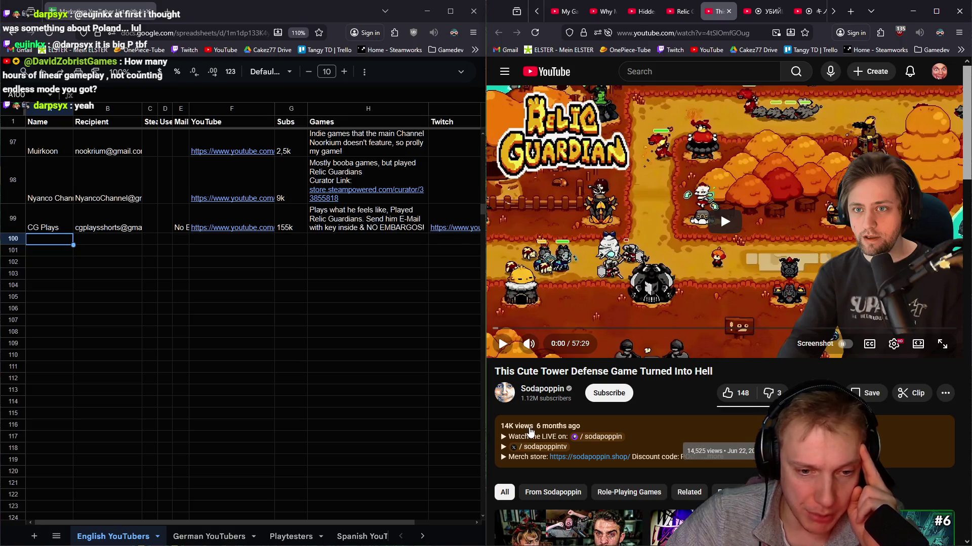
{"action": "left_click", "coordinate": [553, 393]}
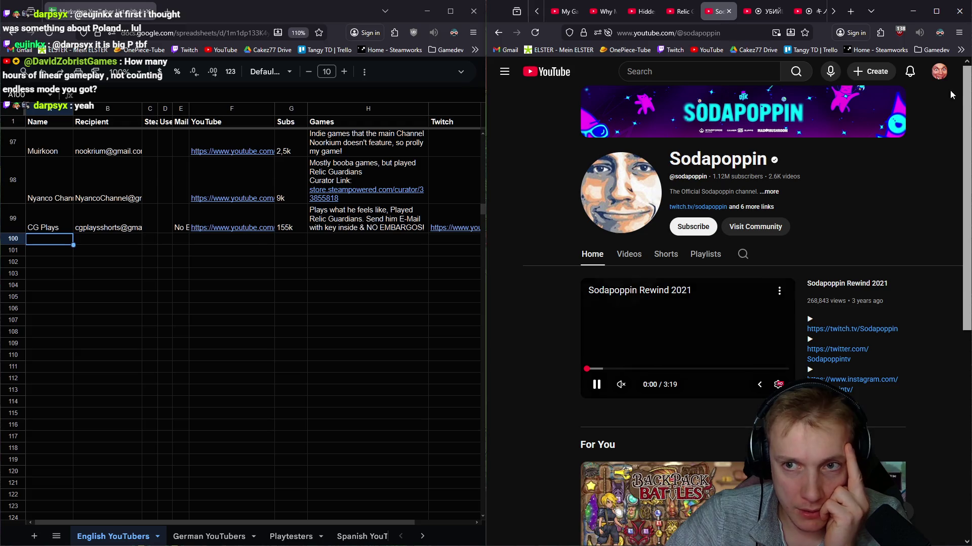
Step: Switch to another signed-in channel and open Sodapoppin's About details from his Videos tab
{"action": "left_click", "coordinate": [936, 75]}
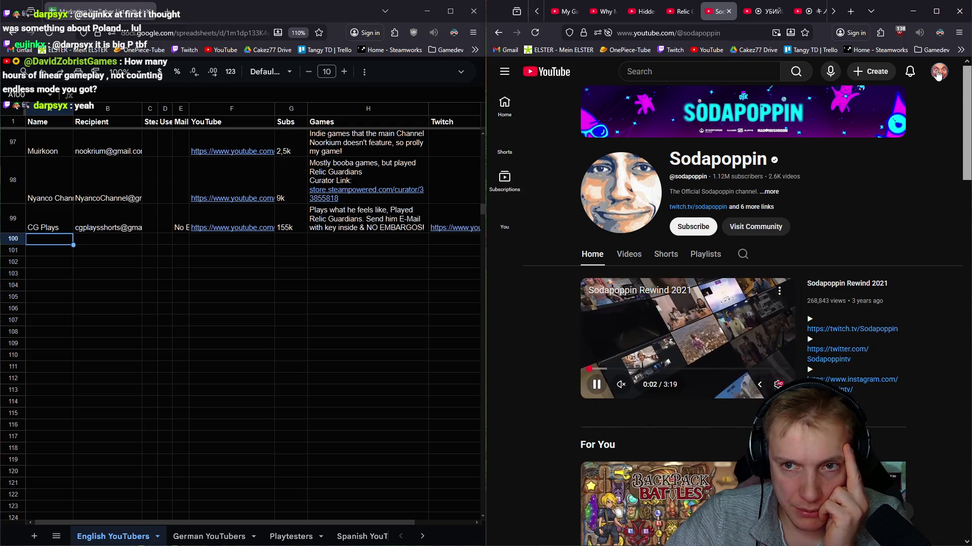
{"action": "left_click", "coordinate": [921, 172]}
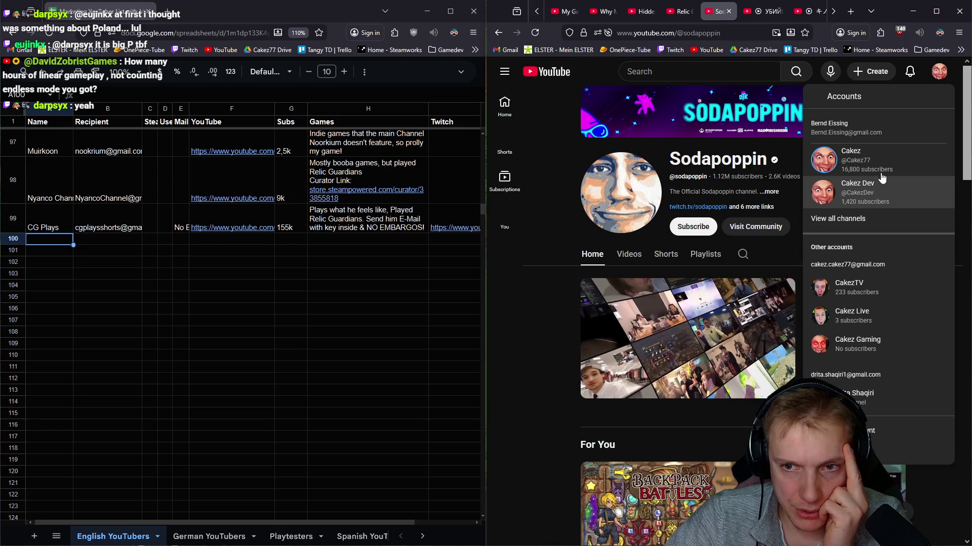
{"action": "left_click", "coordinate": [907, 198]}
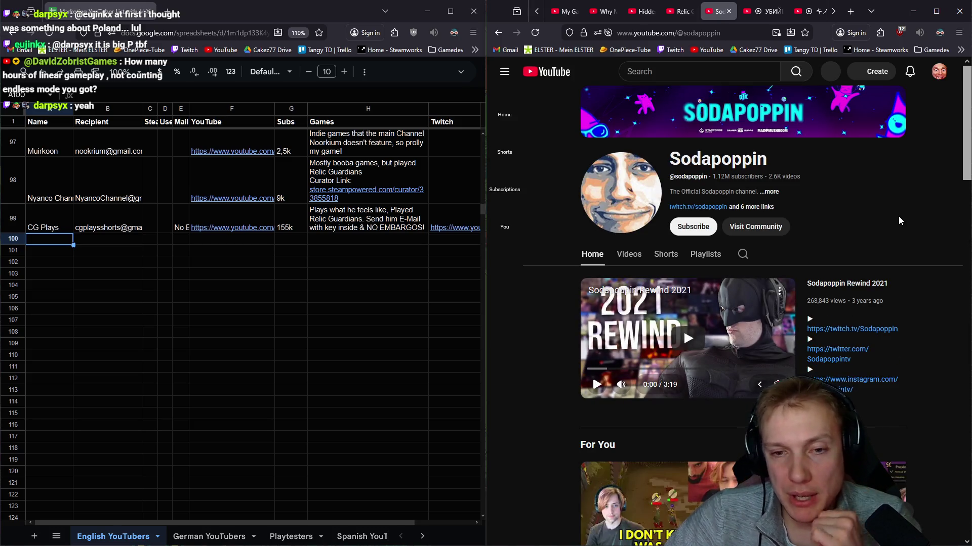
{"action": "left_click", "coordinate": [637, 259]}
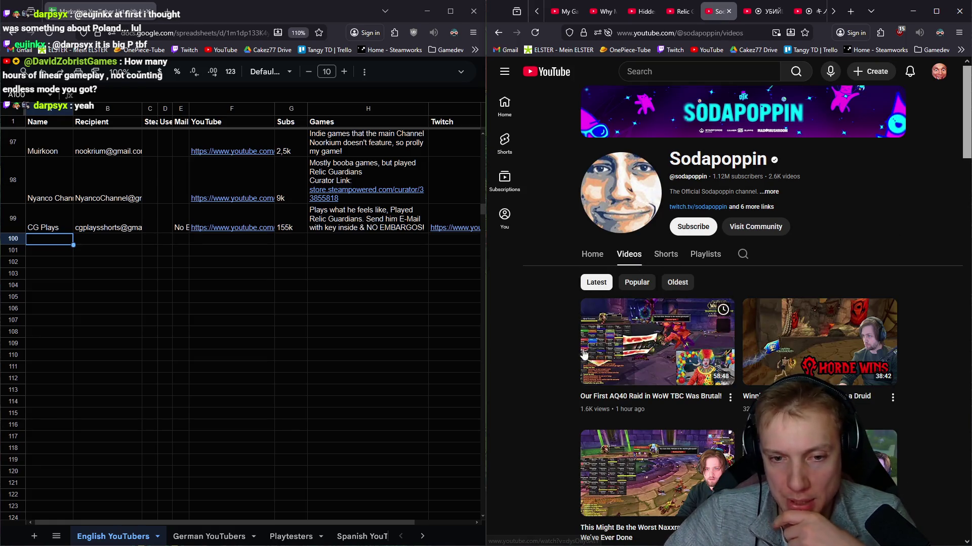
{"action": "left_click", "coordinate": [771, 192]}
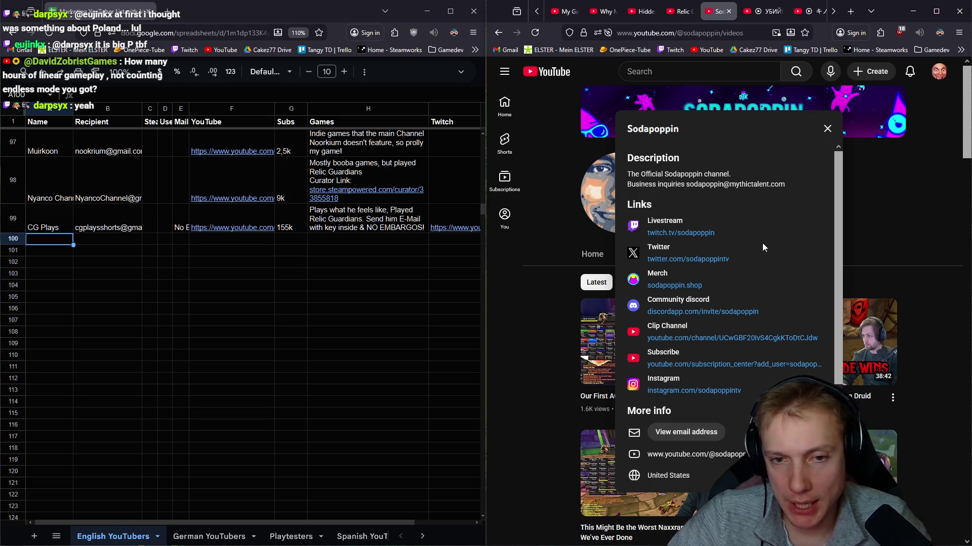
Step: Reveal Sodapoppin's business e-mail after the robot check and paste it into row 100's Recipient cell
{"action": "scroll", "coordinate": [751, 257], "scroll_direction": "down", "scroll_amount": 2}
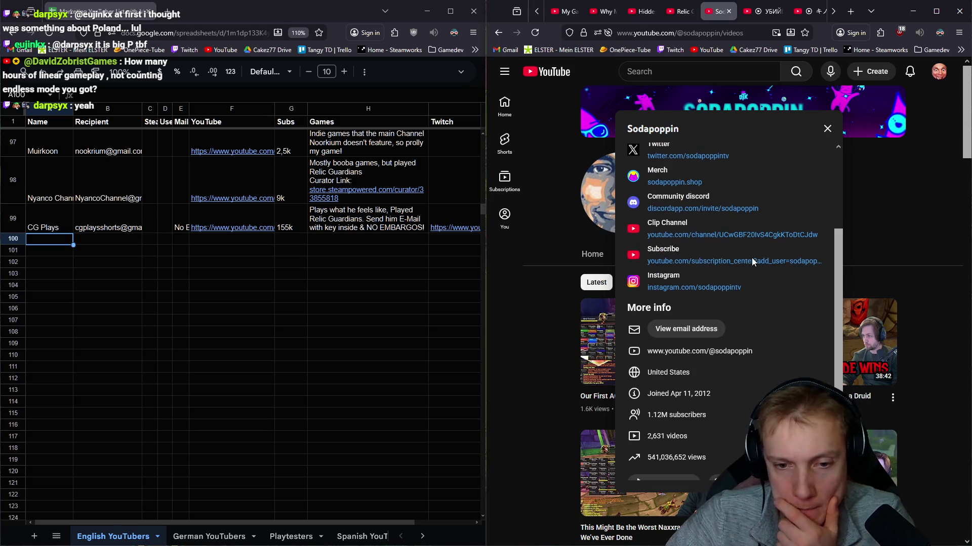
{"action": "left_click", "coordinate": [682, 334]}
{"action": "left_click", "coordinate": [660, 339]}
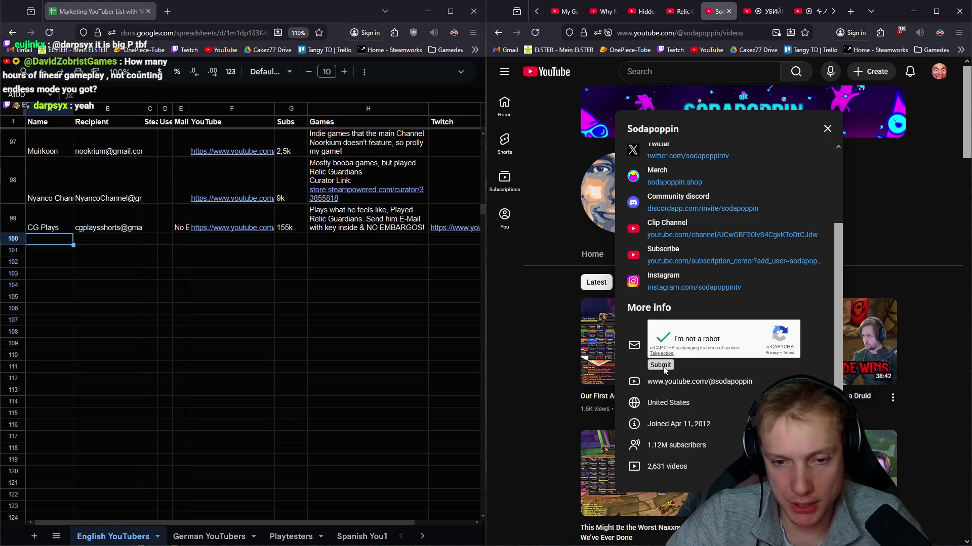
{"action": "left_click", "coordinate": [661, 366]}
{"action": "left_click_drag", "start_coordinate": [753, 330], "coordinate": [659, 332]}
{"action": "right_click", "coordinate": [678, 335]}
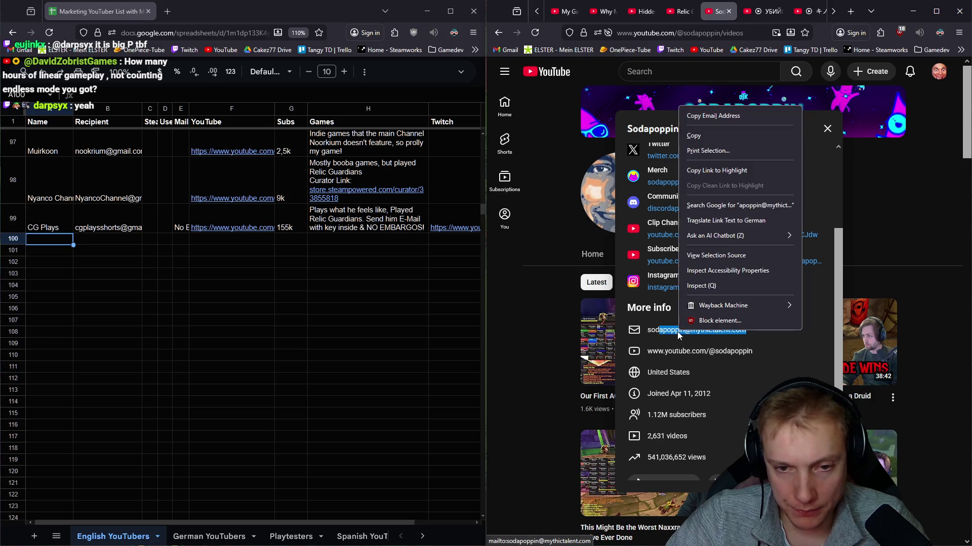
{"action": "left_click", "coordinate": [678, 114]}
{"action": "left_click", "coordinate": [133, 243]}
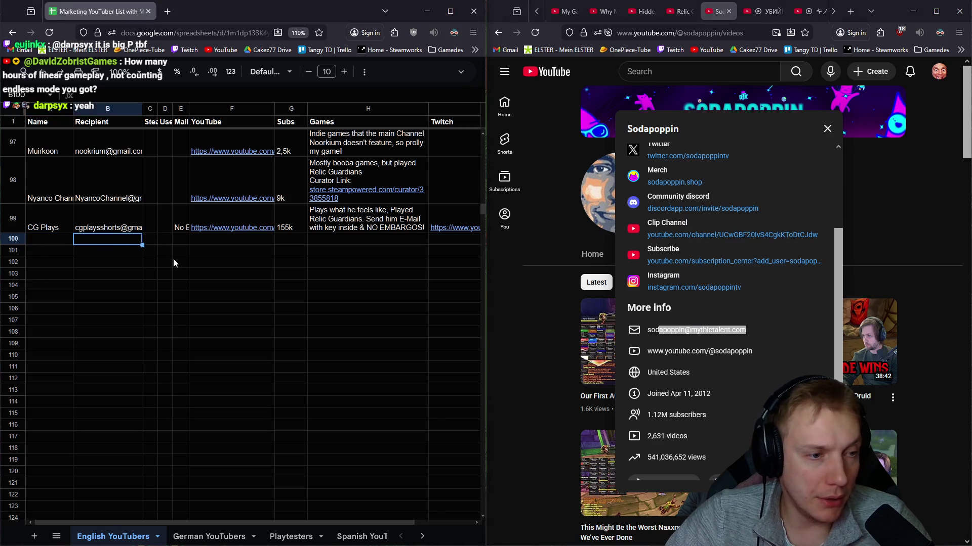
{"action": "key", "text": "ctrl+v"}
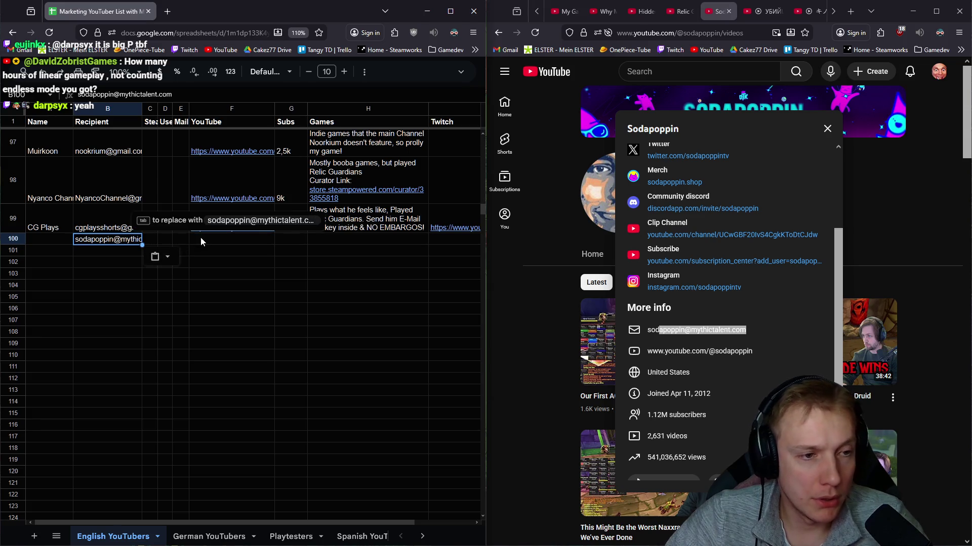
Step: Copy the channel's YouTube URL from the address bar into the YouTube cell of row 100
{"action": "left_click", "coordinate": [199, 241]}
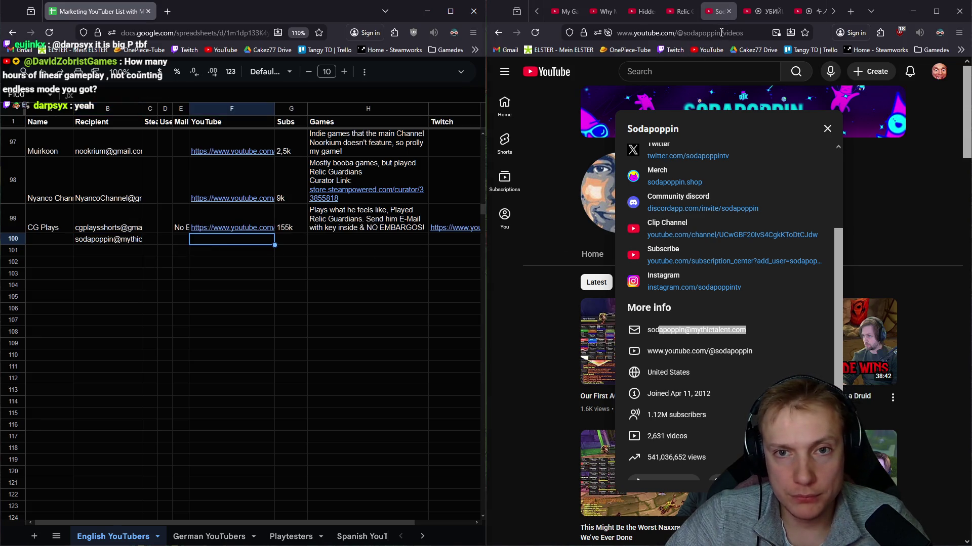
{"action": "left_click_drag", "start_coordinate": [721, 33], "coordinate": [614, 32]}
{"action": "left_click", "coordinate": [241, 246]}
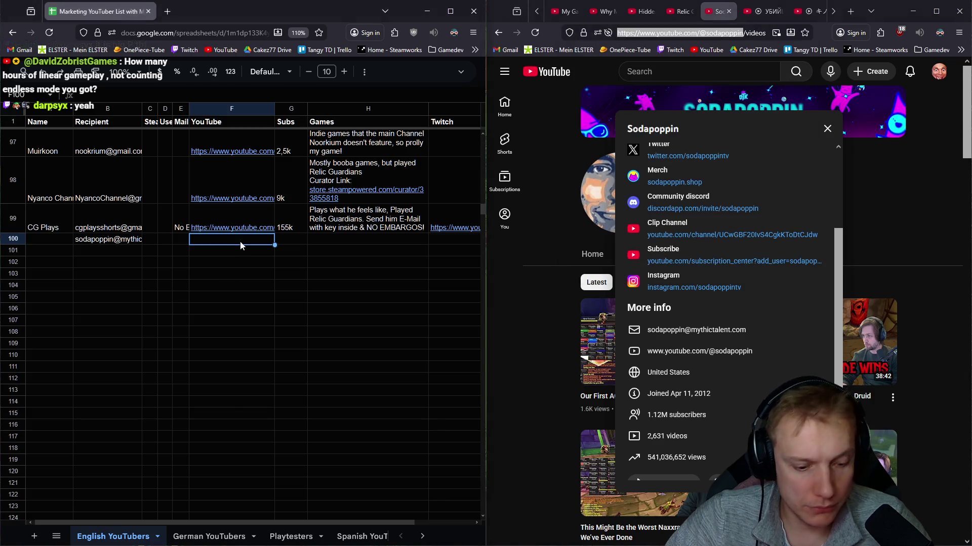
{"action": "key", "text": "ctrl+v"}
Step: Enter 1mil subscribers in G100 and a note that the agency e-mail makes coverage unlikely
{"action": "left_click", "coordinate": [296, 242]}
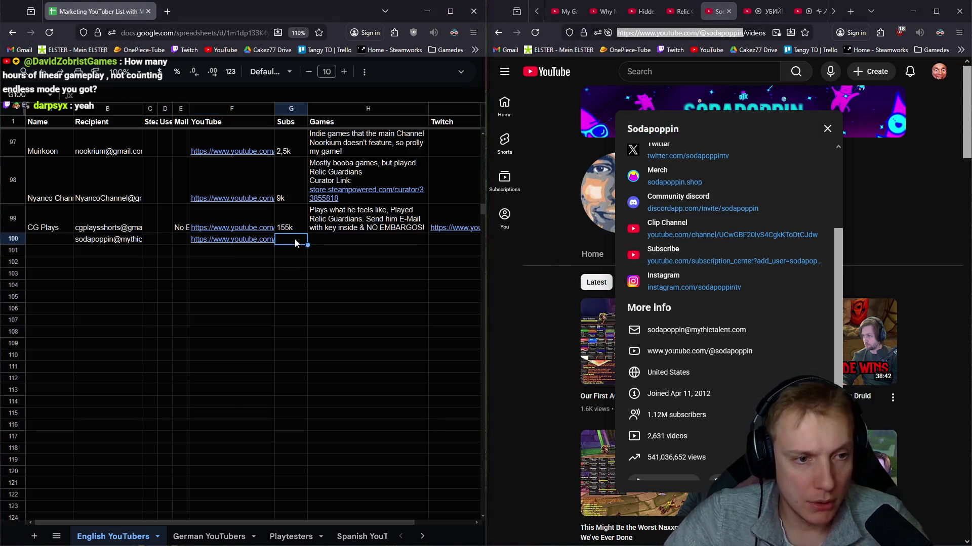
{"action": "type", "text": "1mil"}
{"action": "key", "text": "Tab"}
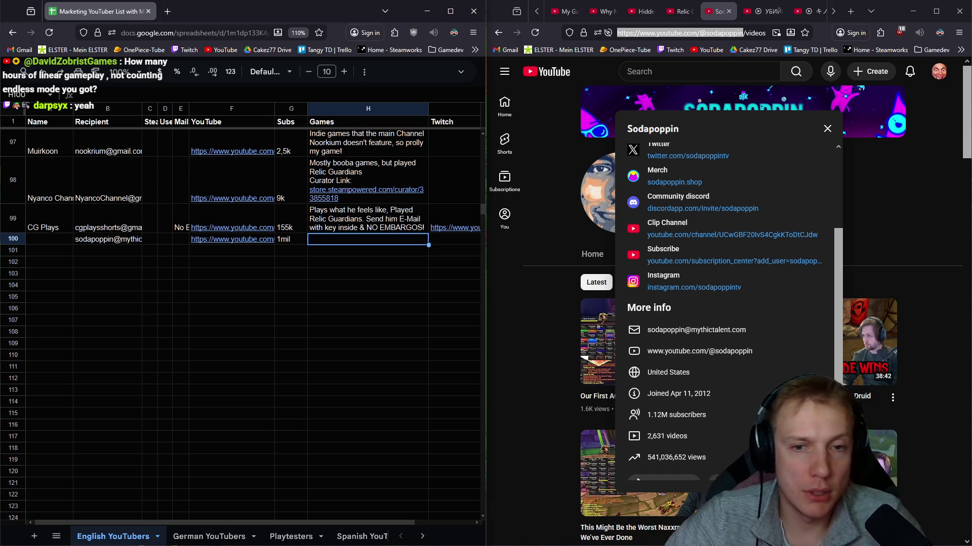
{"action": "type", "text": "Plays many gam"}
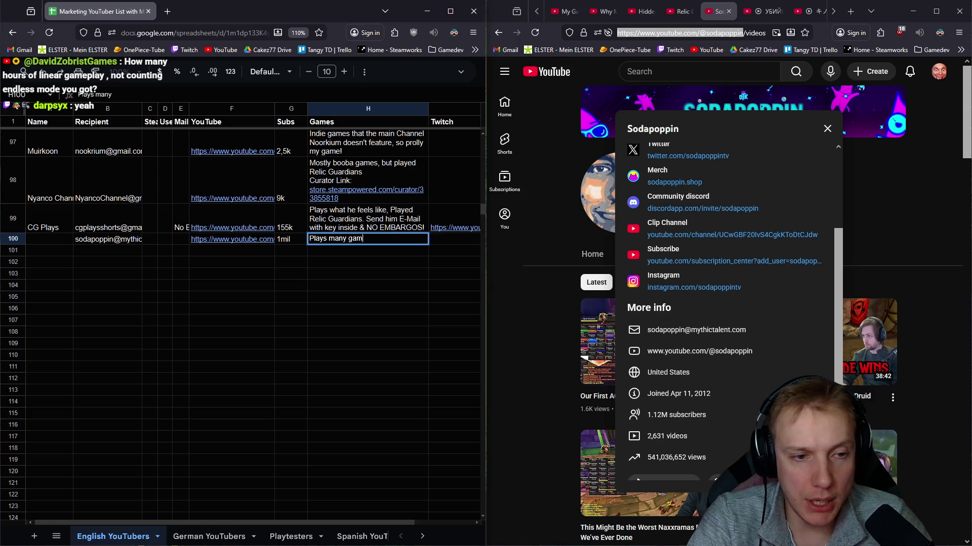
{"action": "type", "text": "es, Shit Sho"}
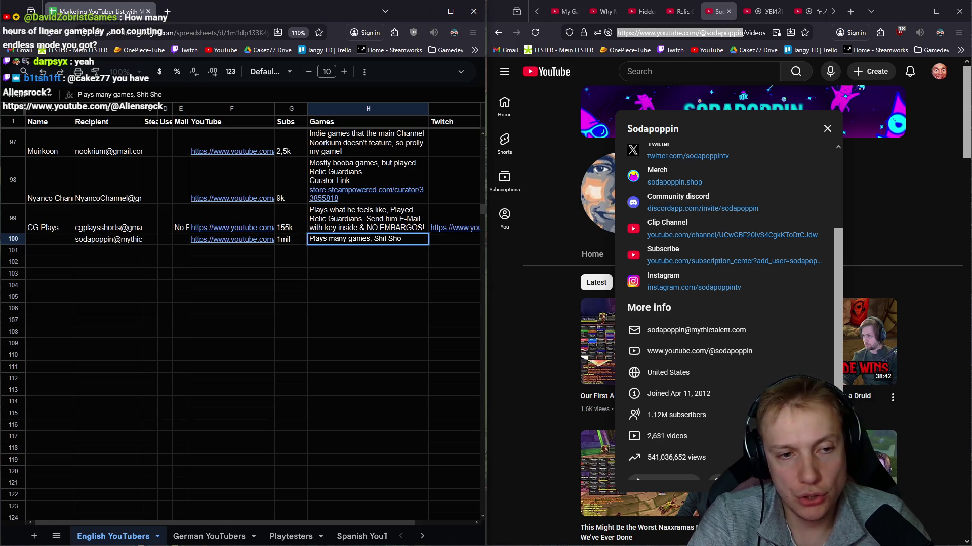
{"action": "type", "text": "w satu"}
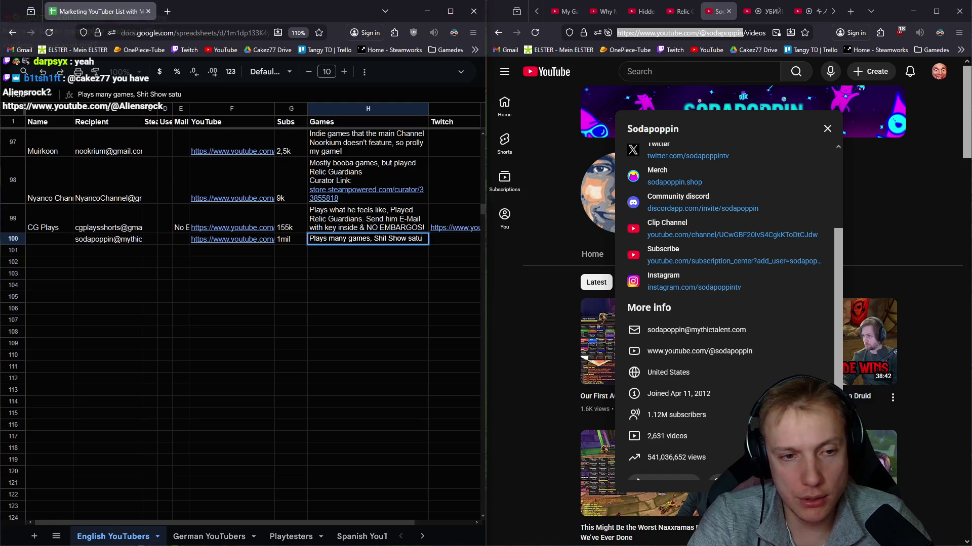
{"action": "type", "text": "rday is als"}
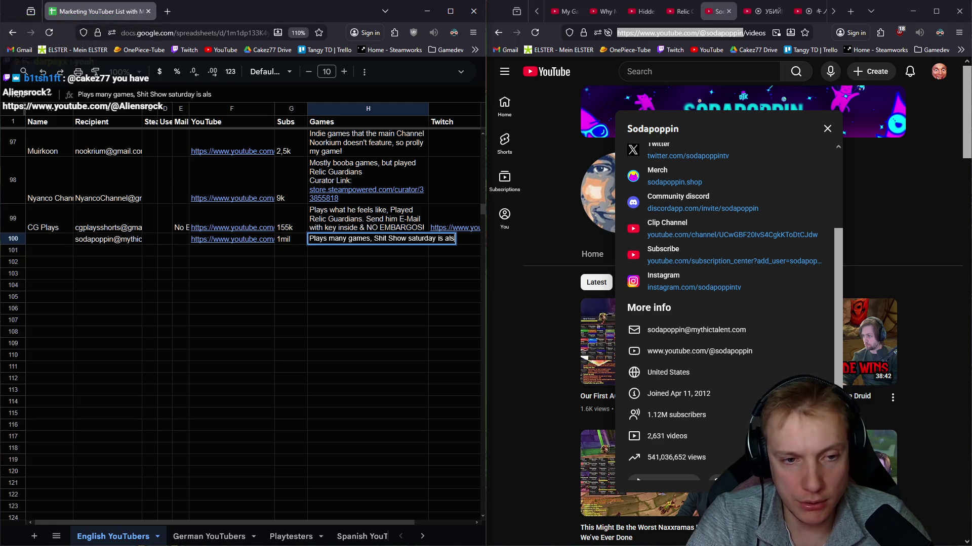
{"action": "type", "text": "o an option, Agency E-Mail so very unlikel"}
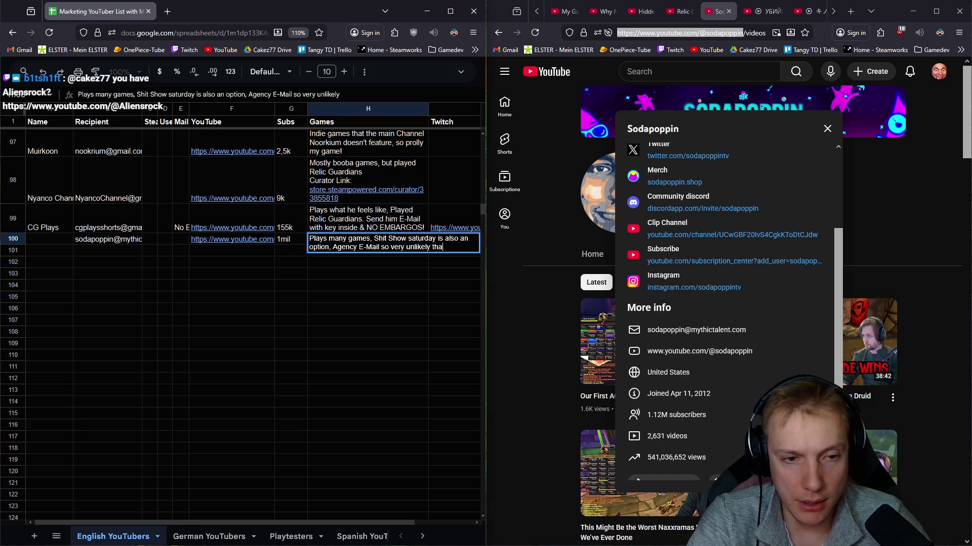
{"action": "type", "text": "y the game"}
{"action": "key", "text": "Return"}
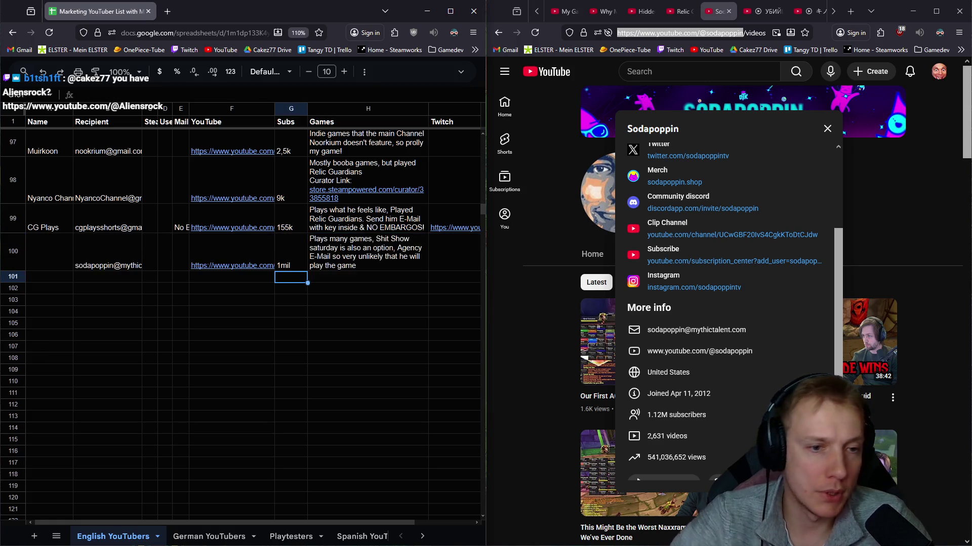
{"action": "scroll", "coordinate": [755, 217], "scroll_direction": "up", "scroll_amount": 3}
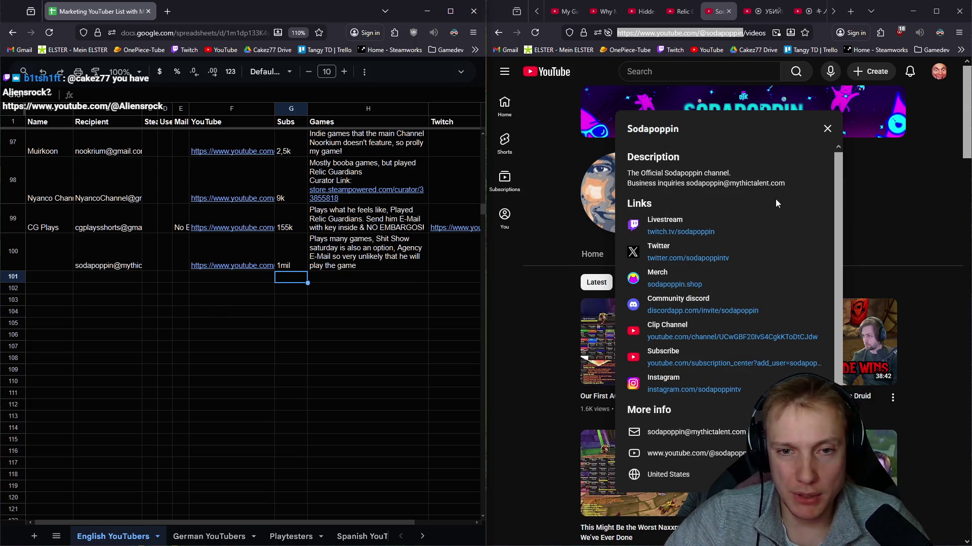
Step: Copy the channel's Twitch link and paste it into I100
{"action": "right_click", "coordinate": [686, 233]}
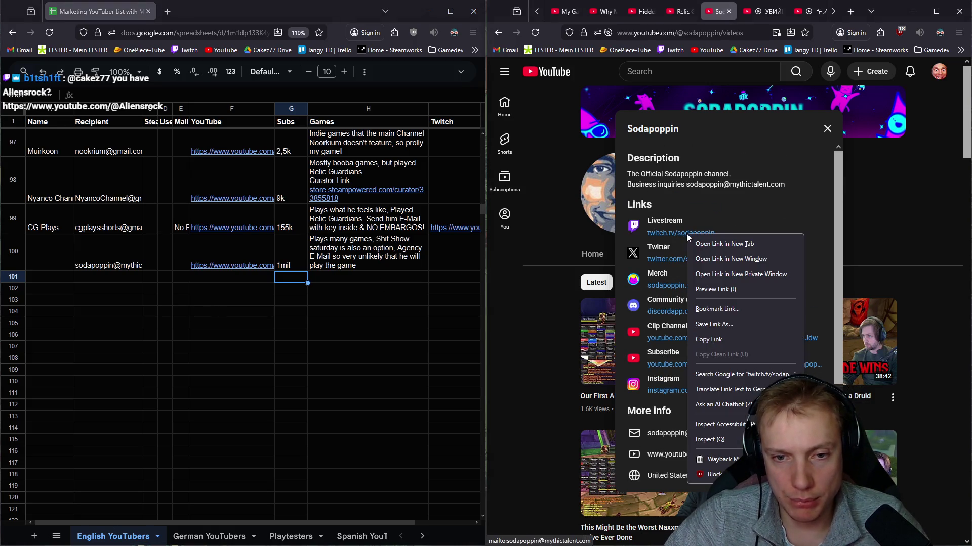
{"action": "left_click", "coordinate": [711, 341]}
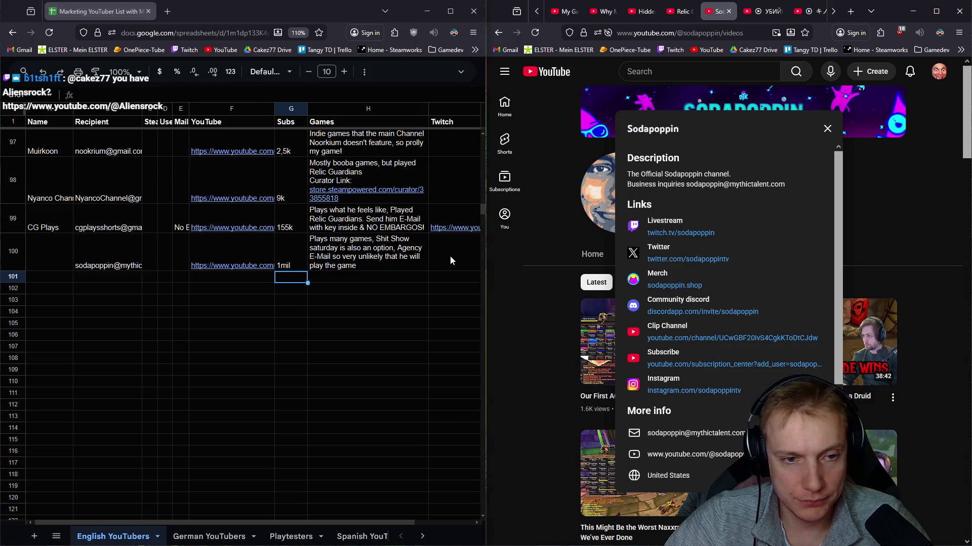
{"action": "left_click", "coordinate": [451, 260]}
{"action": "key", "text": "ctrl+v"}
Step: Paste the Sodapoppin channel name into A100 and close the channel's YouTube tab
{"action": "left_click", "coordinate": [55, 261]}
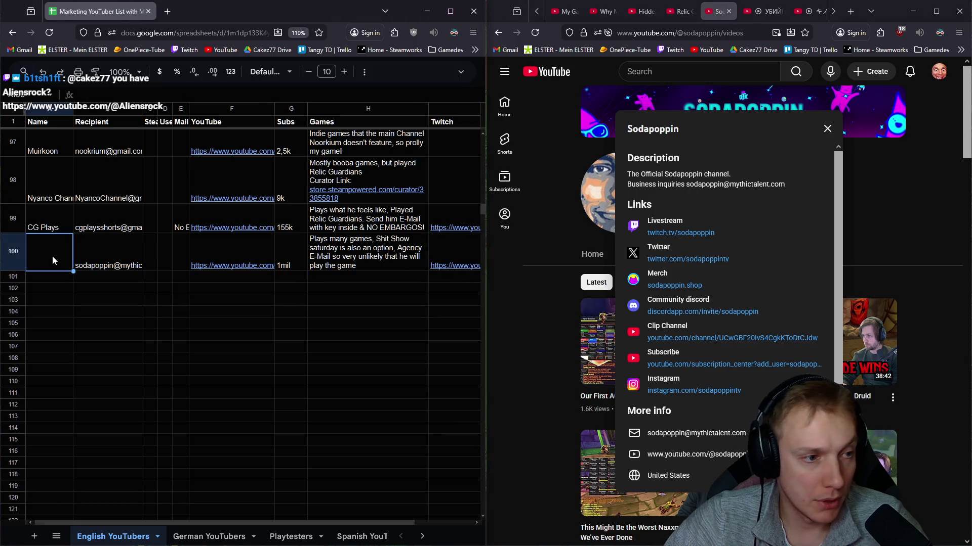
{"action": "right_click", "coordinate": [665, 129]}
{"action": "double_click", "coordinate": [655, 126]}
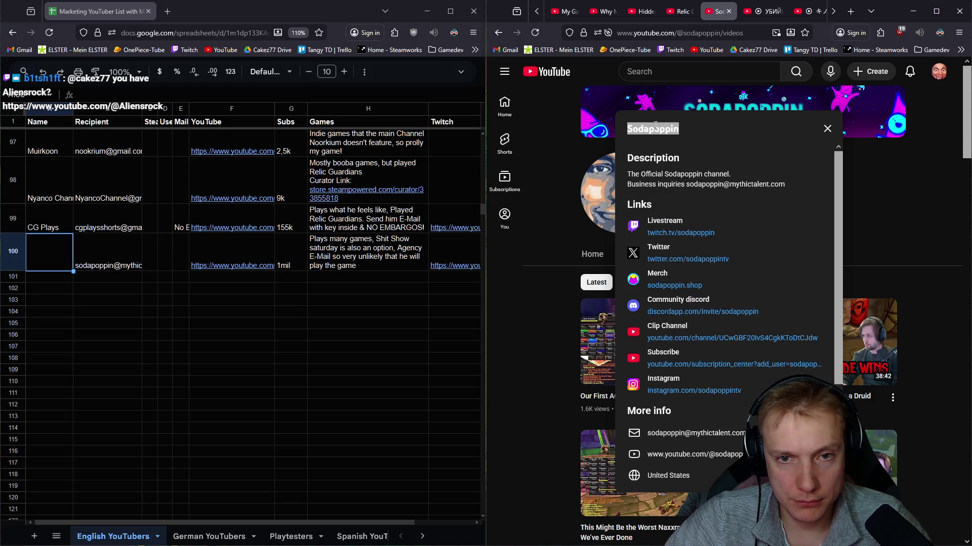
{"action": "key", "text": "ctrl+v"}
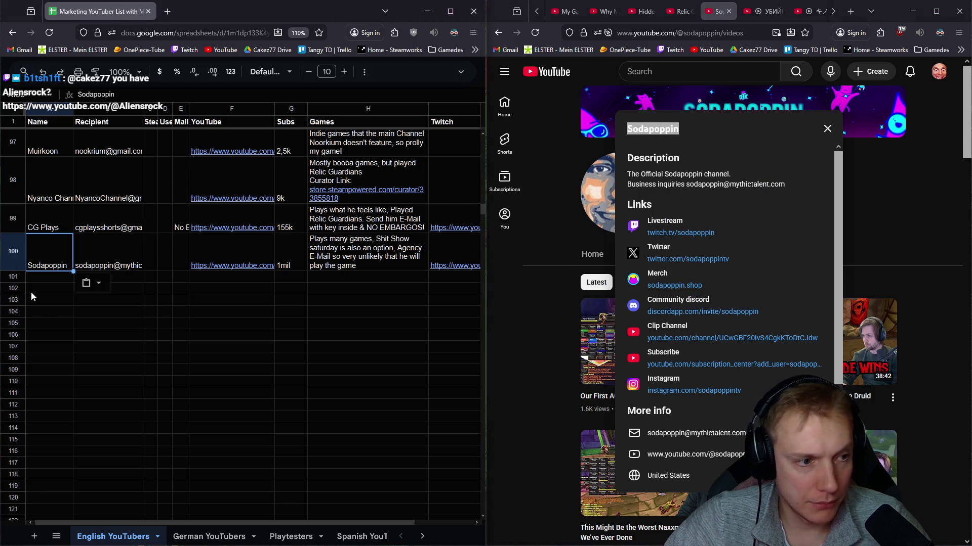
{"action": "key", "text": "Return"}
{"action": "left_click", "coordinate": [728, 11]}
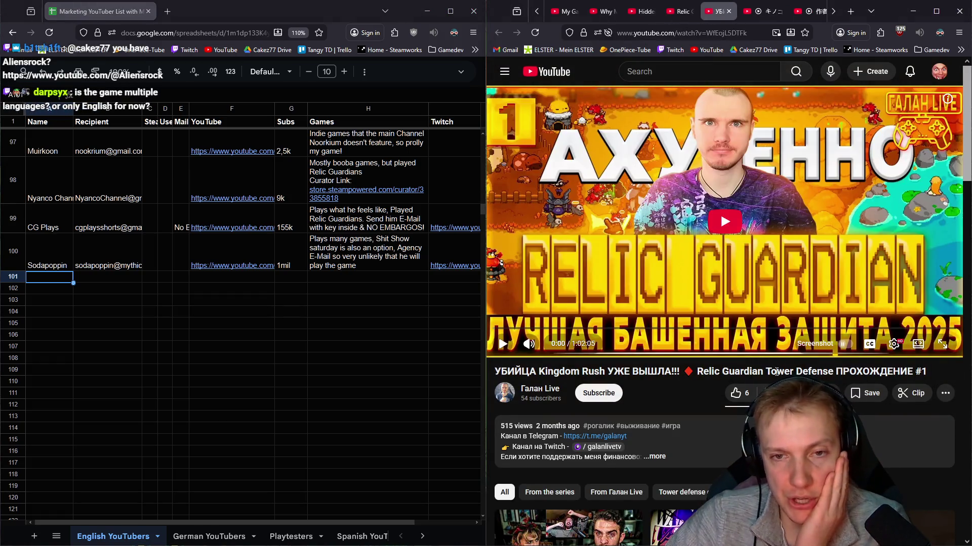
Step: Check the Russian uploader's channel links and uploaded videos, then close that channel tab
{"action": "left_click", "coordinate": [542, 391]}
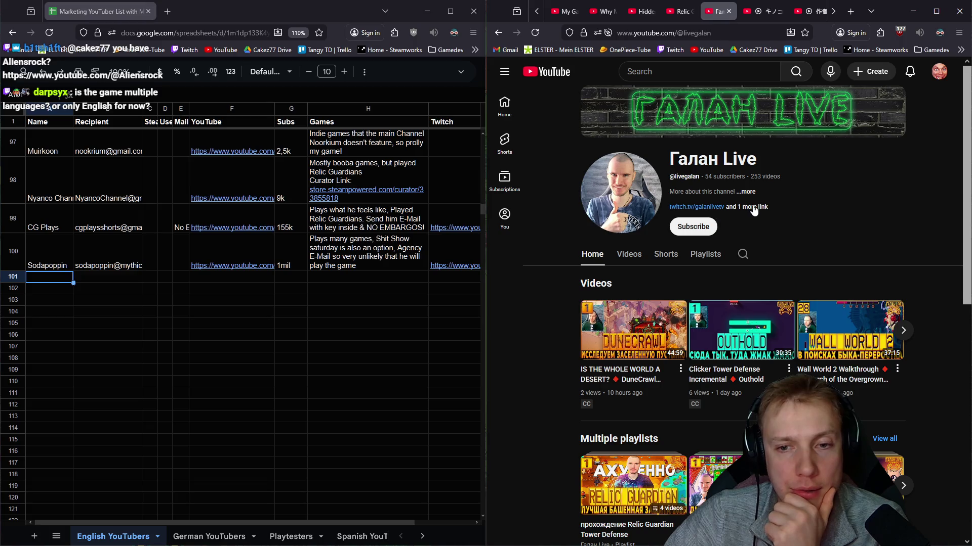
{"action": "left_click", "coordinate": [751, 208]}
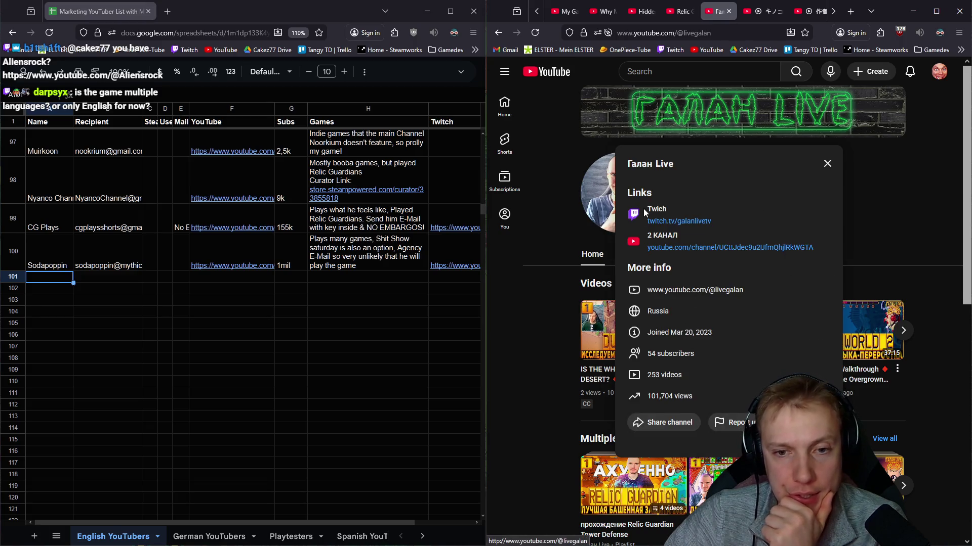
{"action": "left_click", "coordinate": [827, 163]}
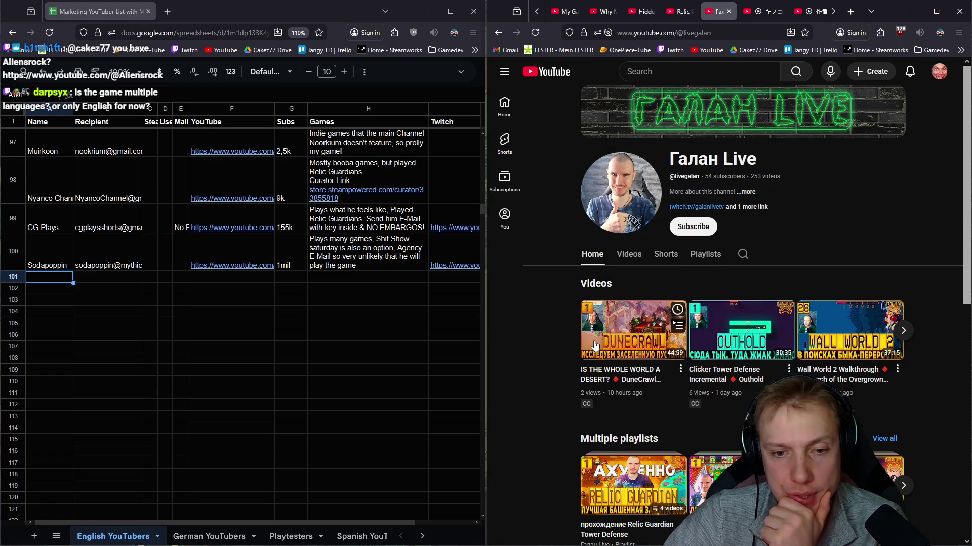
{"action": "left_click", "coordinate": [629, 255]}
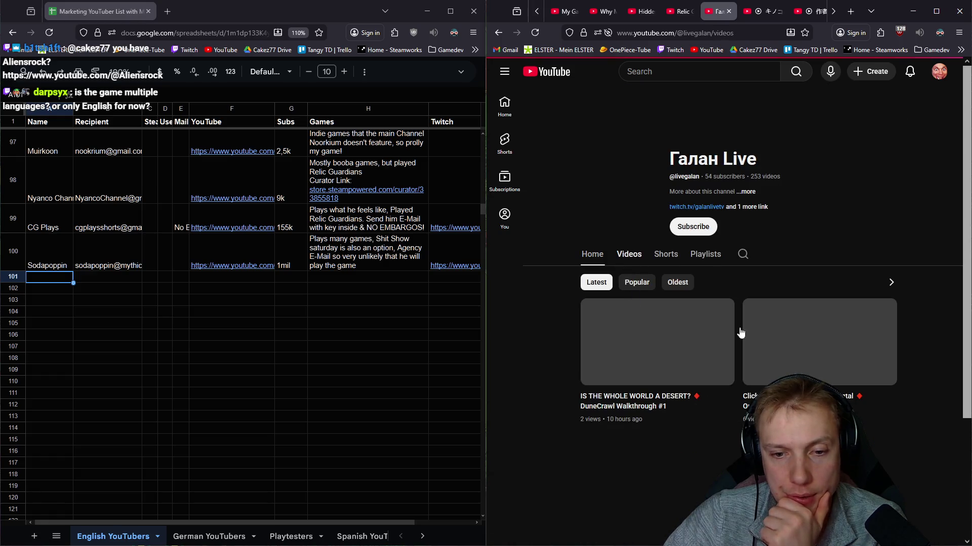
{"action": "scroll", "coordinate": [792, 362], "scroll_direction": "down", "scroll_amount": 4}
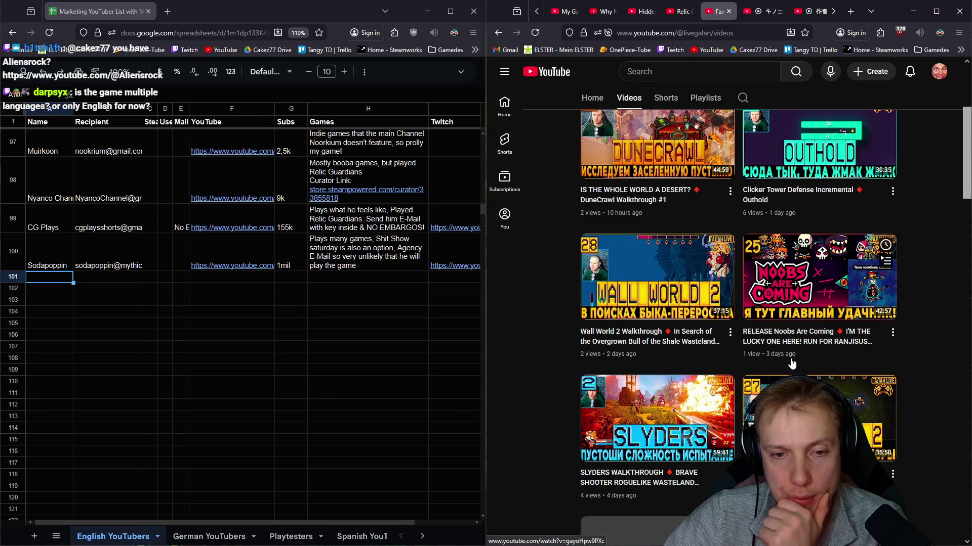
{"action": "scroll", "coordinate": [792, 364], "scroll_direction": "down", "scroll_amount": 8}
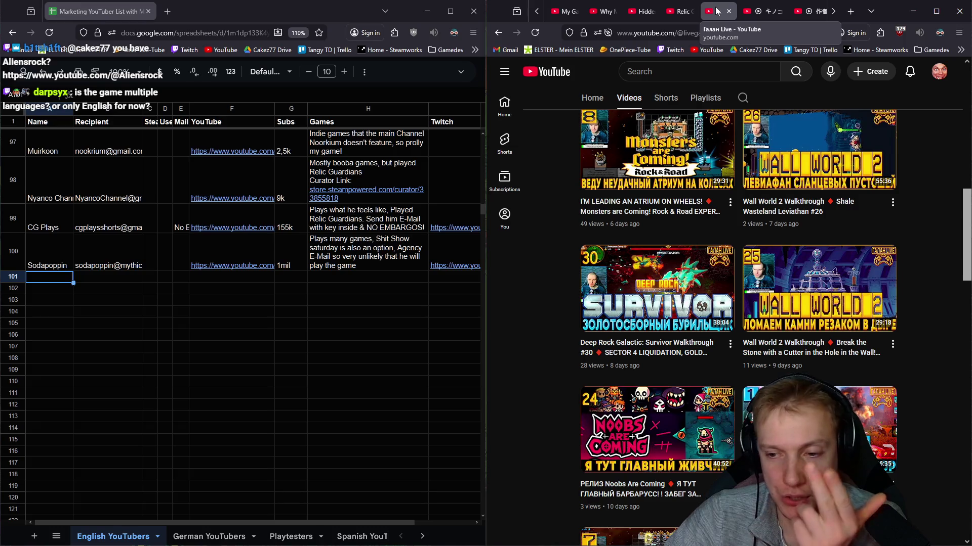
{"action": "left_click", "coordinate": [729, 11]}
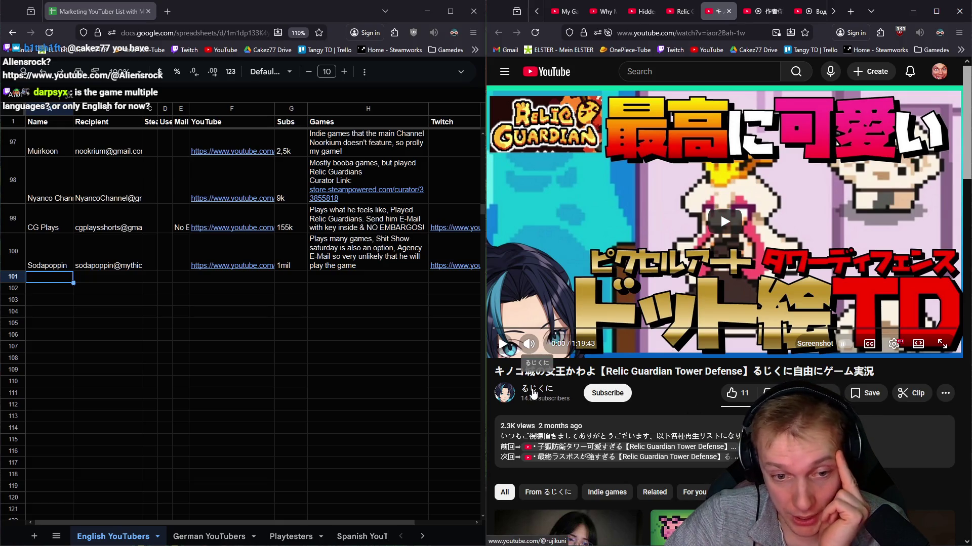
Step: Open the るじくに channel's description and links, and open its second channel in a new tab
{"action": "left_click", "coordinate": [533, 393]}
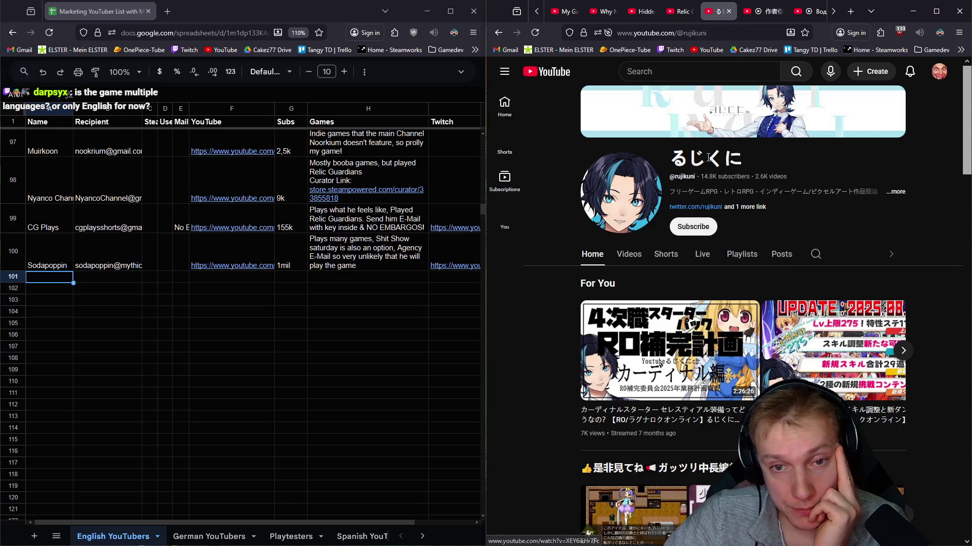
{"action": "left_click", "coordinate": [752, 207]}
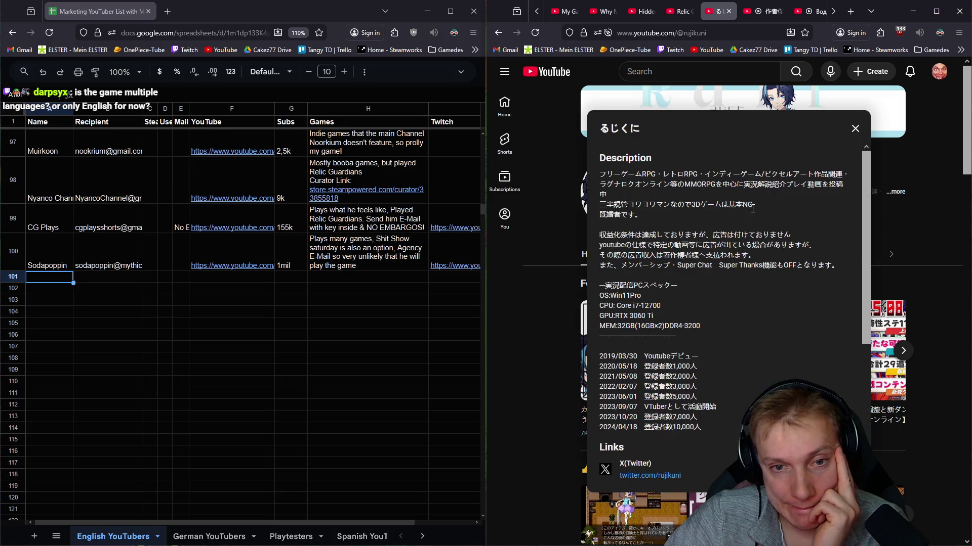
{"action": "scroll", "coordinate": [725, 261], "scroll_direction": "down", "scroll_amount": 4}
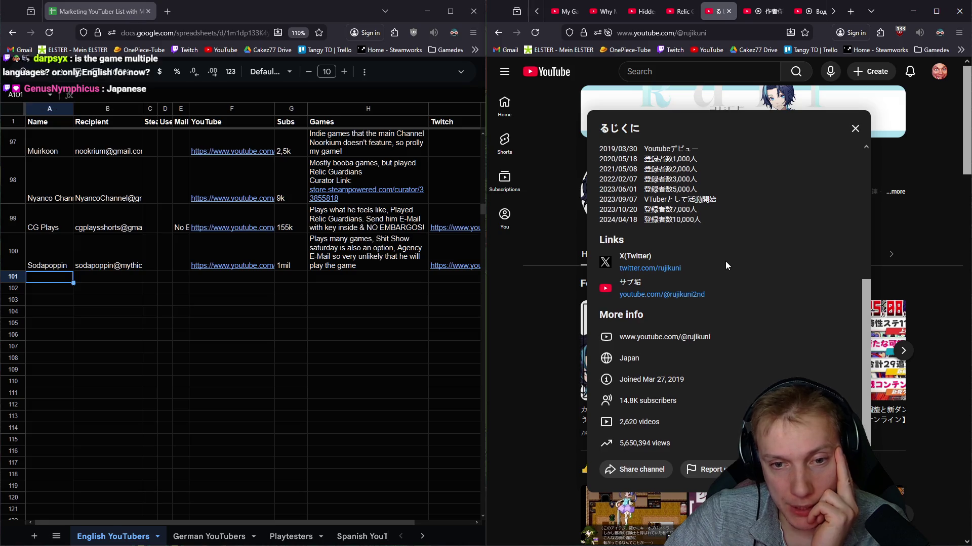
{"action": "middle_click", "coordinate": [658, 295]}
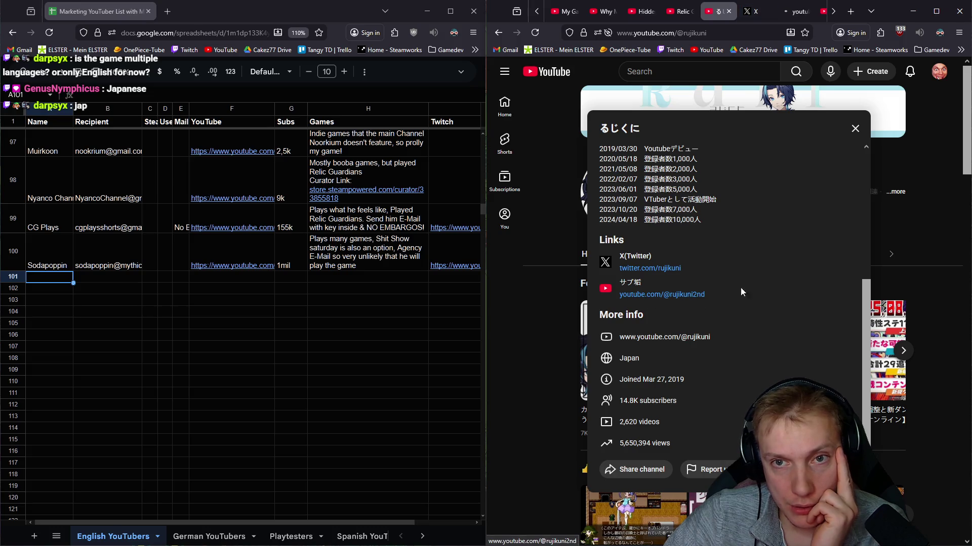
{"action": "scroll", "coordinate": [732, 290], "scroll_direction": "up", "scroll_amount": 4}
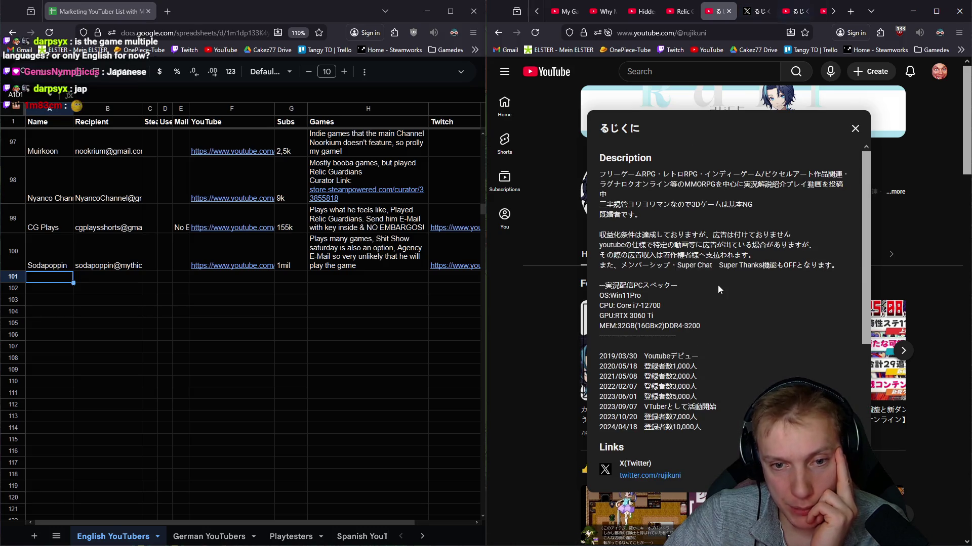
{"action": "scroll", "coordinate": [717, 311], "scroll_direction": "down", "scroll_amount": 2}
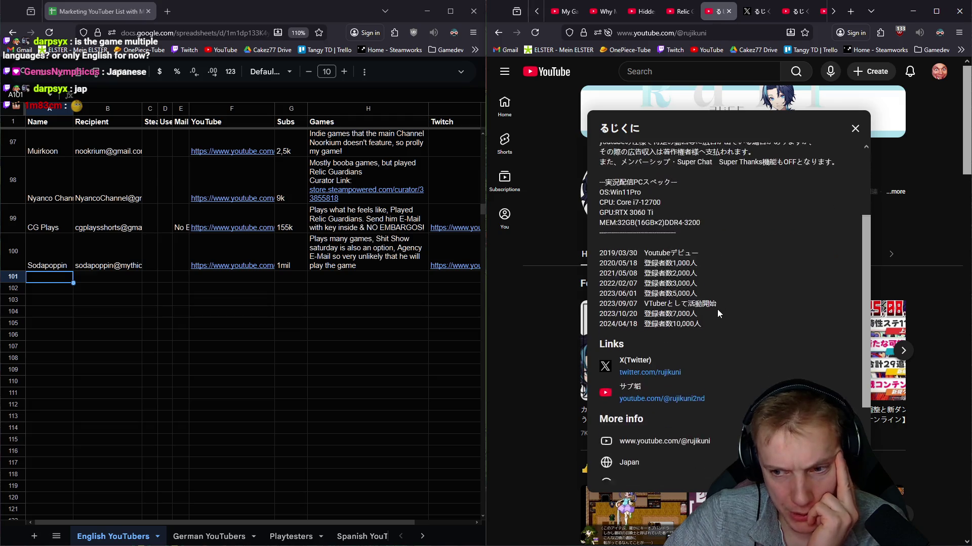
{"action": "scroll", "coordinate": [717, 309], "scroll_direction": "down", "scroll_amount": 2}
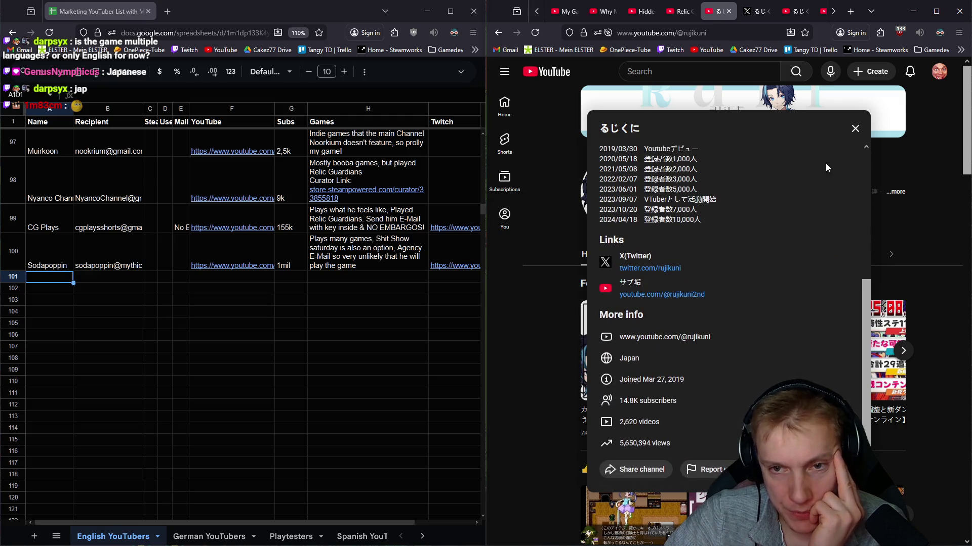
{"action": "left_click", "coordinate": [854, 129]}
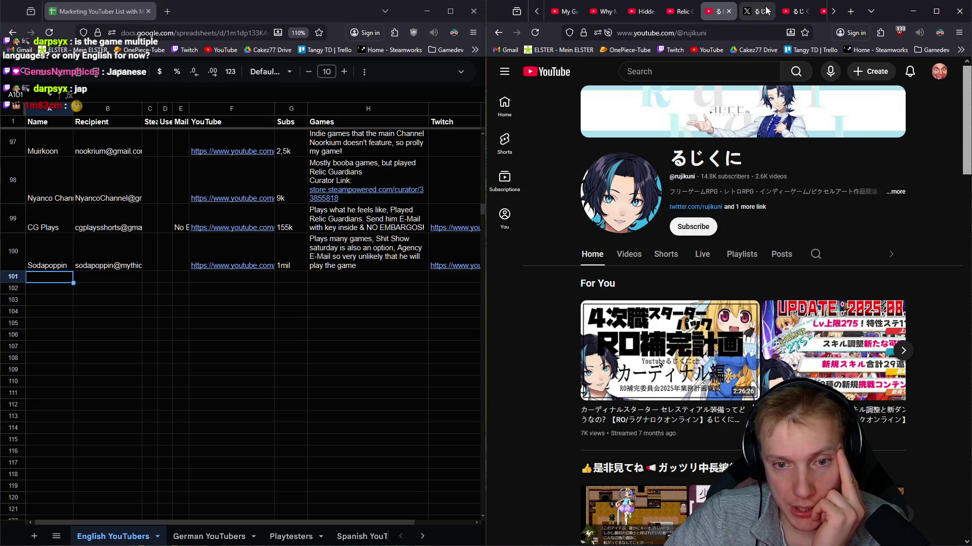
Step: Check the X profile and the sub-channel's details, then close both るじくに channel tabs
{"action": "left_click", "coordinate": [759, 11]}
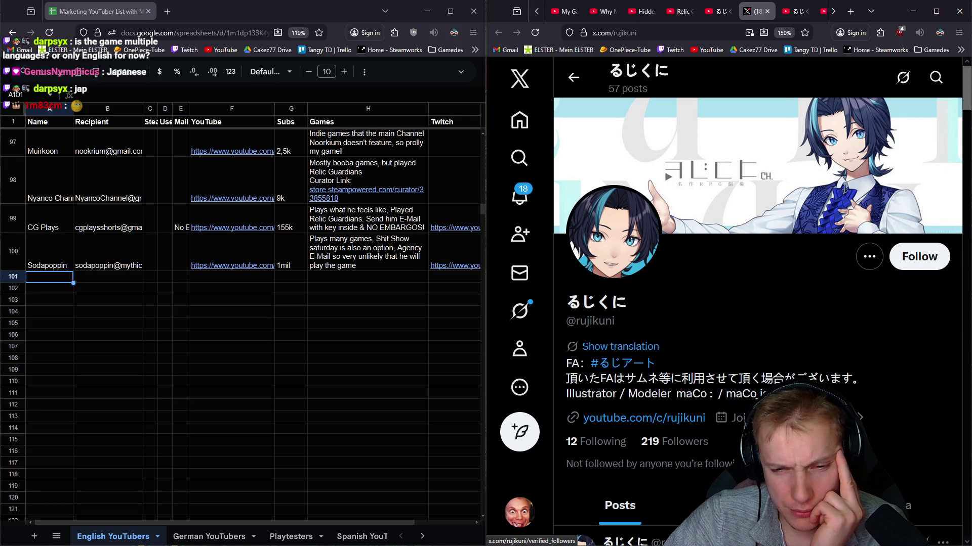
{"action": "left_click", "coordinate": [767, 12]}
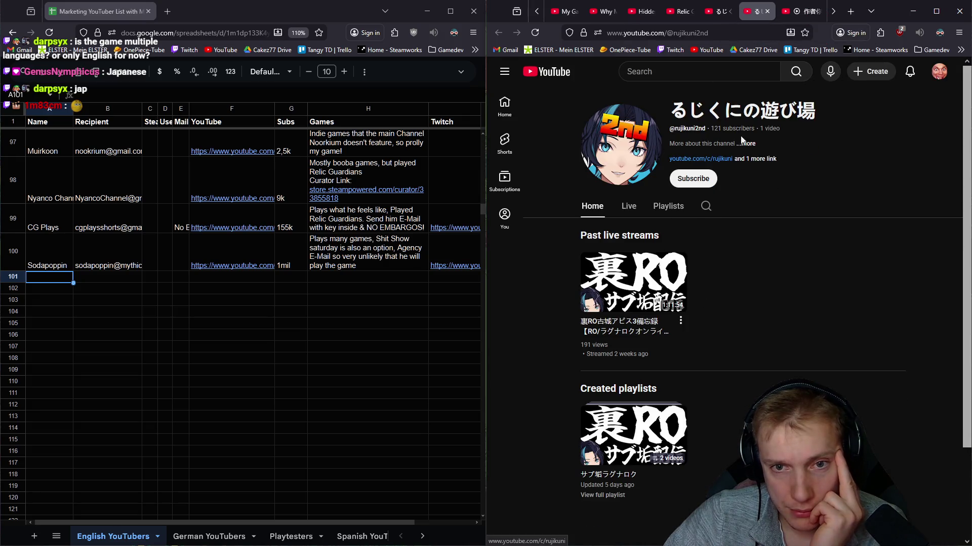
{"action": "left_click", "coordinate": [761, 159]}
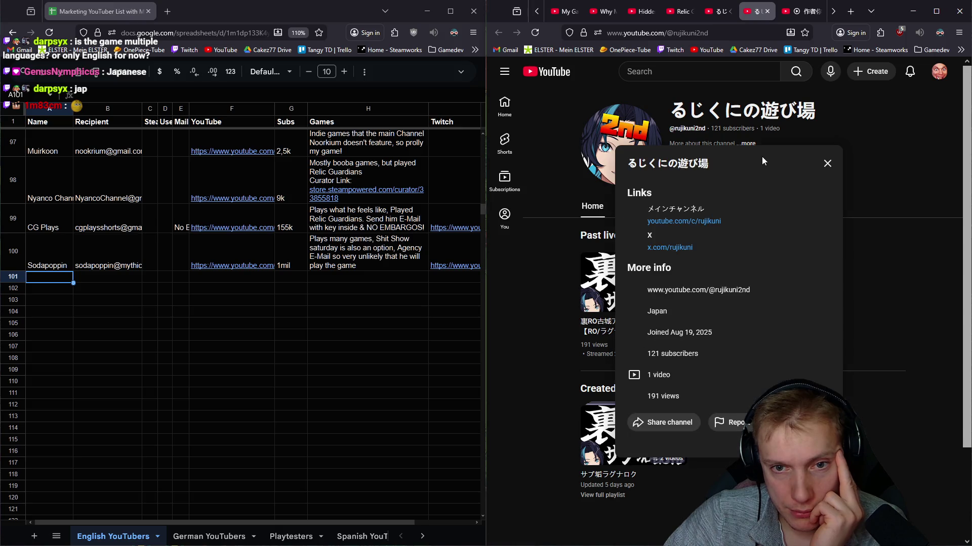
{"action": "left_click", "coordinate": [827, 163]}
{"action": "left_click", "coordinate": [723, 12]}
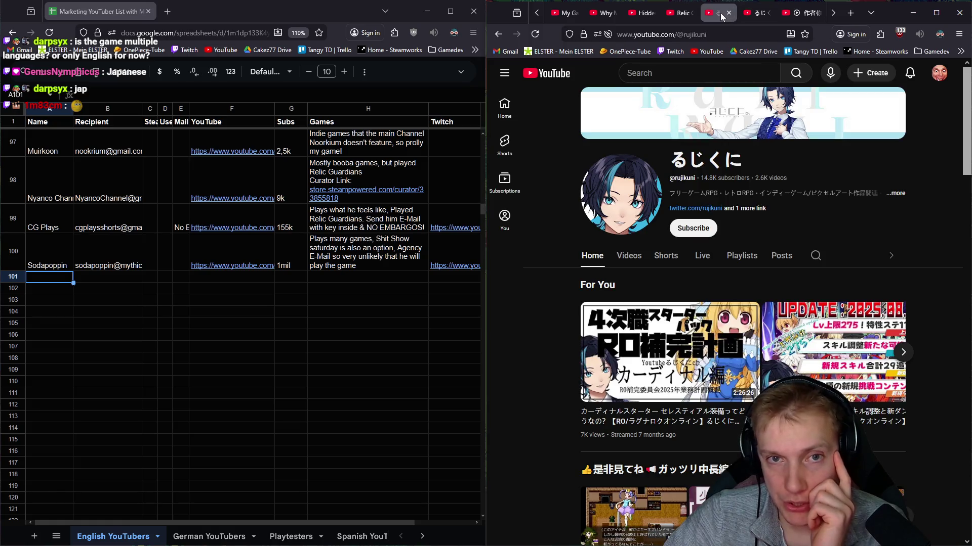
{"action": "middle_click", "coordinate": [721, 13]}
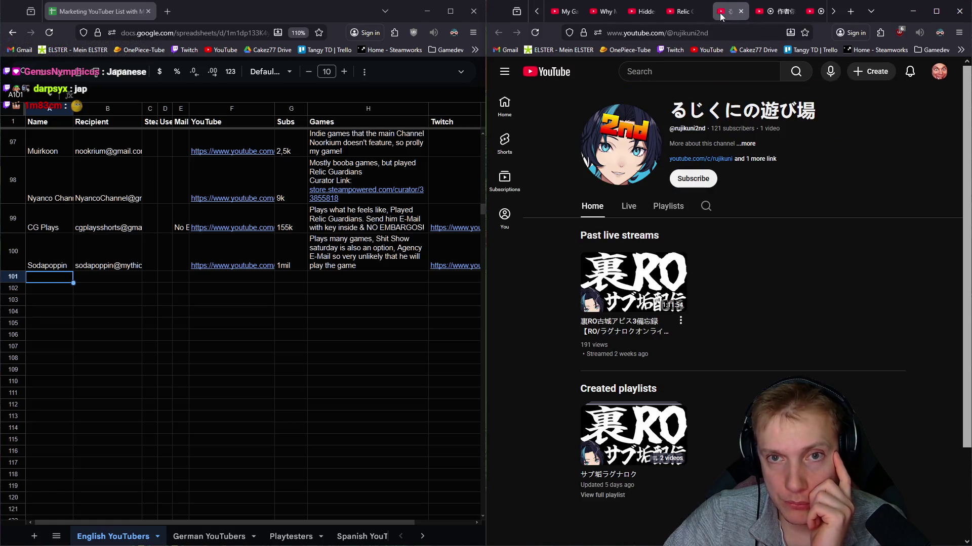
{"action": "middle_click", "coordinate": [720, 13]}
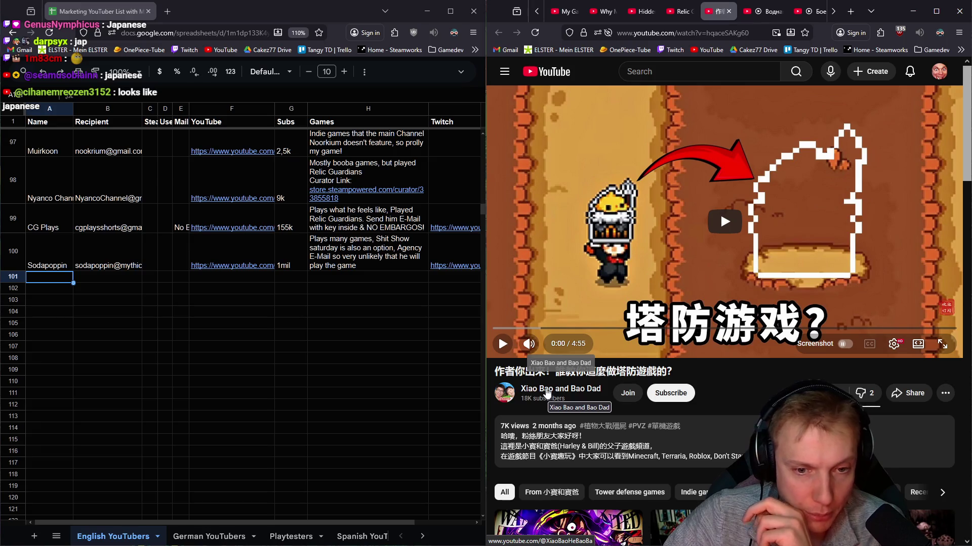
Step: Open the Xiao Bao and Bao Dad channel in a new tab and read its description and links
{"action": "middle_click", "coordinate": [547, 392]}
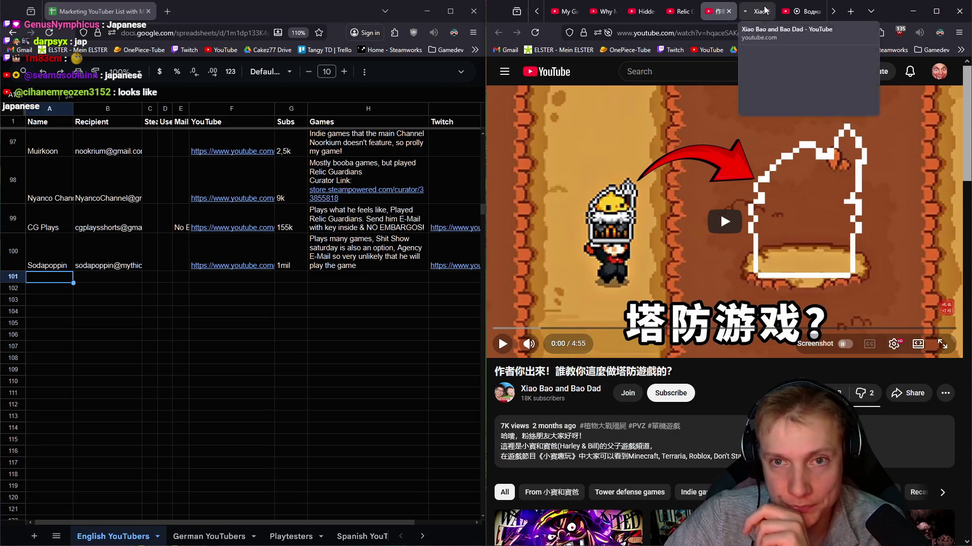
{"action": "left_click", "coordinate": [764, 11]}
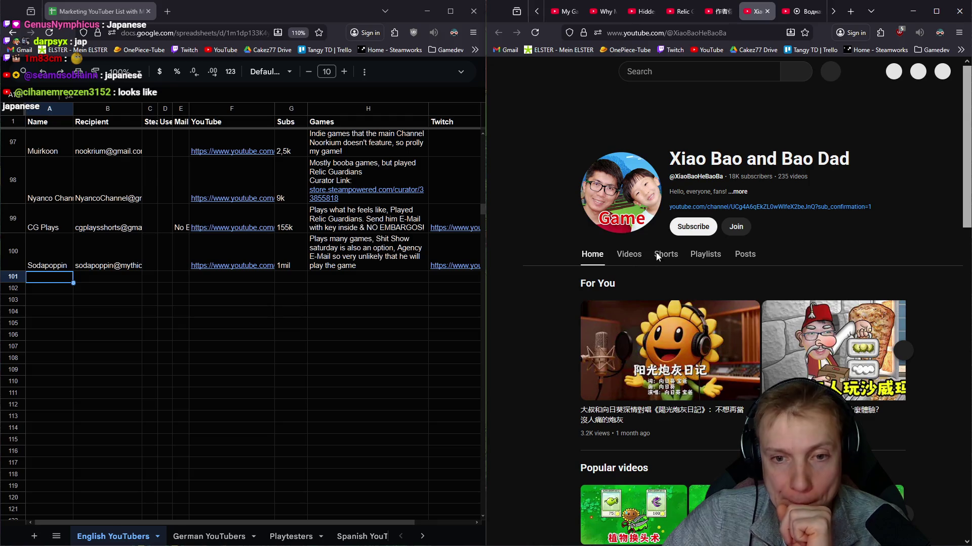
{"action": "left_click", "coordinate": [740, 193]}
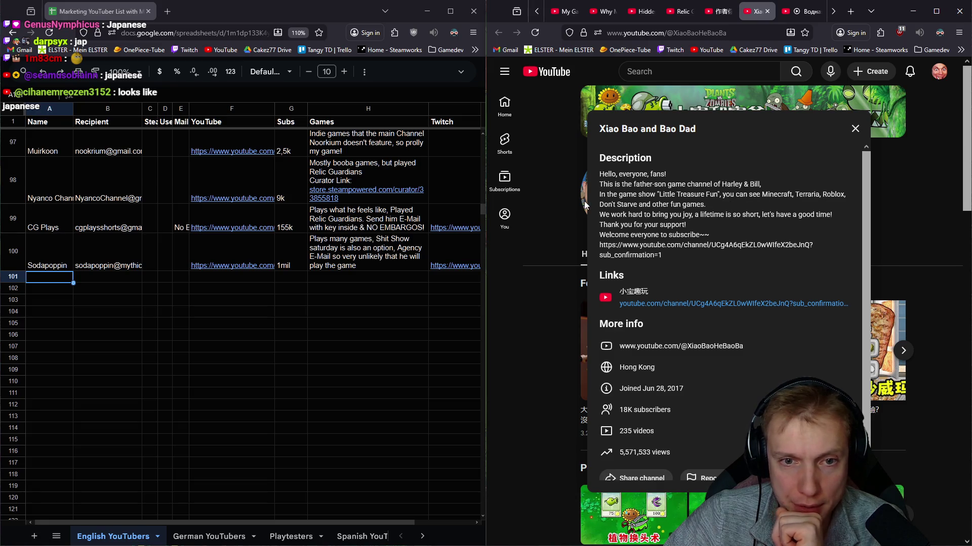
{"action": "mouse_move", "coordinate": [661, 203]}
{"action": "left_mouse_down"}
{"action": "mouse_move", "coordinate": [738, 194]}
{"action": "mouse_move", "coordinate": [727, 212]}
{"action": "left_mouse_up"}
{"action": "left_click", "coordinate": [646, 226]}
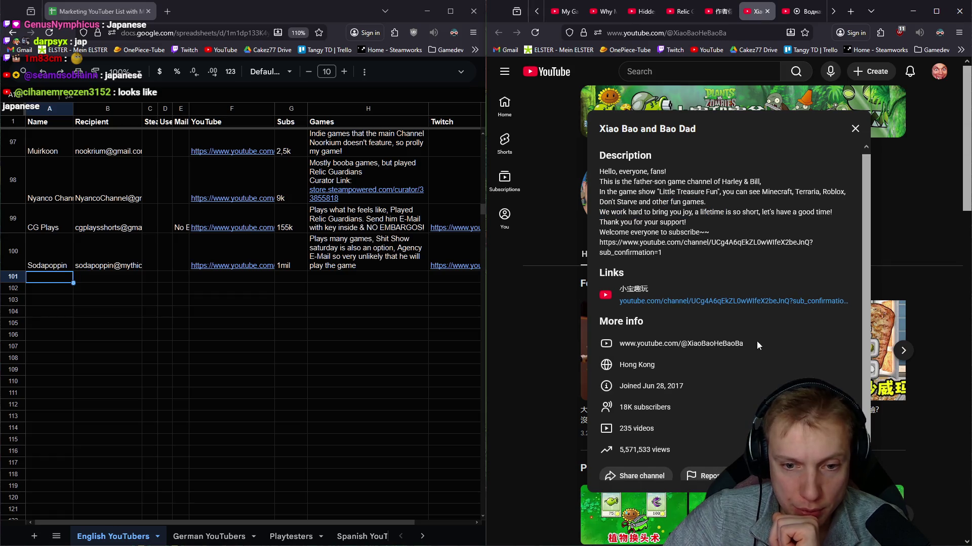
{"action": "scroll", "coordinate": [754, 342], "scroll_direction": "down", "scroll_amount": 1}
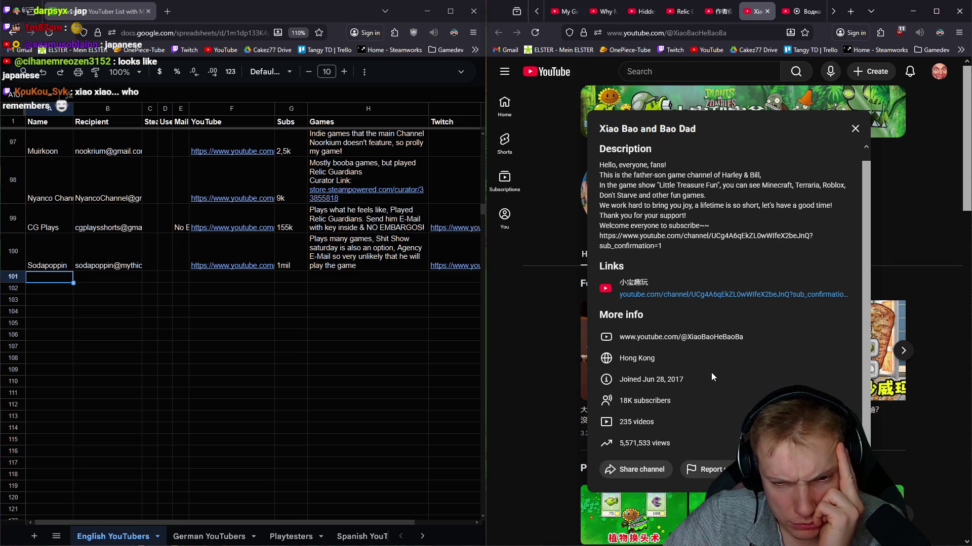
{"action": "scroll", "coordinate": [712, 375], "scroll_direction": "up", "scroll_amount": 1}
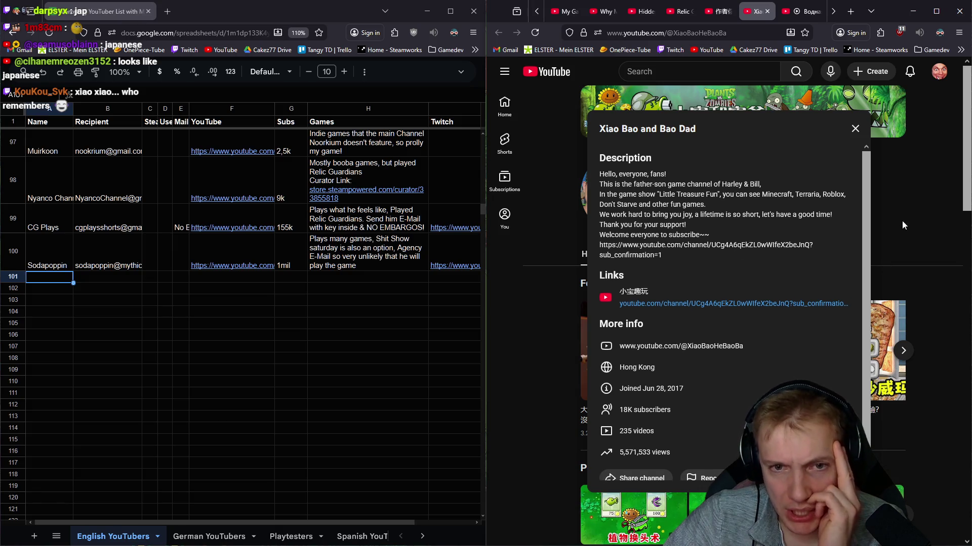
{"action": "left_click", "coordinate": [906, 220]}
Step: Open the channel's latest video, read its description, and close the tower-defense video tab
{"action": "left_click", "coordinate": [628, 254]}
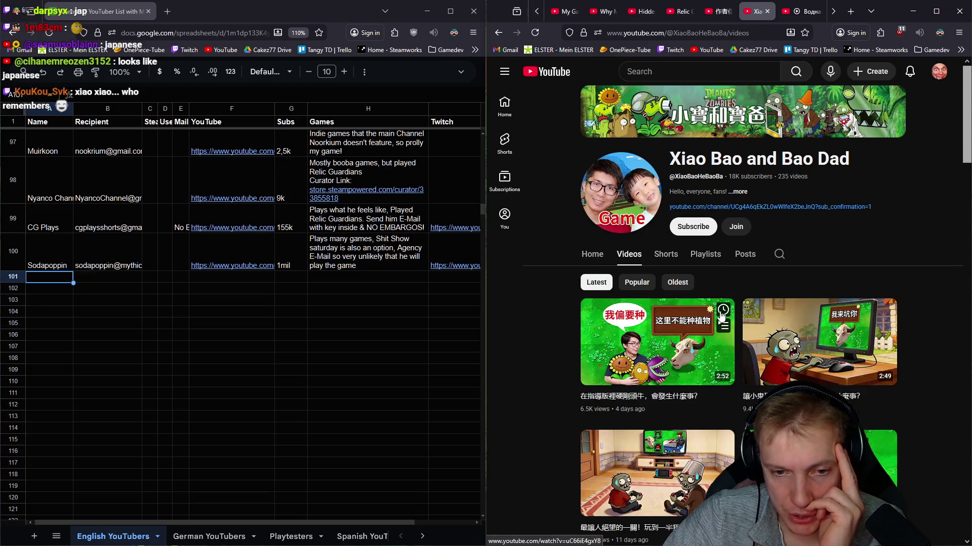
{"action": "middle_click", "coordinate": [642, 362]}
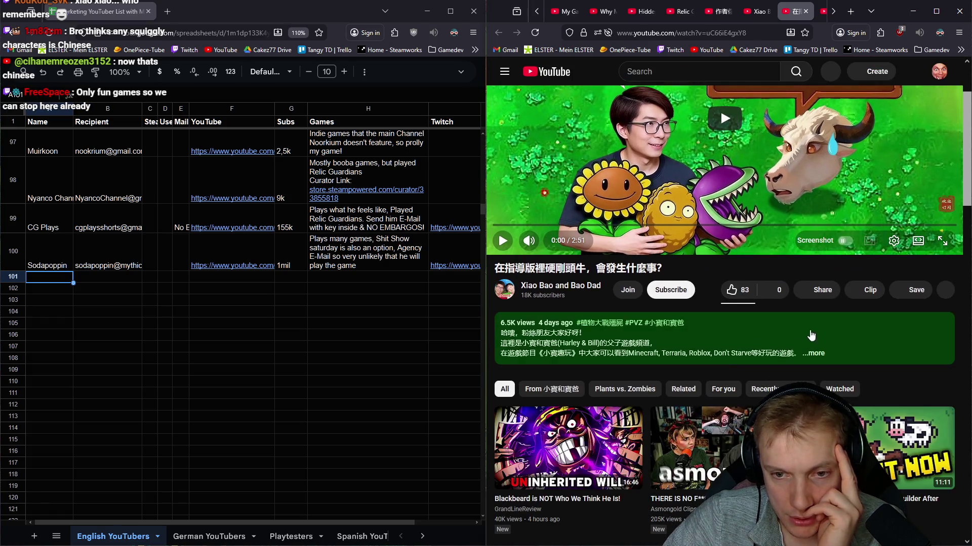
{"action": "left_click", "coordinate": [762, 350]}
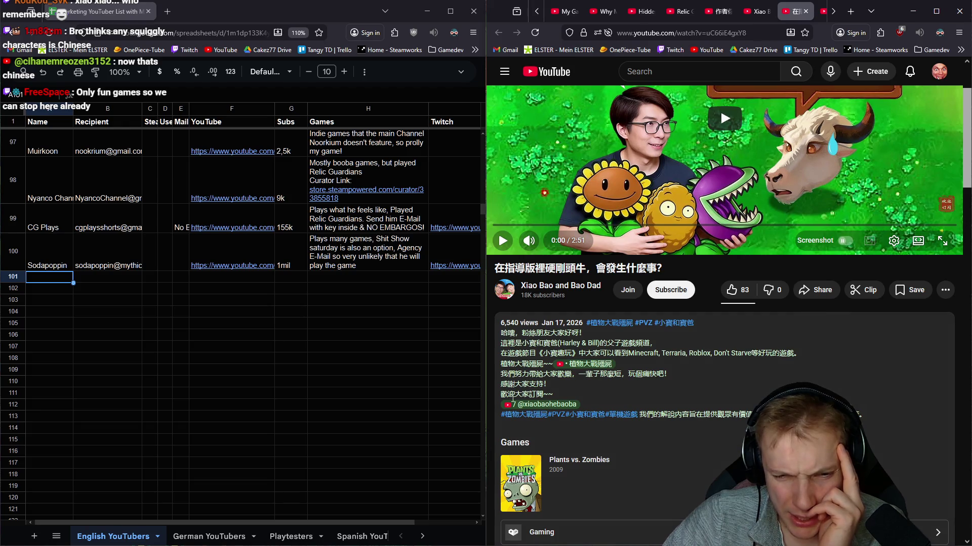
{"action": "scroll", "coordinate": [666, 363], "scroll_direction": "down", "scroll_amount": 4}
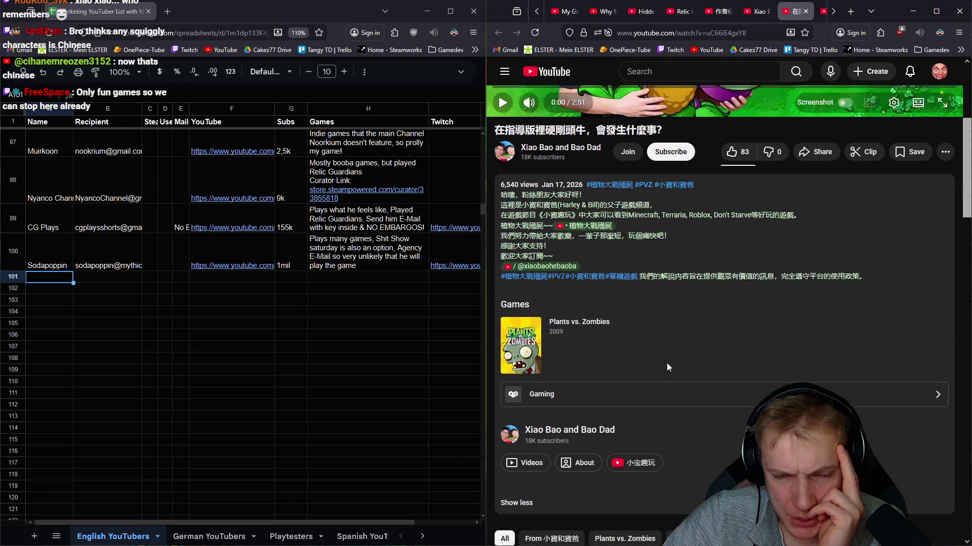
{"action": "scroll", "coordinate": [666, 363], "scroll_direction": "up", "scroll_amount": 6}
{"action": "left_click", "coordinate": [758, 9]}
{"action": "left_click", "coordinate": [722, 4]}
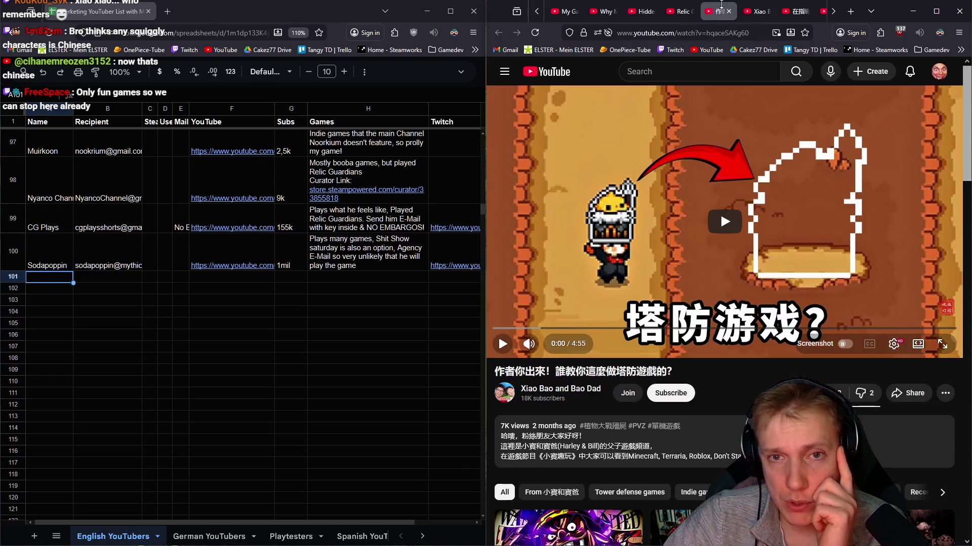
{"action": "middle_click", "coordinate": [722, 4]}
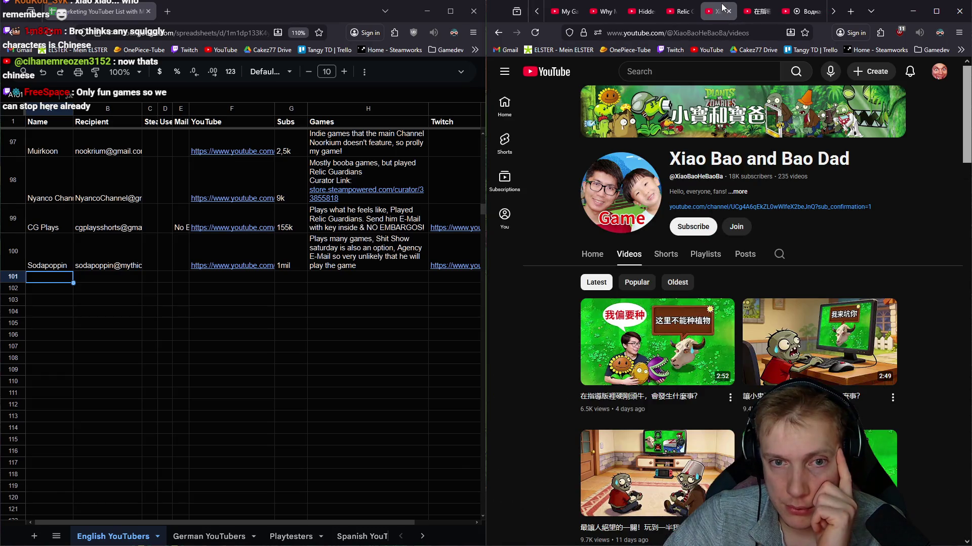
{"action": "middle_click", "coordinate": [722, 4]}
{"action": "middle_click", "coordinate": [722, 7]}
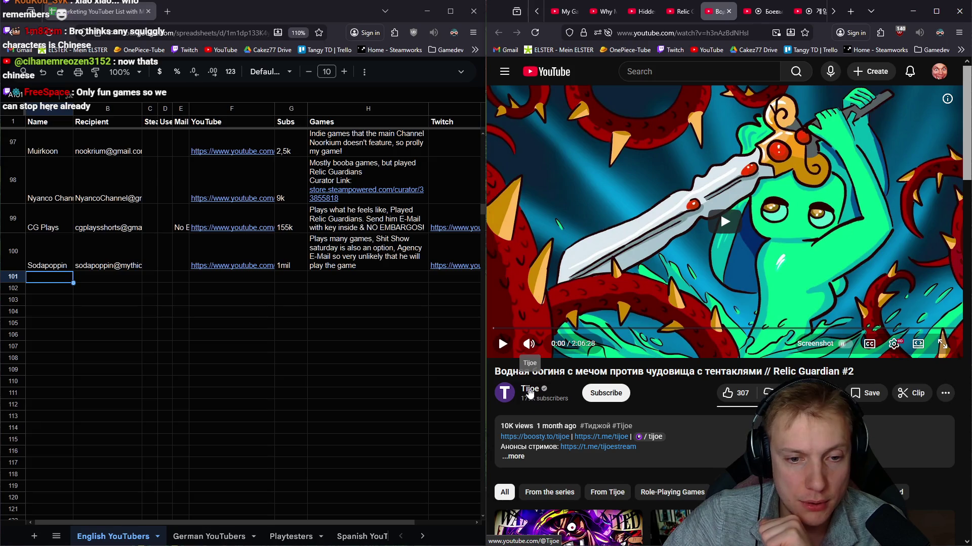
{"action": "left_click", "coordinate": [530, 391]}
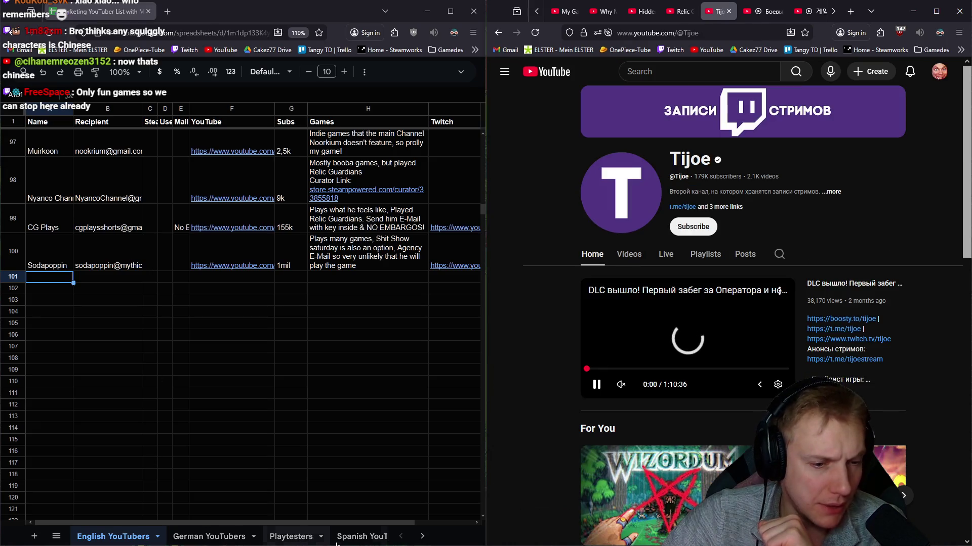
{"action": "left_click", "coordinate": [420, 538]}
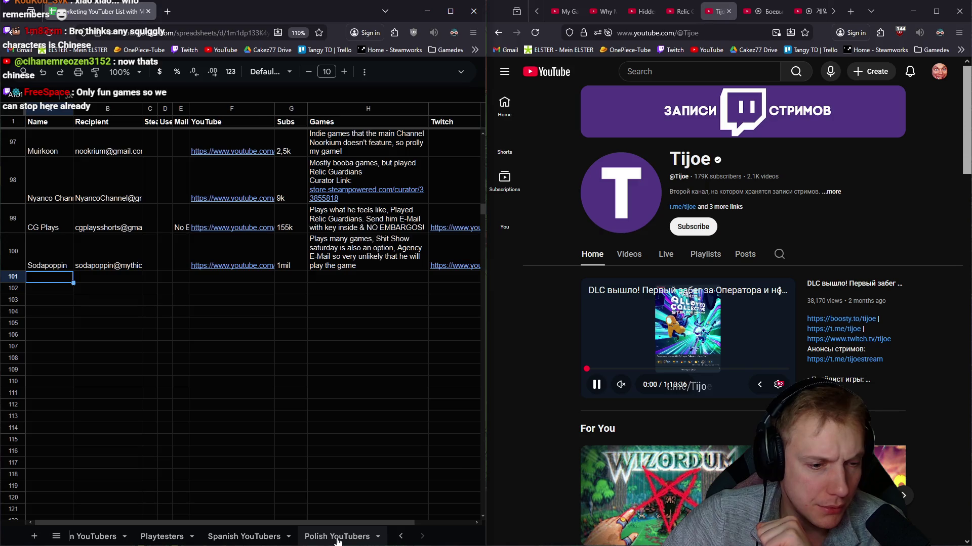
{"action": "left_click", "coordinate": [338, 537]}
{"action": "left_click", "coordinate": [400, 537]}
{"action": "left_click", "coordinate": [400, 536]}
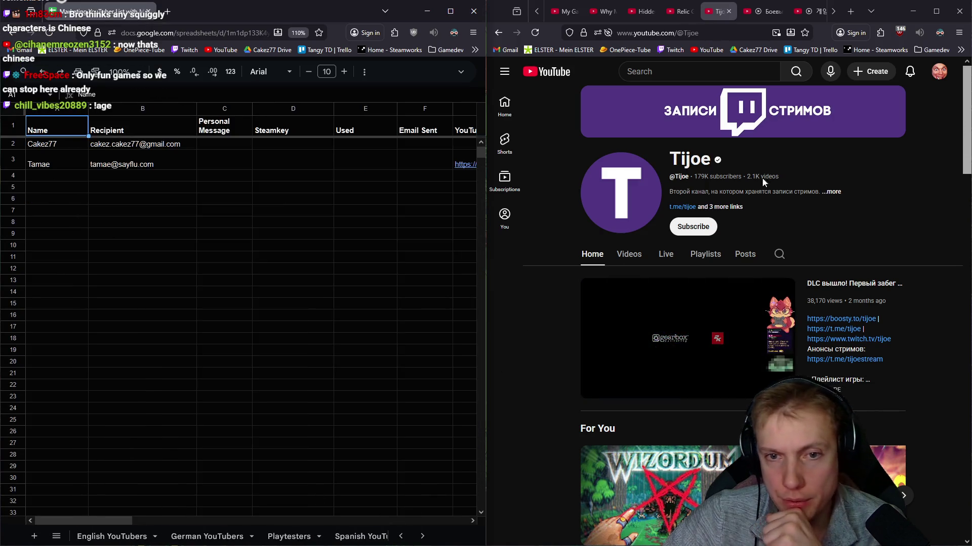
Step: Browse Tijoe's videos, then select the youtube.com/user/TijoeVideos link in the channel description
{"action": "left_click", "coordinate": [628, 255]}
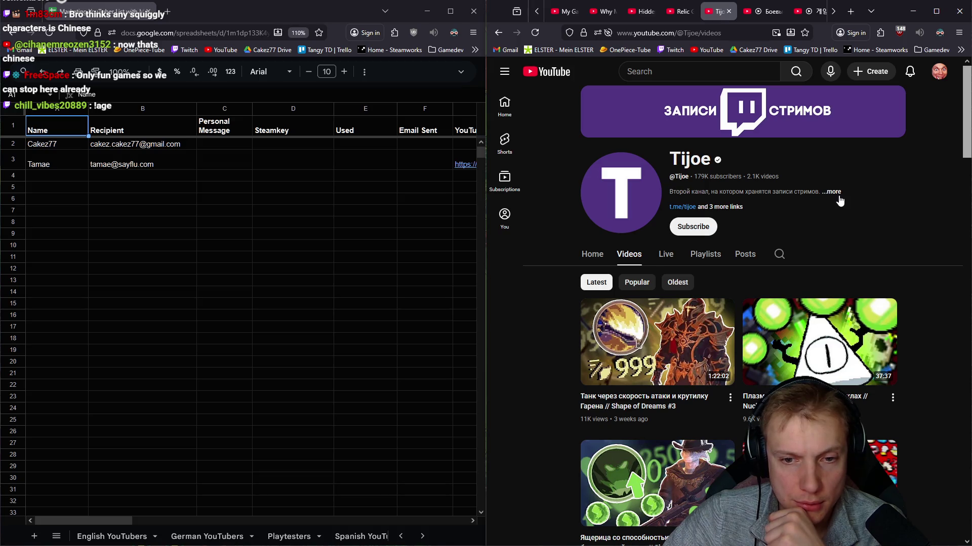
{"action": "scroll", "coordinate": [743, 355], "scroll_direction": "down", "scroll_amount": 4}
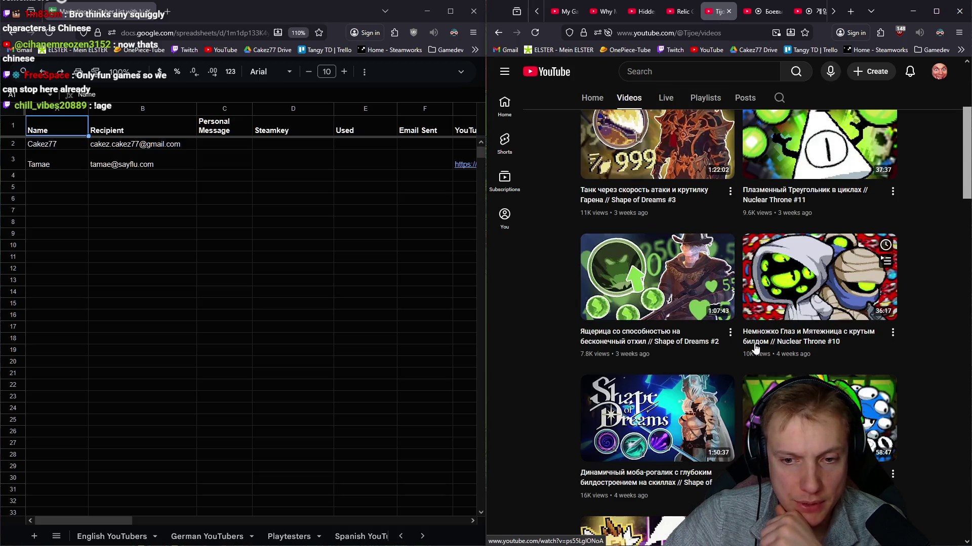
{"action": "scroll", "coordinate": [766, 243], "scroll_direction": "up", "scroll_amount": 4}
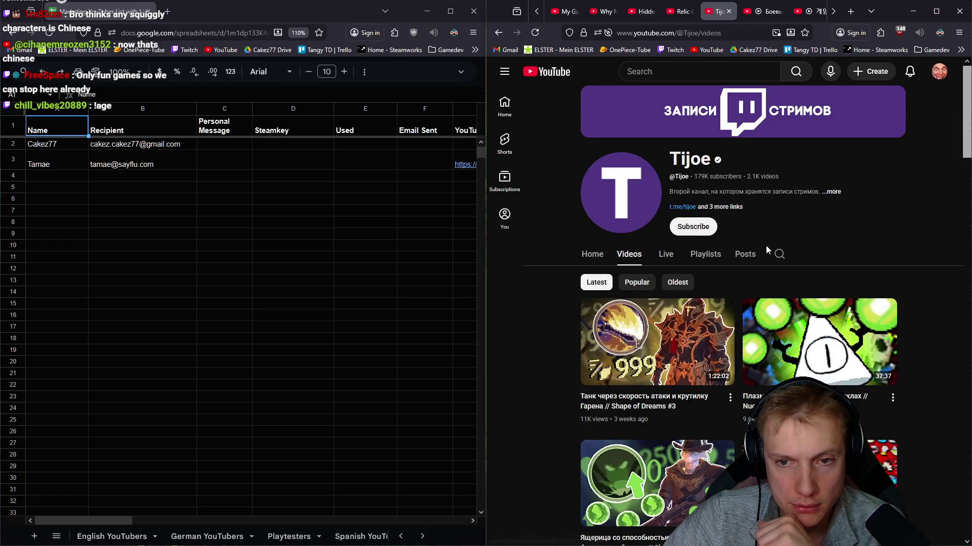
{"action": "left_click", "coordinate": [831, 192]}
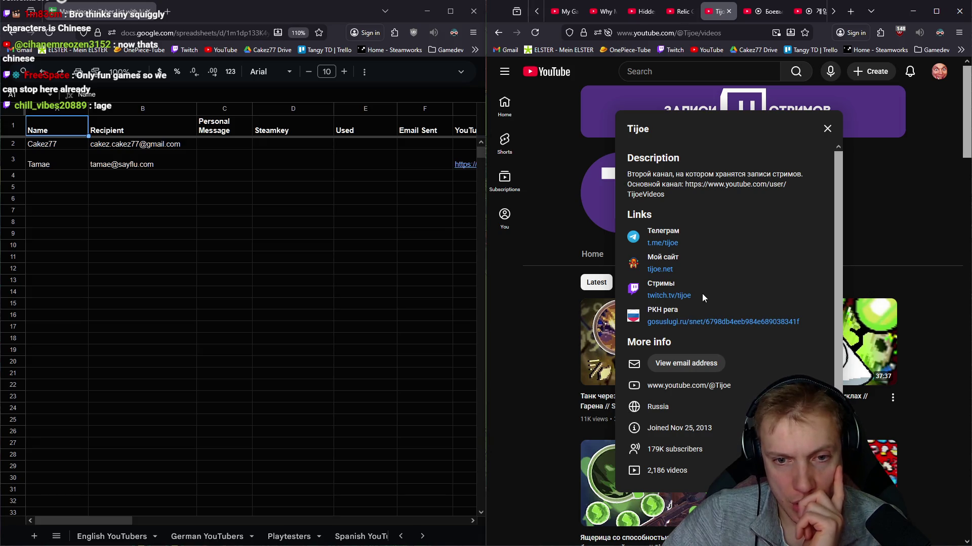
{"action": "scroll", "coordinate": [709, 294], "scroll_direction": "down", "scroll_amount": 1}
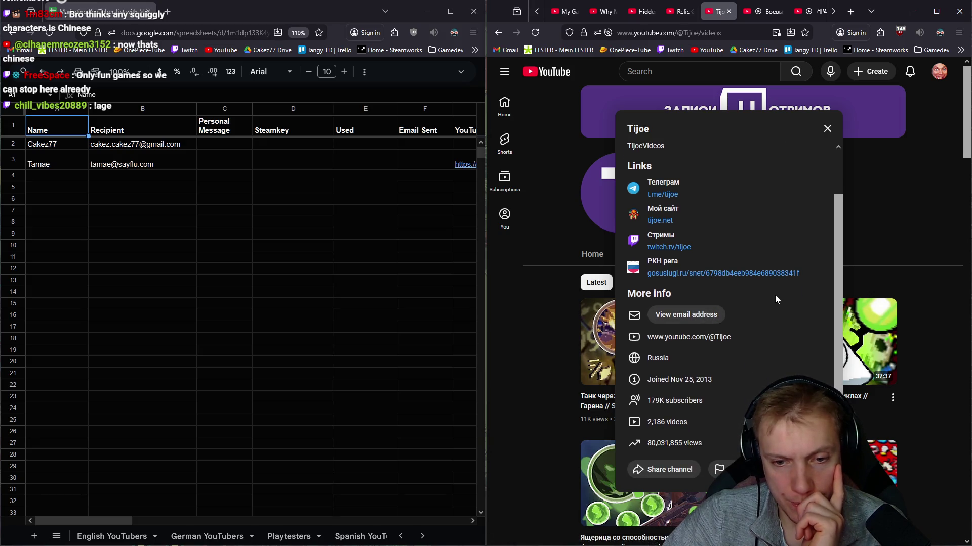
{"action": "scroll", "coordinate": [775, 296], "scroll_direction": "up", "scroll_amount": 1}
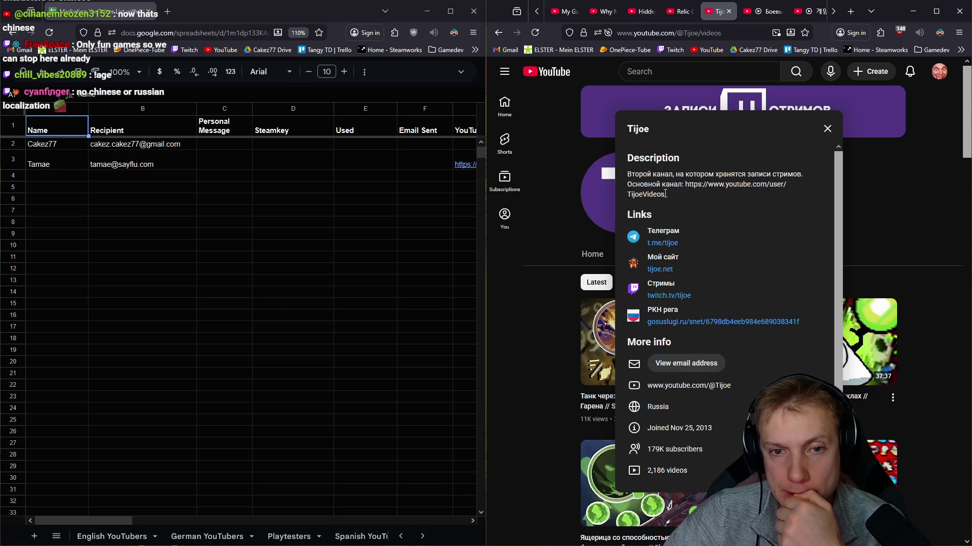
{"action": "left_click_drag", "start_coordinate": [665, 194], "coordinate": [673, 184]}
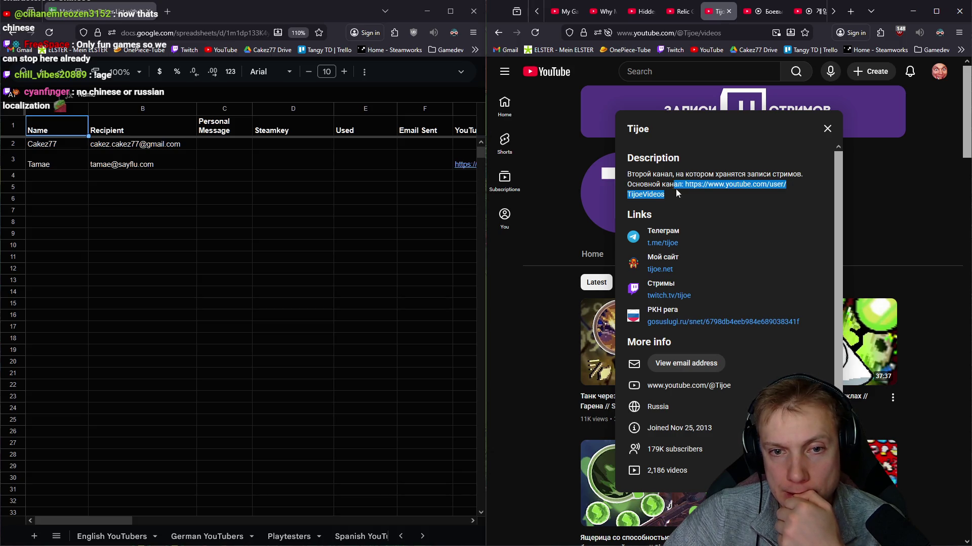
Step: Open the main Тиджой channel in a new tab and view its videos and full description
{"action": "right_click", "coordinate": [703, 183]}
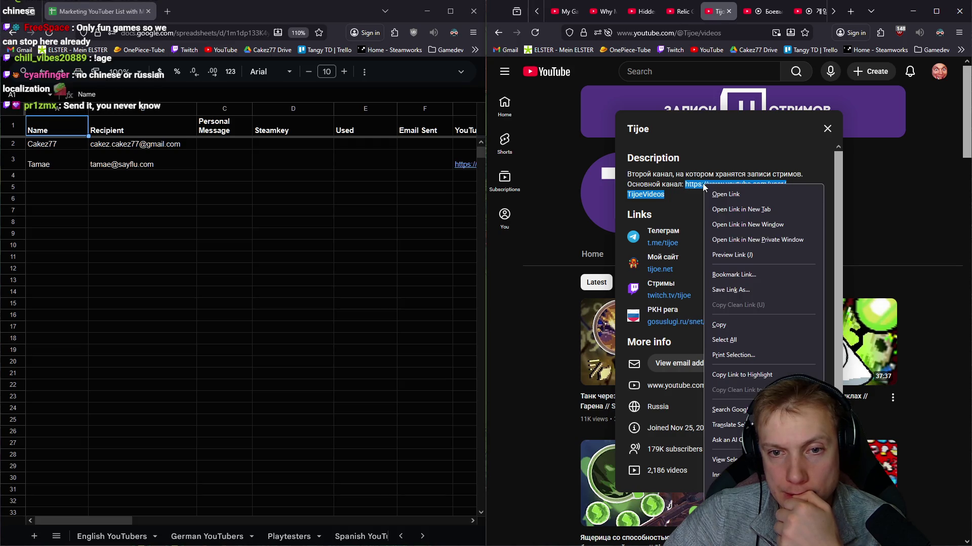
{"action": "left_click", "coordinate": [741, 212]}
{"action": "left_click", "coordinate": [754, 12]}
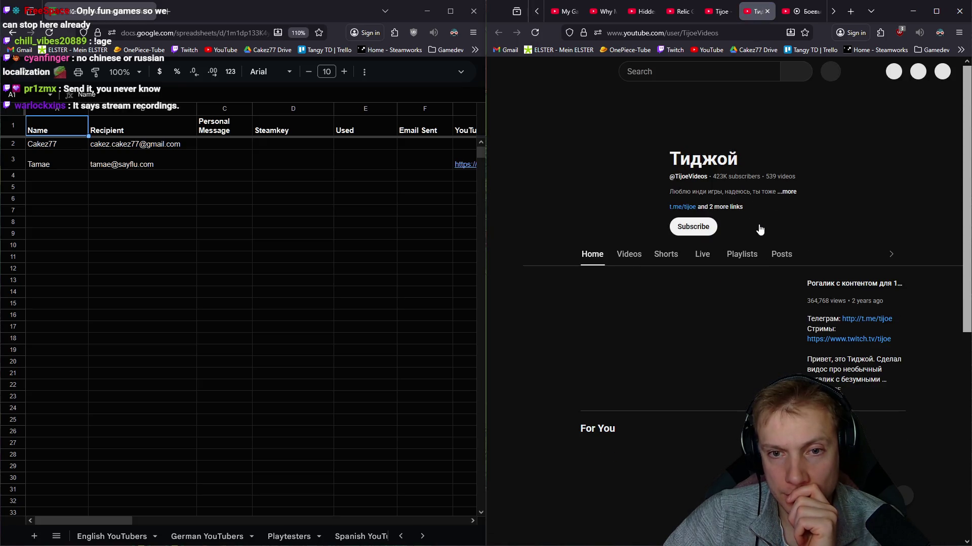
{"action": "left_click", "coordinate": [628, 255]}
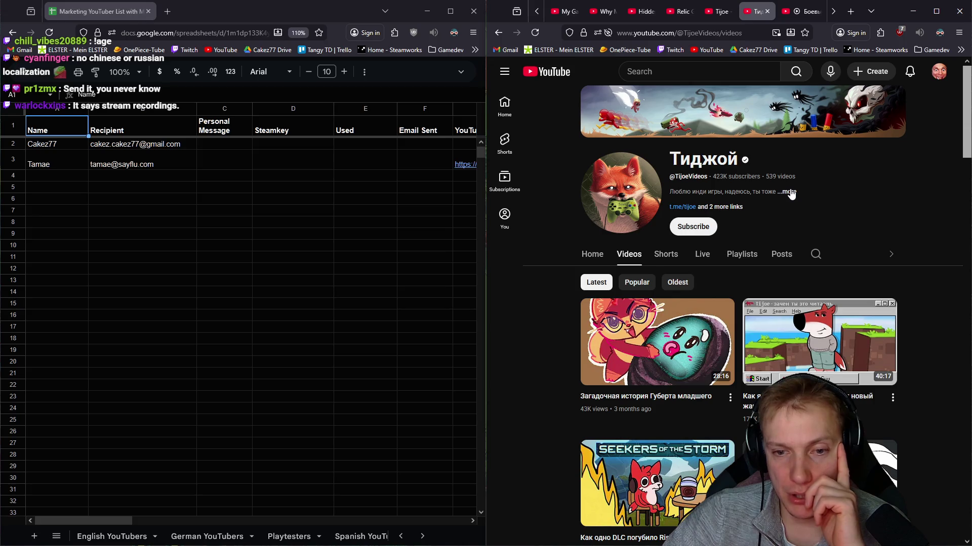
{"action": "left_click", "coordinate": [790, 193]}
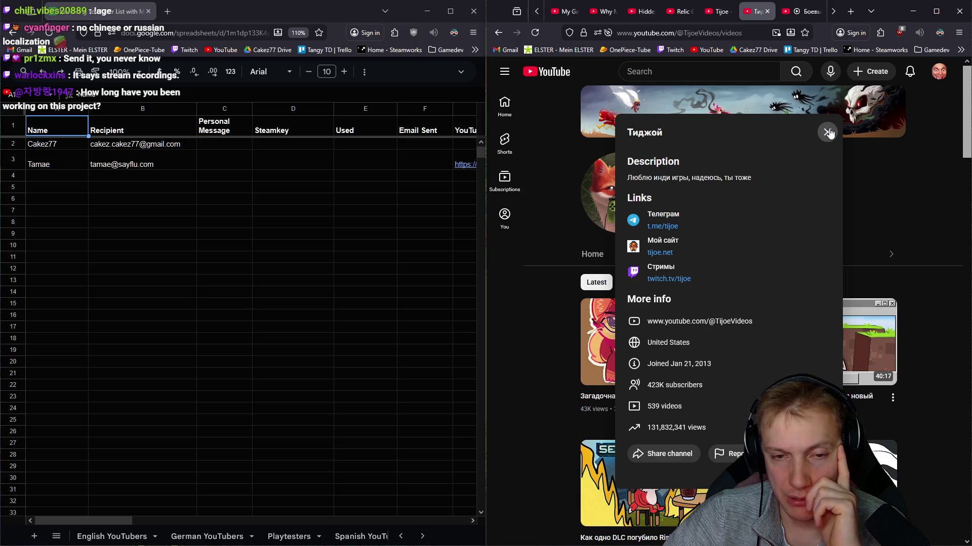
Step: Open tijoe.net from the channel links and browse its list of social links
{"action": "left_click", "coordinate": [659, 253]}
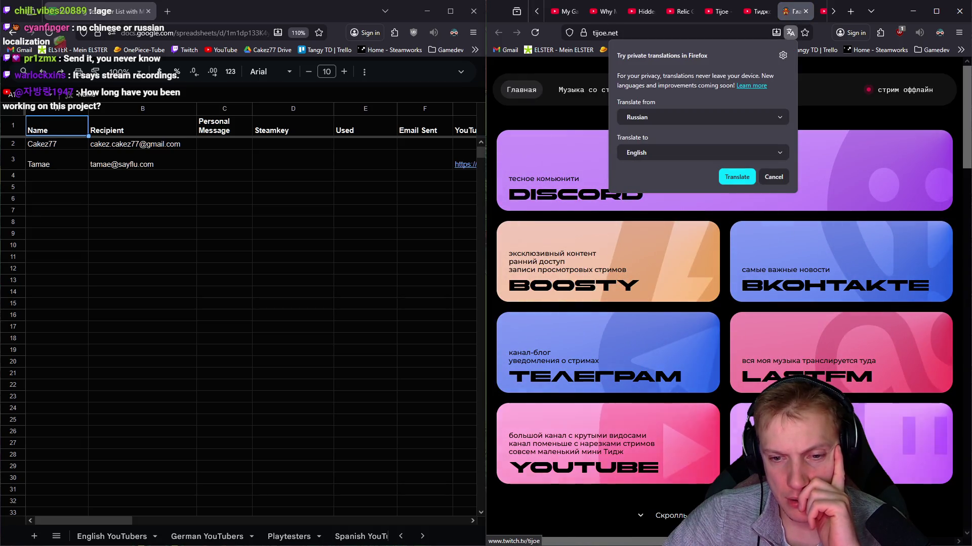
{"action": "scroll", "coordinate": [910, 470], "scroll_direction": "down", "scroll_amount": 7}
{"action": "scroll", "coordinate": [725, 240], "scroll_direction": "down", "scroll_amount": 7}
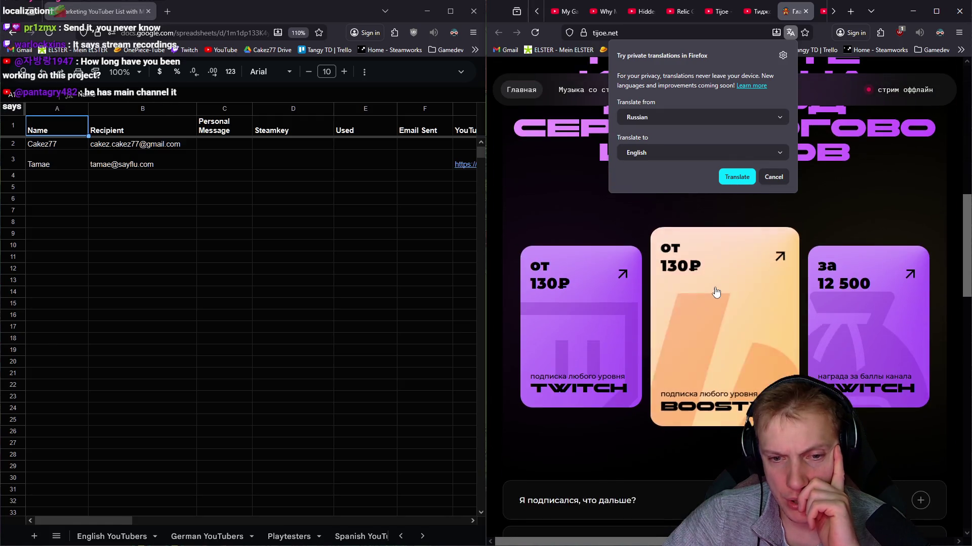
{"action": "left_click", "coordinate": [793, 251]}
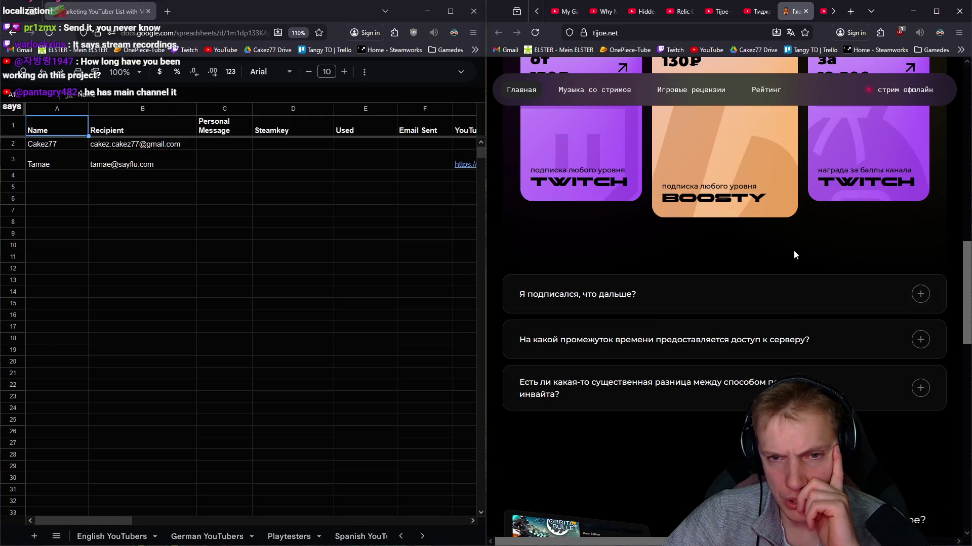
{"action": "scroll", "coordinate": [794, 250], "scroll_direction": "down", "scroll_amount": 12}
{"action": "scroll", "coordinate": [794, 251], "scroll_direction": "down", "scroll_amount": 10}
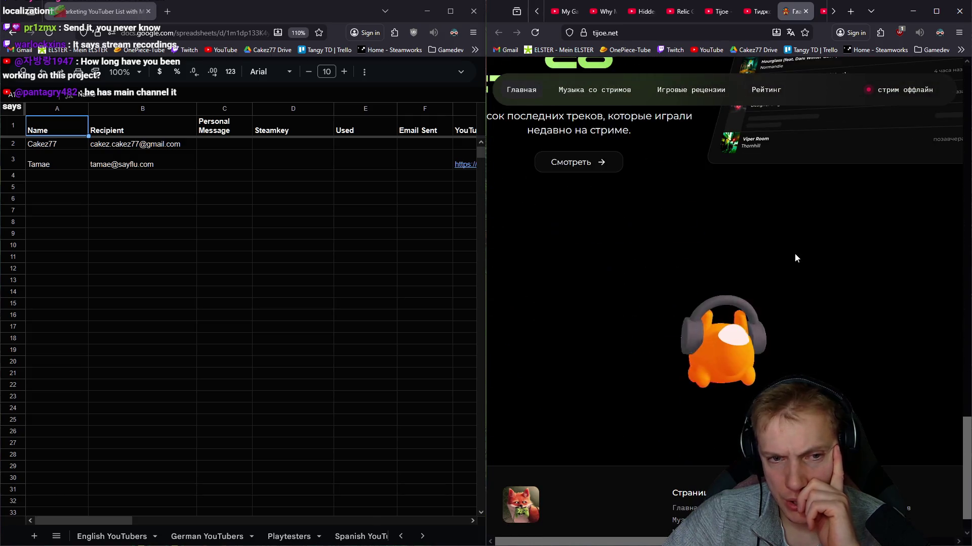
{"action": "scroll", "coordinate": [797, 253], "scroll_direction": "up", "scroll_amount": 9}
{"action": "scroll", "coordinate": [797, 253], "scroll_direction": "up", "scroll_amount": 20}
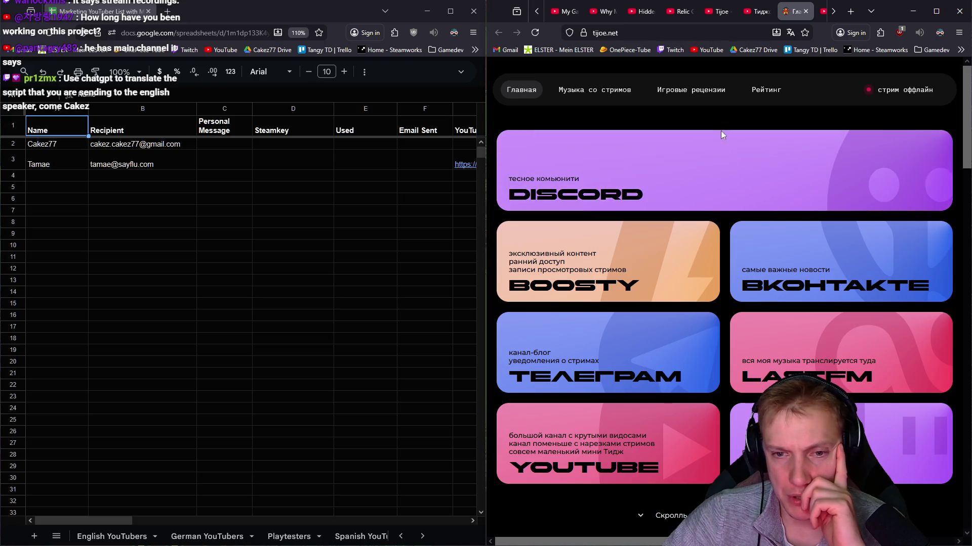
{"action": "scroll", "coordinate": [658, 203], "scroll_direction": "down", "scroll_amount": 2}
{"action": "scroll", "coordinate": [609, 268], "scroll_direction": "down", "scroll_amount": 2}
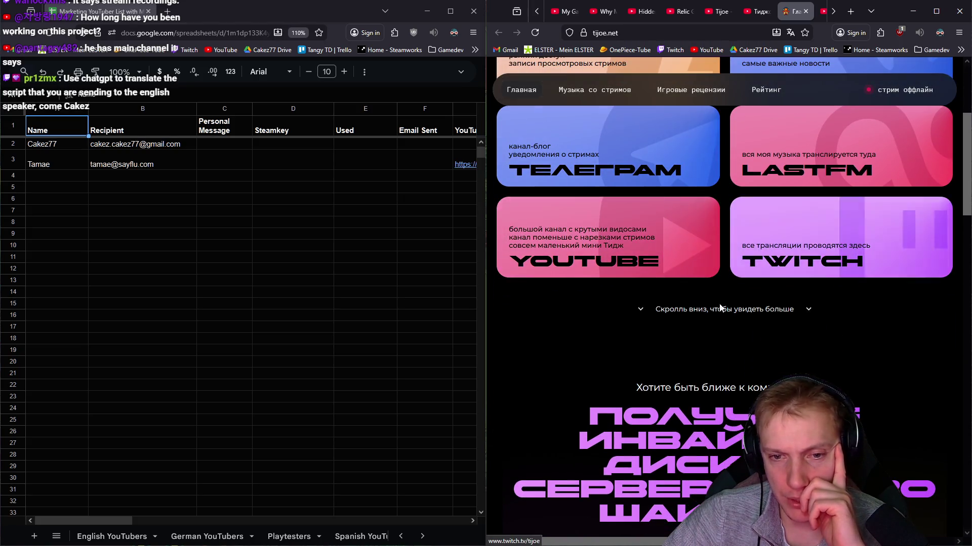
{"action": "scroll", "coordinate": [809, 304], "scroll_direction": "down", "scroll_amount": 10}
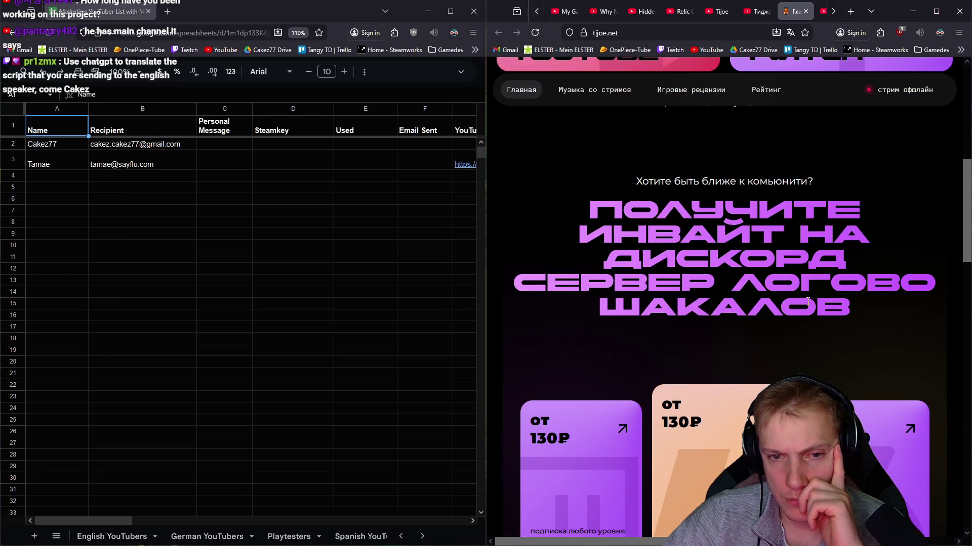
{"action": "scroll", "coordinate": [819, 273], "scroll_direction": "up", "scroll_amount": 12}
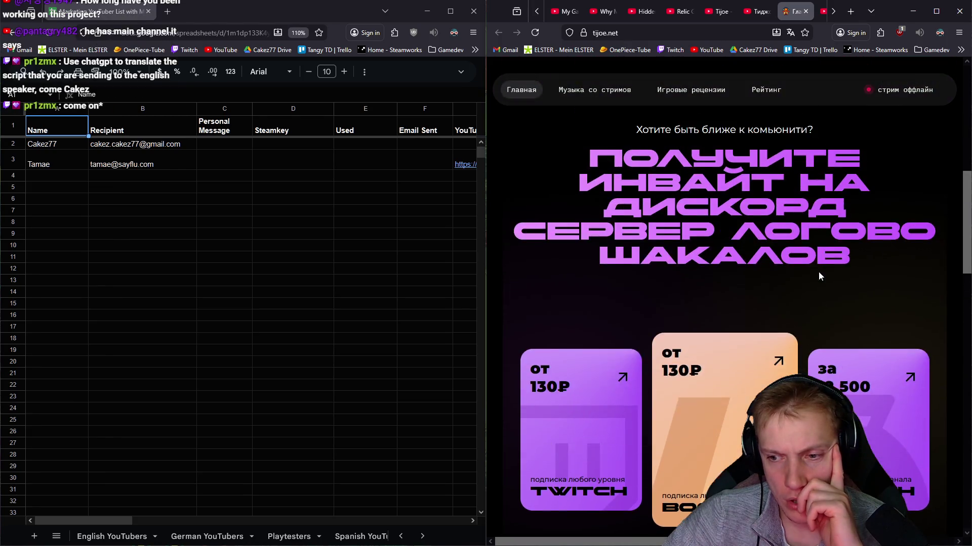
Step: Return to the Тиджой channel details and show the English YouTubers sheet with empty row 101
{"action": "left_click", "coordinate": [759, 13]}
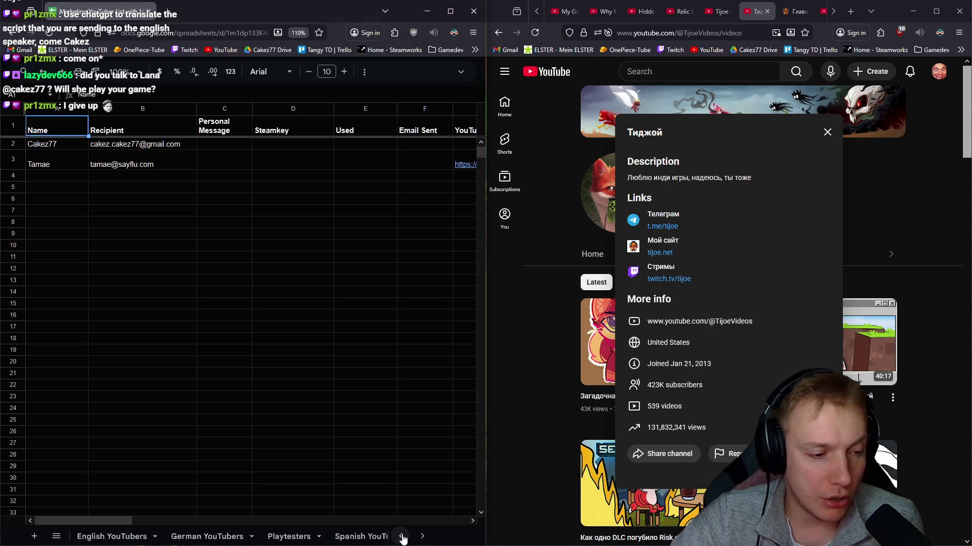
{"action": "left_click", "coordinate": [120, 537]}
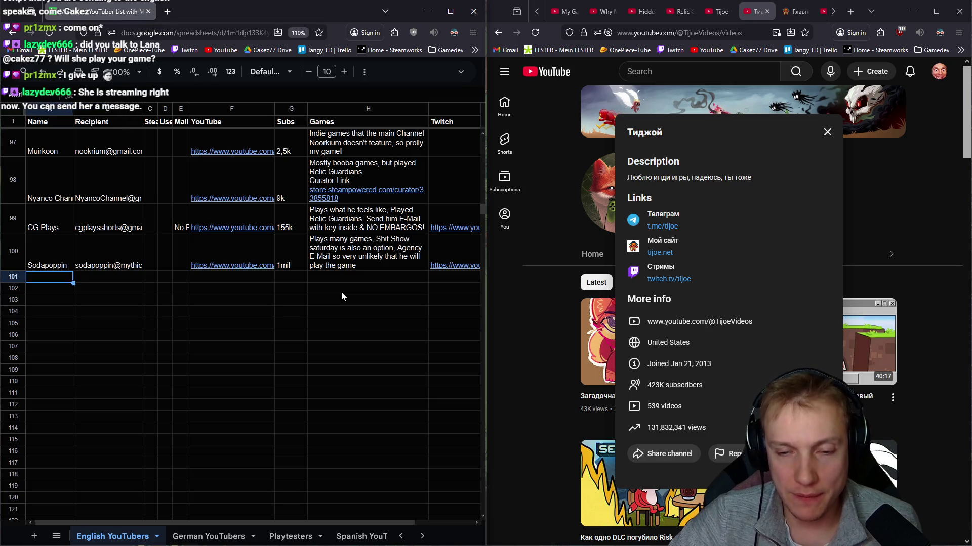
Step: Close the main channel tab and browse tijoe.net's music, game-reviews and leaderboard pages
{"action": "left_click", "coordinate": [767, 11]}
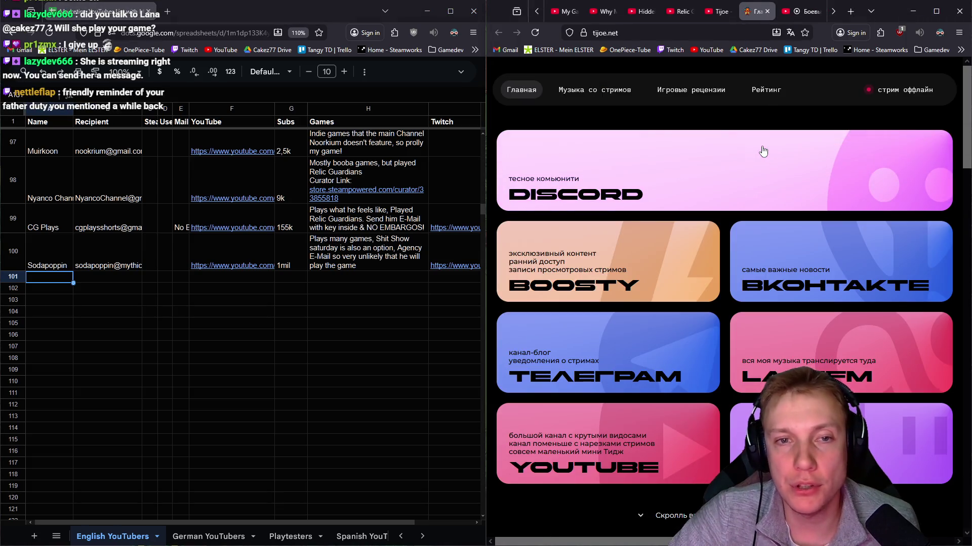
{"action": "left_click", "coordinate": [587, 91]}
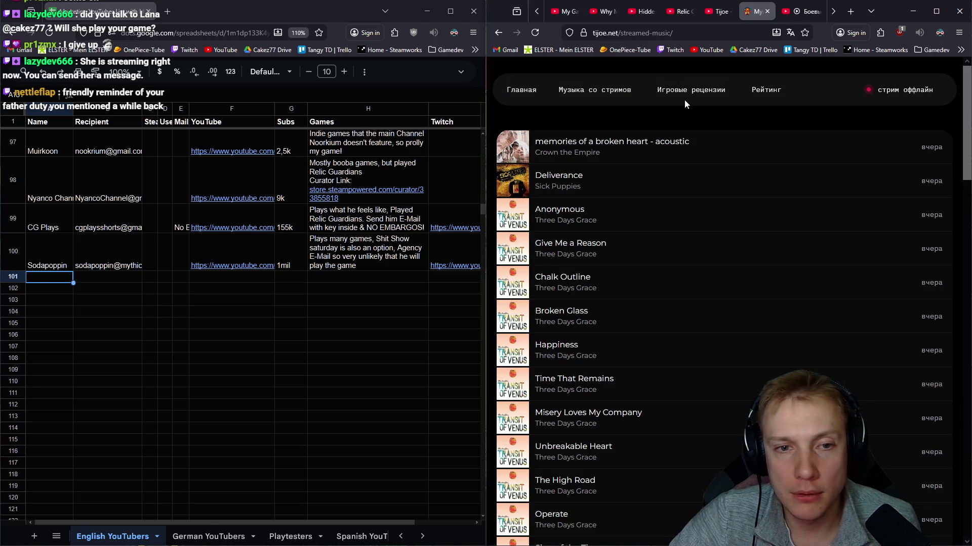
{"action": "left_click", "coordinate": [689, 96]}
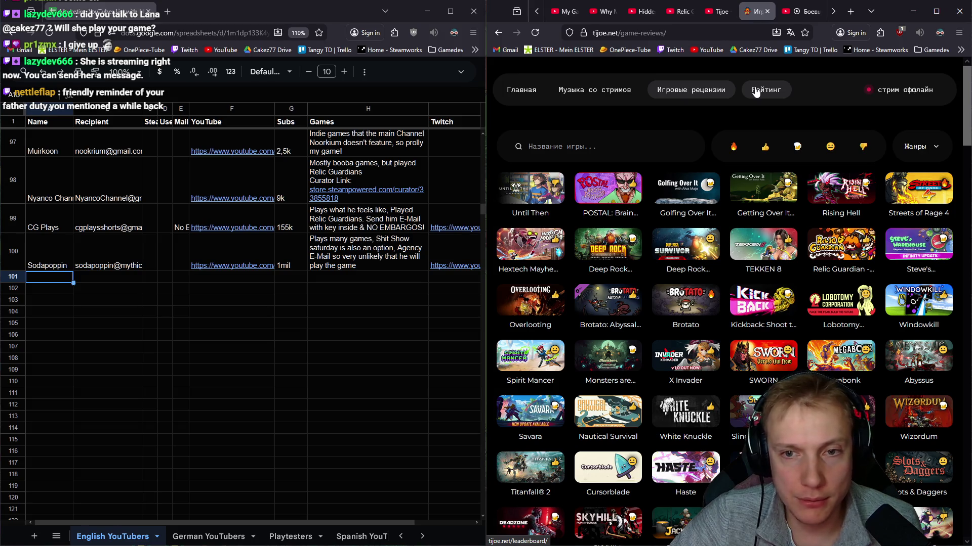
{"action": "left_click", "coordinate": [756, 92]}
{"action": "left_click", "coordinate": [690, 90]}
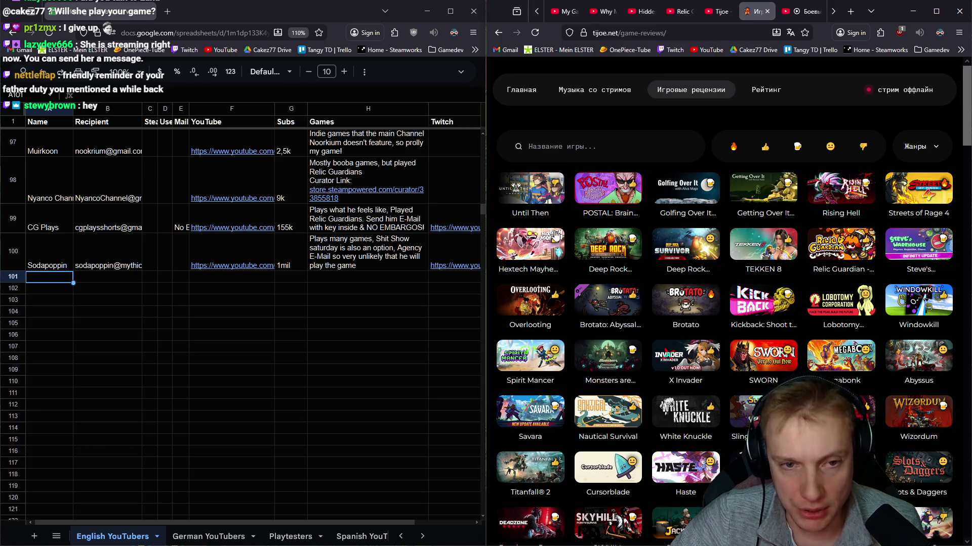
{"action": "scroll", "coordinate": [711, 265], "scroll_direction": "down", "scroll_amount": 10}
{"action": "scroll", "coordinate": [711, 265], "scroll_direction": "down", "scroll_amount": 5}
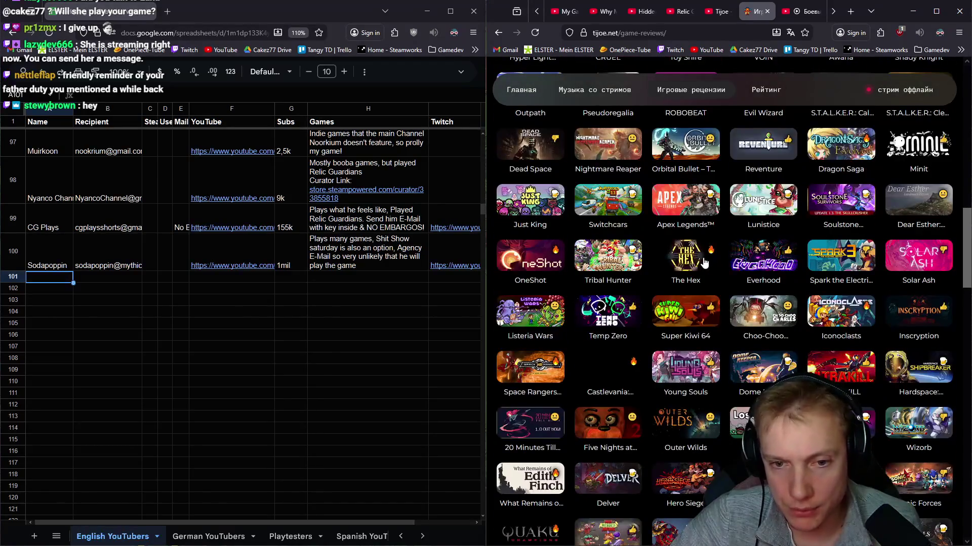
{"action": "scroll", "coordinate": [703, 262], "scroll_direction": "up", "scroll_amount": 10}
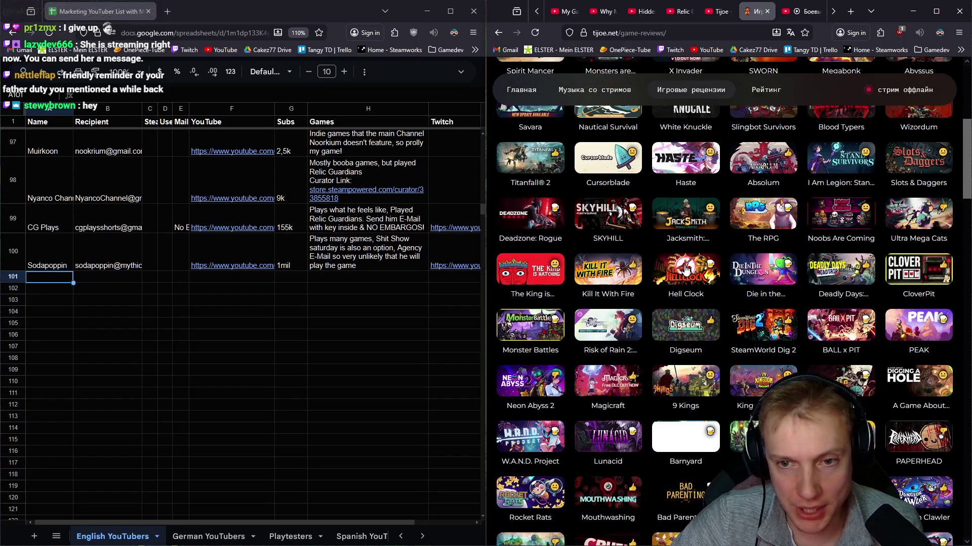
{"action": "scroll", "coordinate": [672, 261], "scroll_direction": "down", "scroll_amount": 10}
{"action": "scroll", "coordinate": [672, 262], "scroll_direction": "down", "scroll_amount": 20}
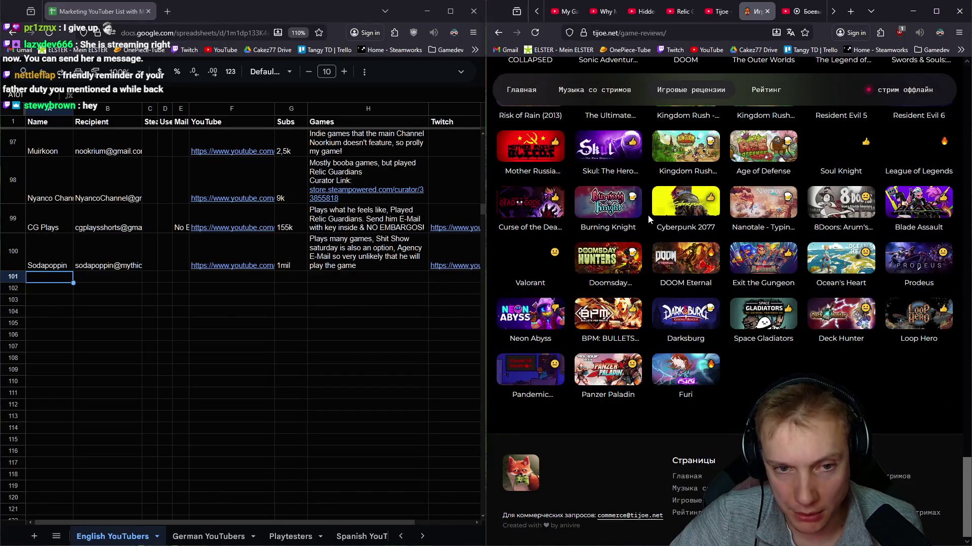
{"action": "scroll", "coordinate": [648, 218], "scroll_direction": "up", "scroll_amount": 20}
{"action": "scroll", "coordinate": [670, 225], "scroll_direction": "up", "scroll_amount": 15}
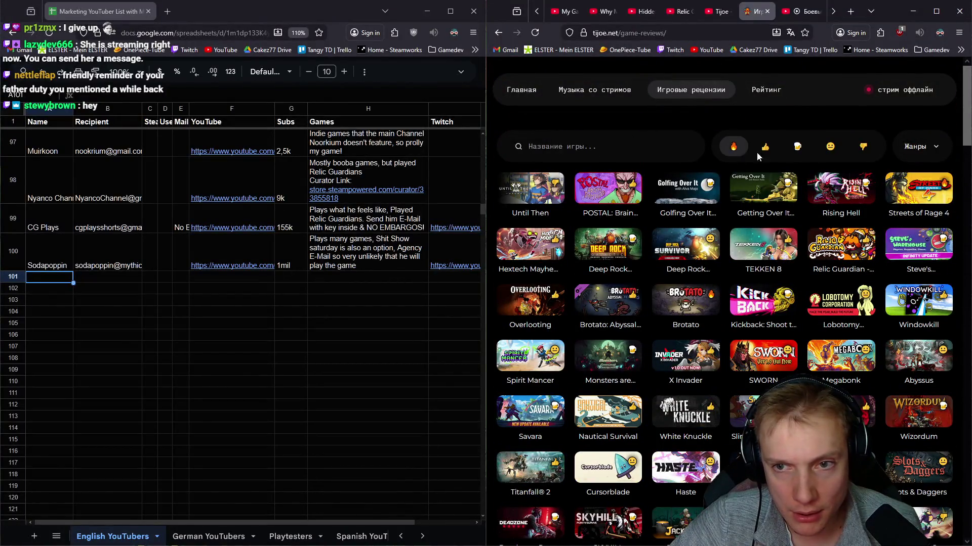
Step: Read the POSTAL: Brain Damaged review, then open the Brotato review
{"action": "left_click", "coordinate": [610, 191]}
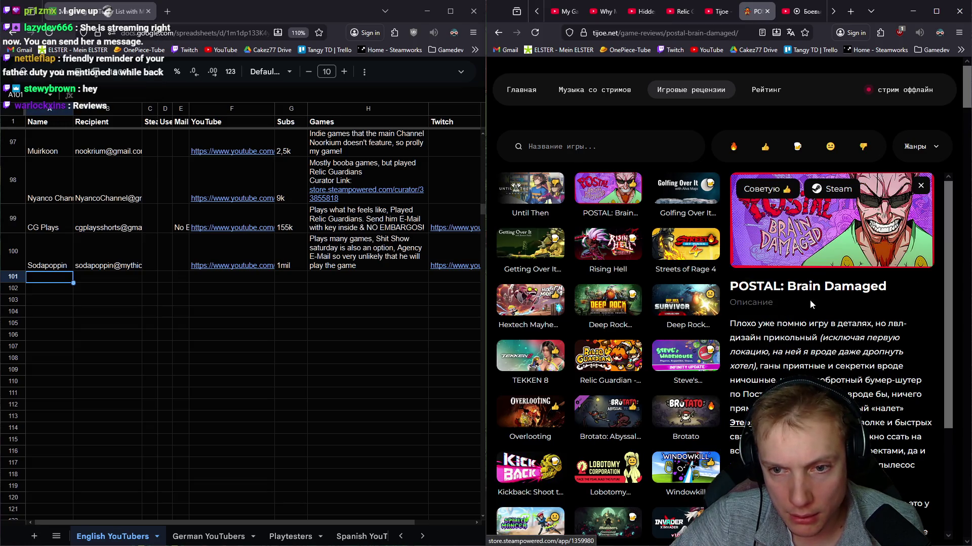
{"action": "scroll", "coordinate": [829, 344], "scroll_direction": "down", "scroll_amount": 3}
{"action": "scroll", "coordinate": [830, 346], "scroll_direction": "up", "scroll_amount": 3}
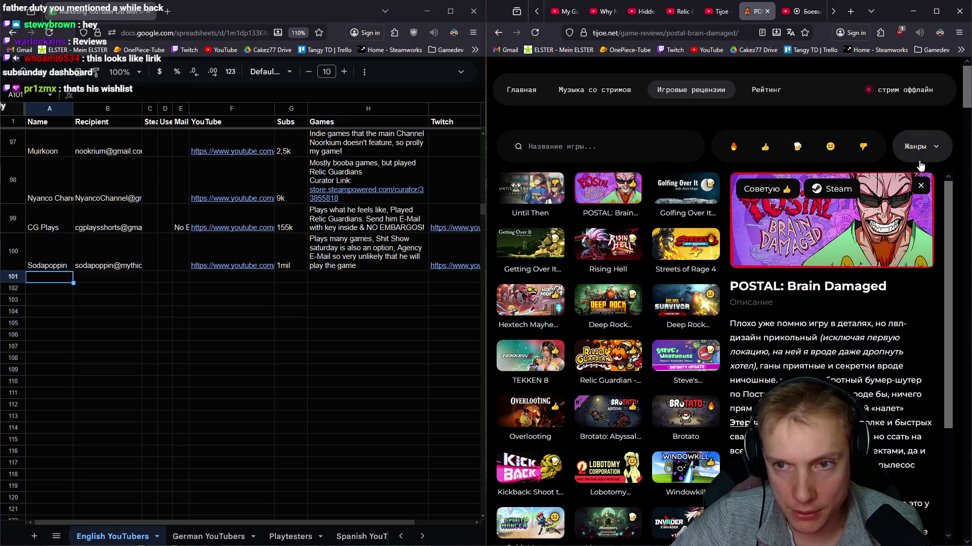
{"action": "left_click", "coordinate": [922, 187]}
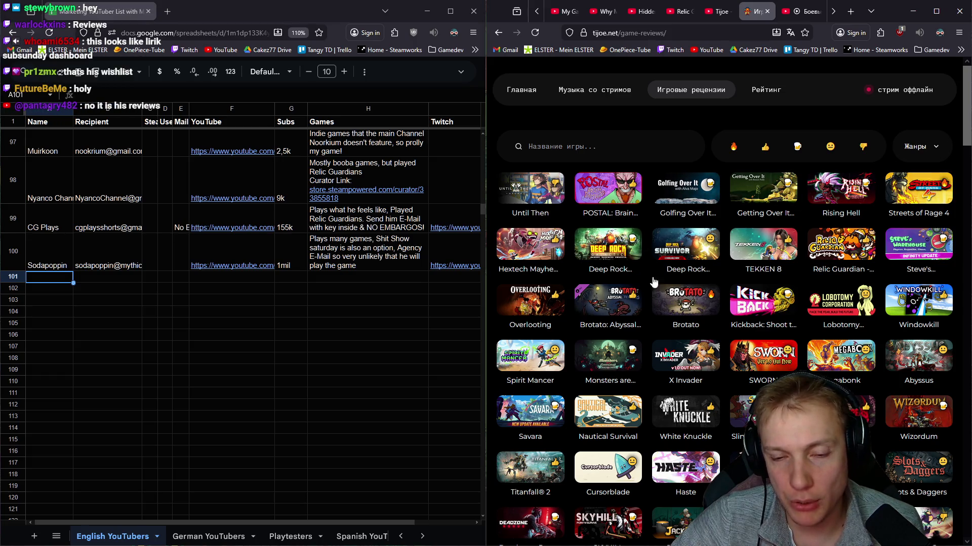
{"action": "left_click", "coordinate": [658, 295]}
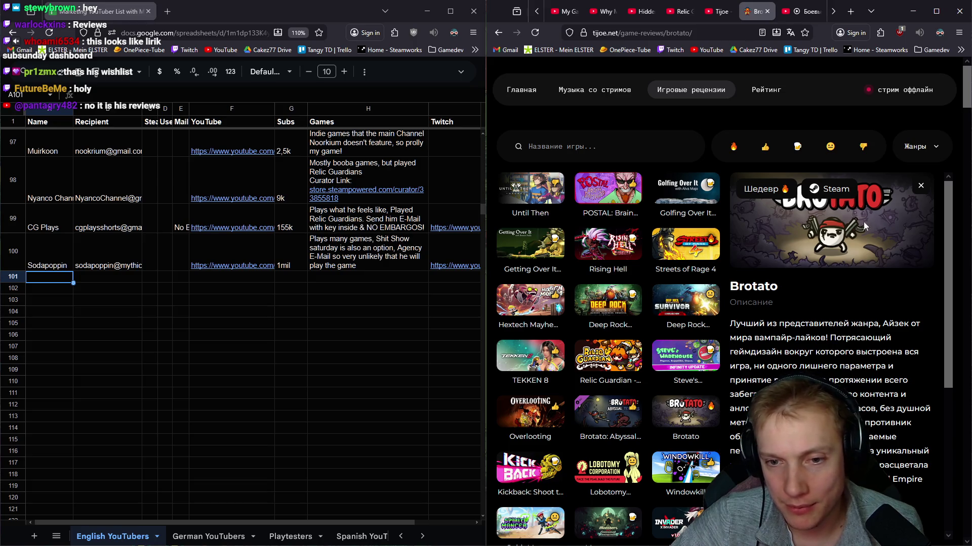
{"action": "scroll", "coordinate": [818, 247], "scroll_direction": "down", "scroll_amount": 5}
{"action": "scroll", "coordinate": [820, 248], "scroll_direction": "up", "scroll_amount": 5}
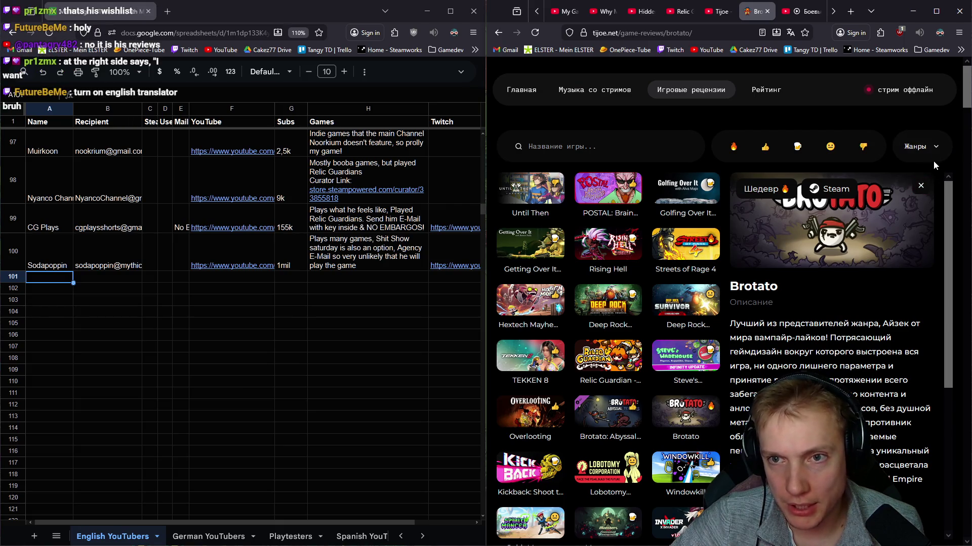
{"action": "left_click", "coordinate": [959, 32]}
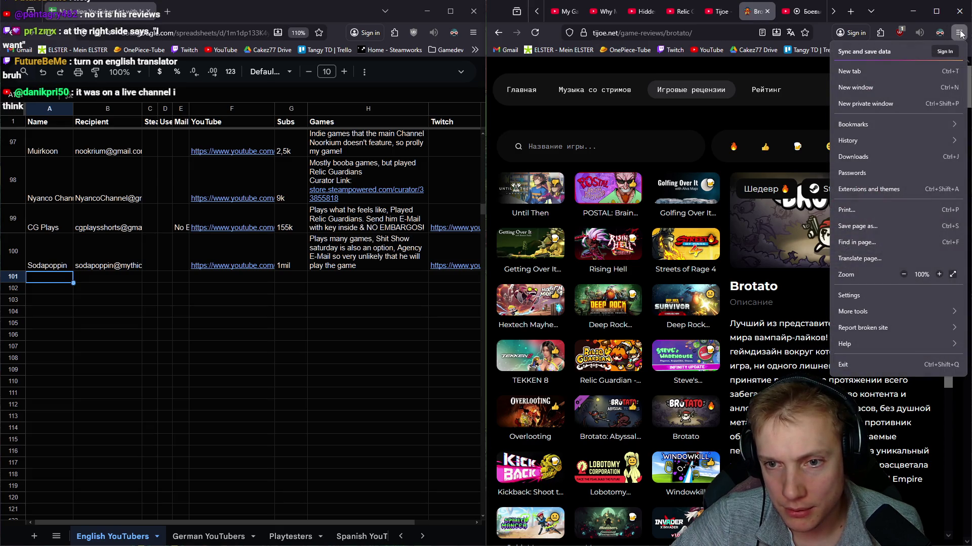
Step: Translate tijoe.net from Russian to English and open Tijoe's Twitch channel from the main page
{"action": "left_click", "coordinate": [852, 257]}
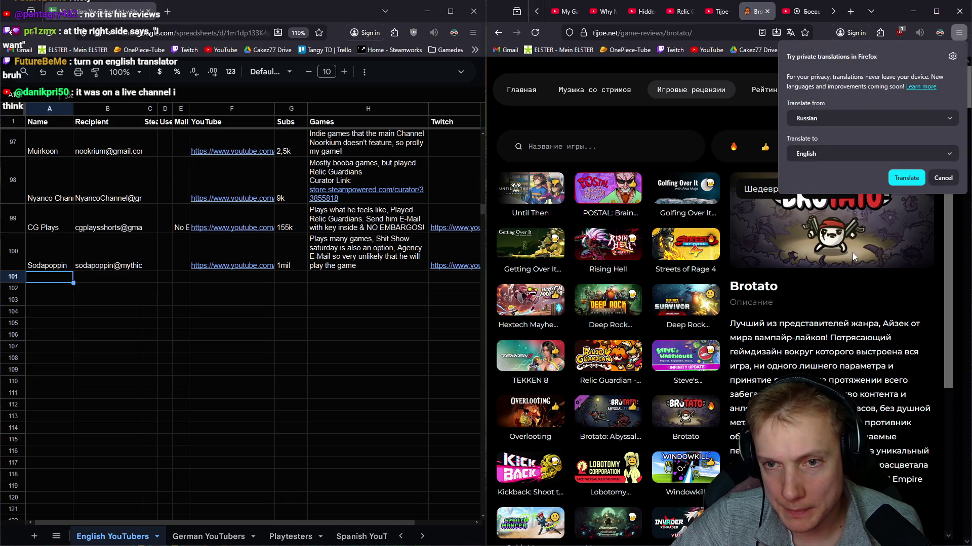
{"action": "left_click", "coordinate": [906, 178]}
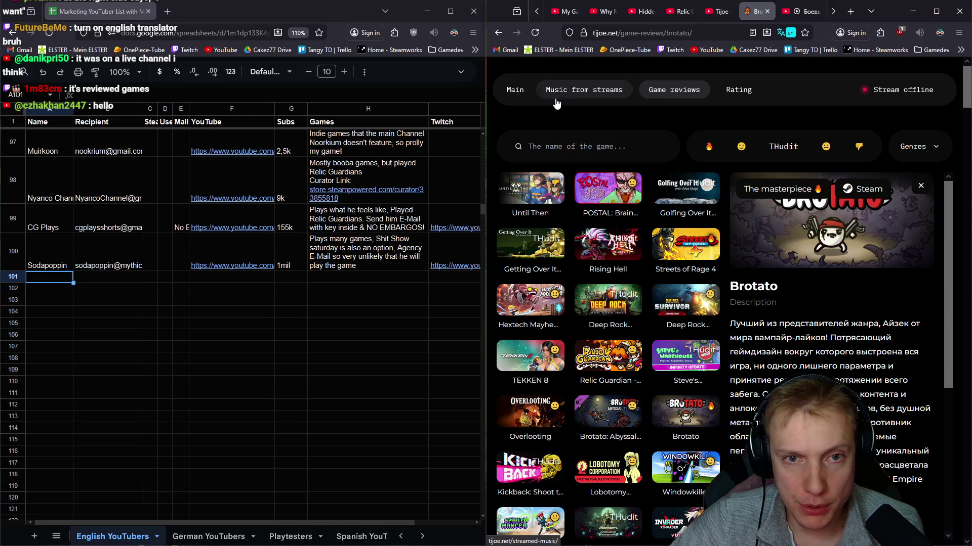
{"action": "left_click", "coordinate": [515, 91]}
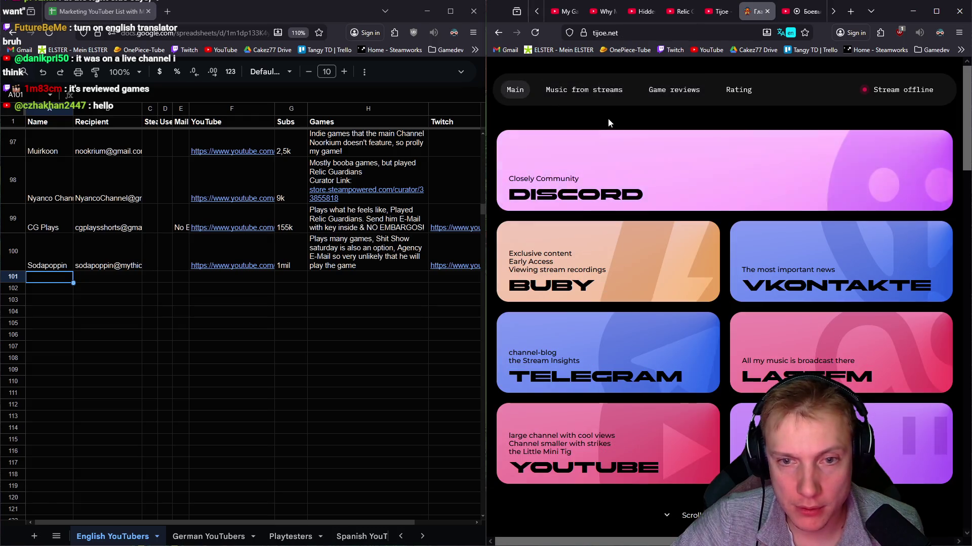
{"action": "left_click", "coordinate": [830, 420]}
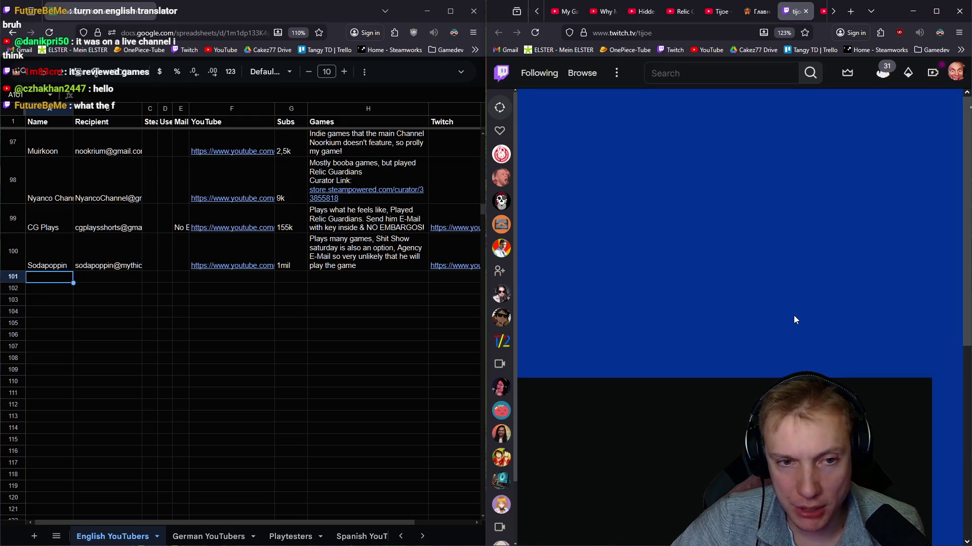
Step: Open Tijoe's Twitch channel home, scroll to the About panels and select the commercial contact e-mail
{"action": "scroll", "coordinate": [775, 324], "scroll_direction": "down", "scroll_amount": 3}
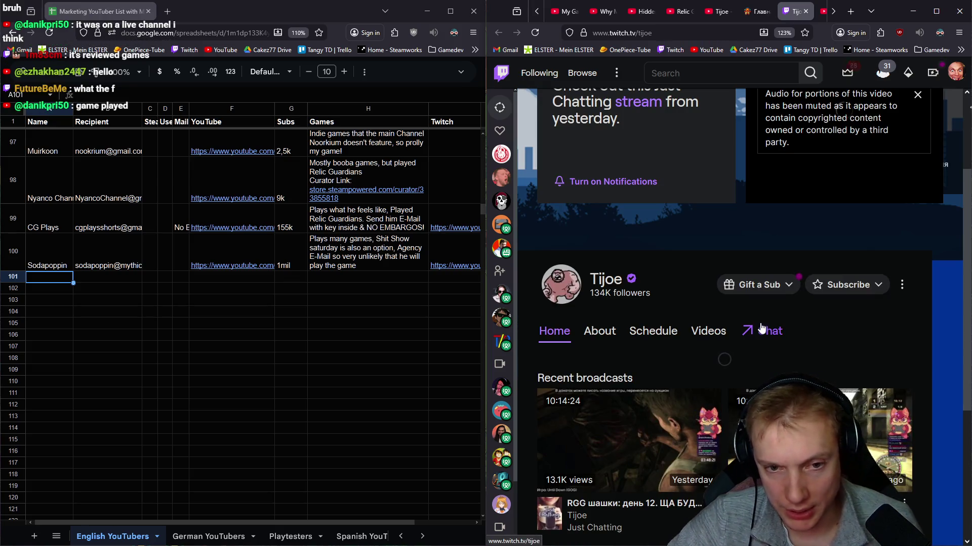
{"action": "left_click", "coordinate": [607, 280]}
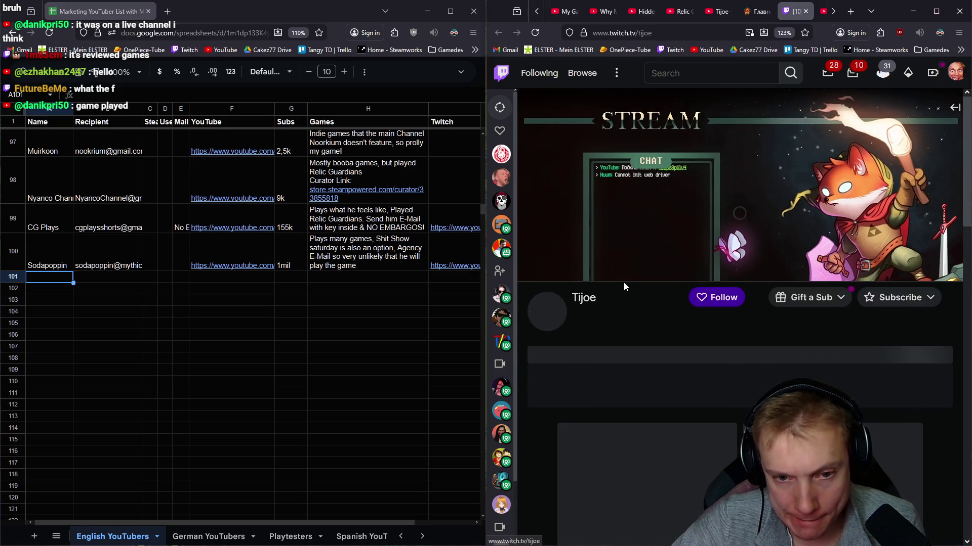
{"action": "scroll", "coordinate": [643, 283], "scroll_direction": "down", "scroll_amount": 1}
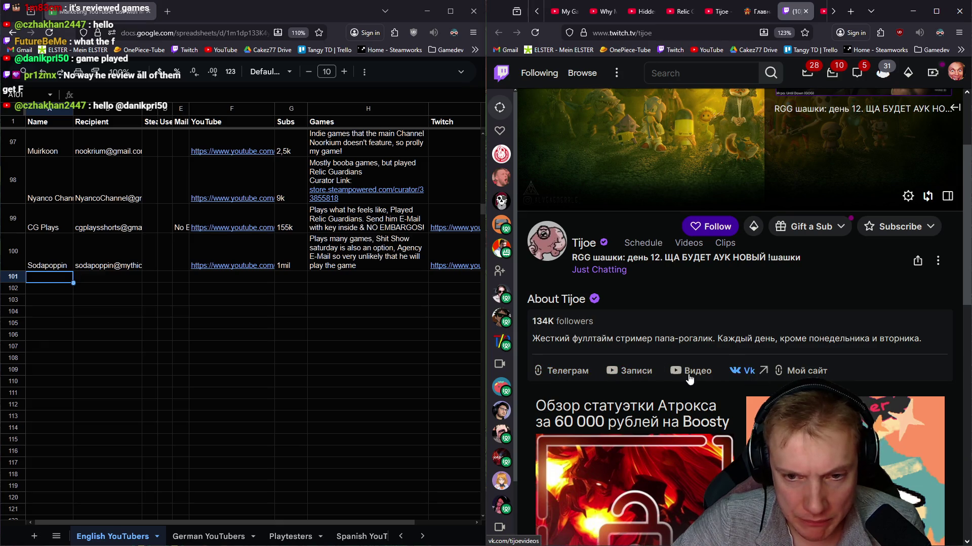
{"action": "scroll", "coordinate": [786, 357], "scroll_direction": "down", "scroll_amount": 6}
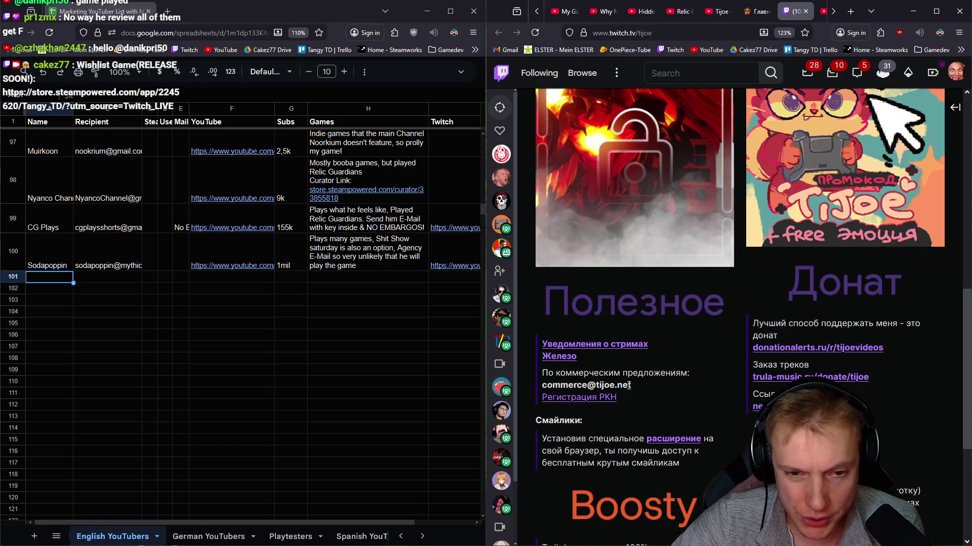
{"action": "left_click_drag", "start_coordinate": [631, 385], "coordinate": [542, 386]}
{"action": "key", "text": "ctrl+c"}
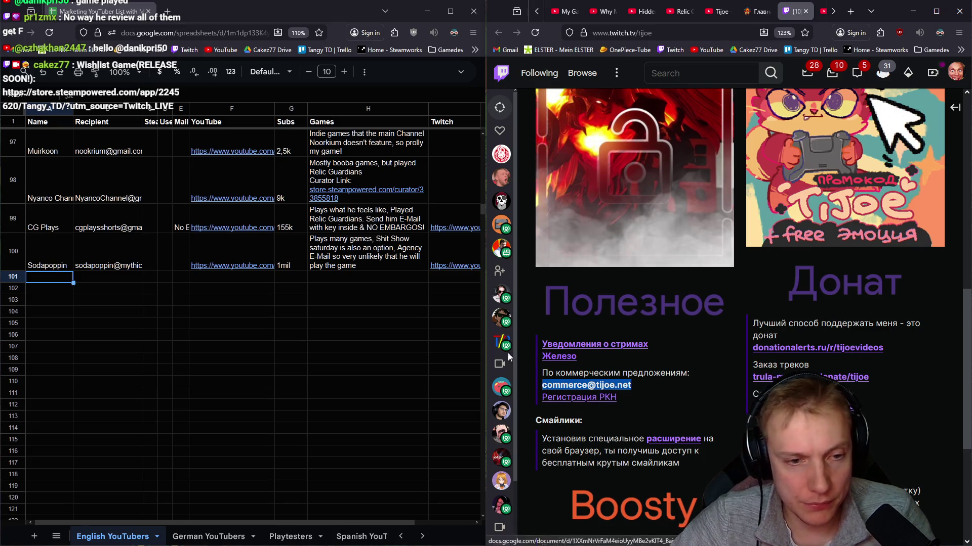
Step: Paste the copied commercial contact e-mail into Recipient cell B101
{"action": "left_click", "coordinate": [109, 277]}
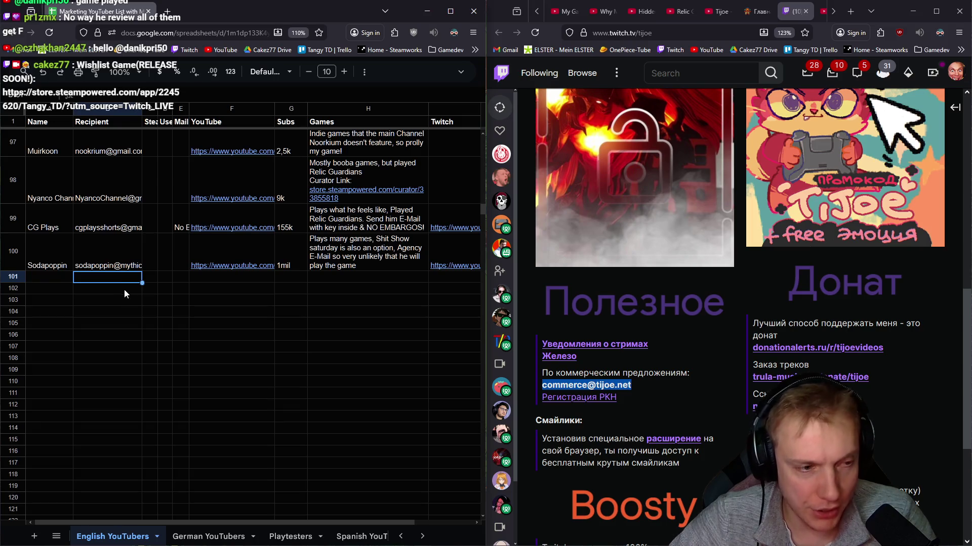
{"action": "key", "text": "ctrl+v"}
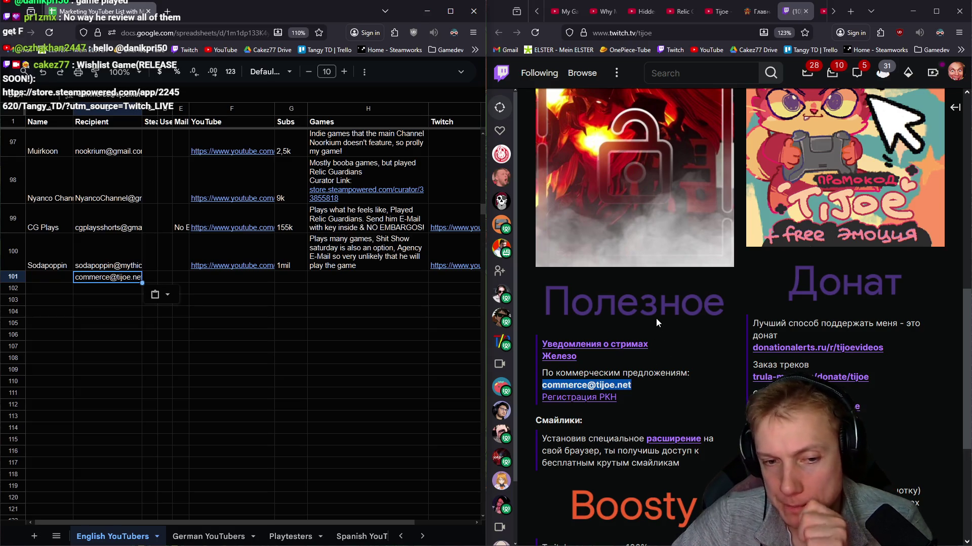
{"action": "scroll", "coordinate": [668, 325], "scroll_direction": "down", "scroll_amount": 2}
{"action": "scroll", "coordinate": [673, 326], "scroll_direction": "down", "scroll_amount": 1}
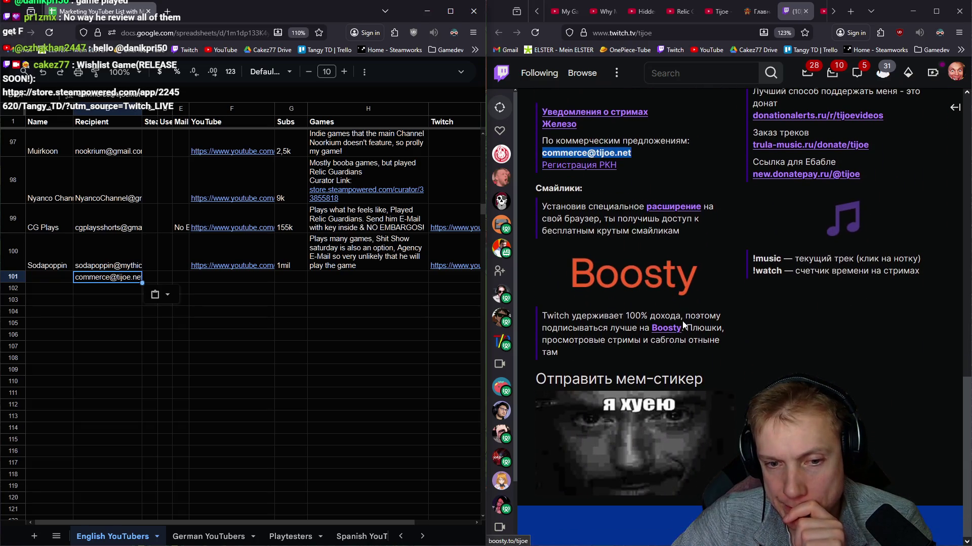
{"action": "scroll", "coordinate": [681, 324], "scroll_direction": "up", "scroll_amount": 2}
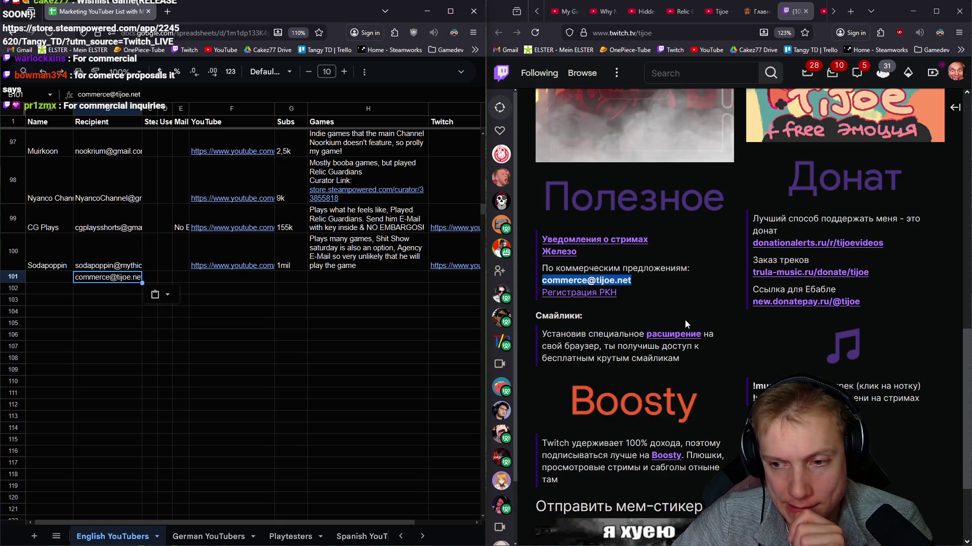
Step: Copy Tijoe's YouTube channel address into cell F101
{"action": "left_click", "coordinate": [758, 12]}
{"action": "left_click", "coordinate": [718, 11]}
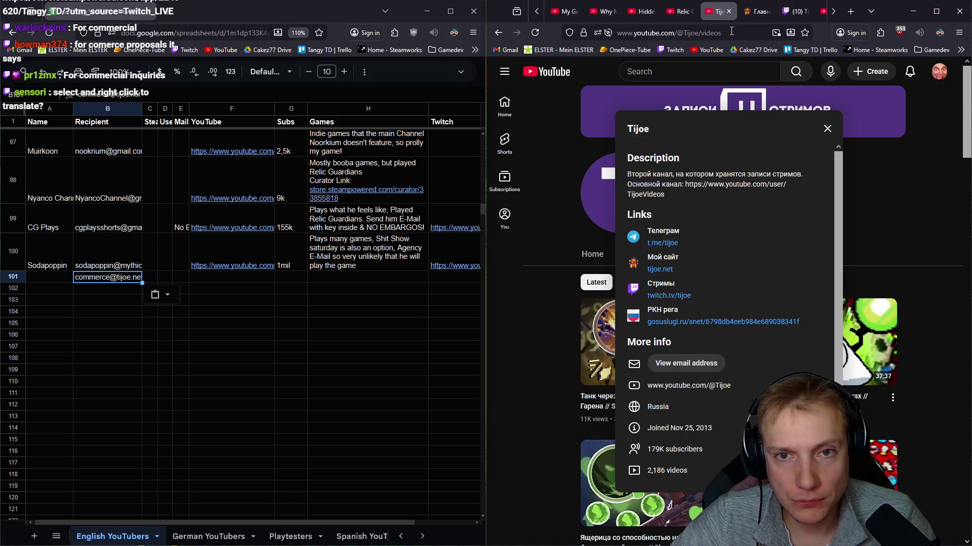
{"action": "left_click", "coordinate": [699, 33]}
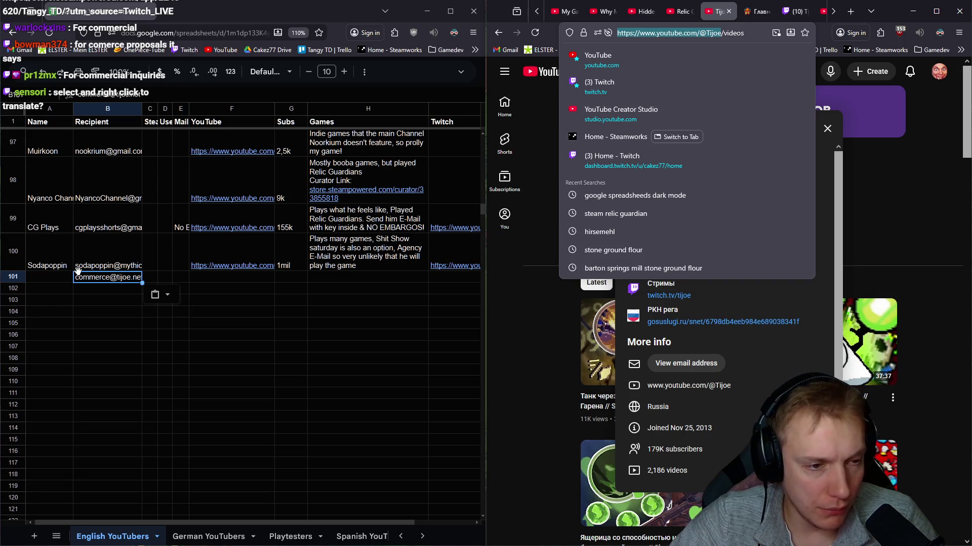
{"action": "left_click", "coordinate": [243, 277]}
{"action": "type", "text": "https://www.youtube.com/@Tijoe"}
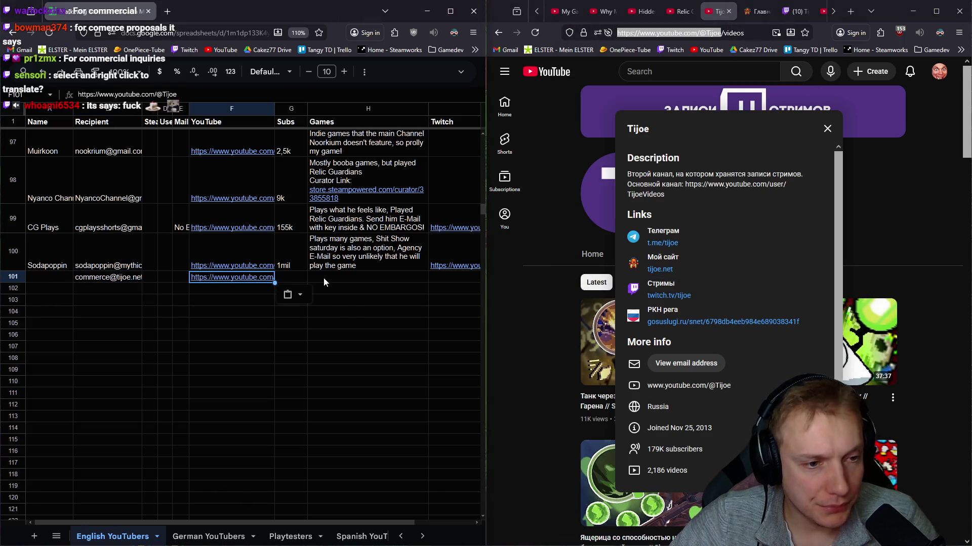
Step: Copy the channel name Tijoe from YouTube into Name cell A101
{"action": "left_click", "coordinate": [295, 277]}
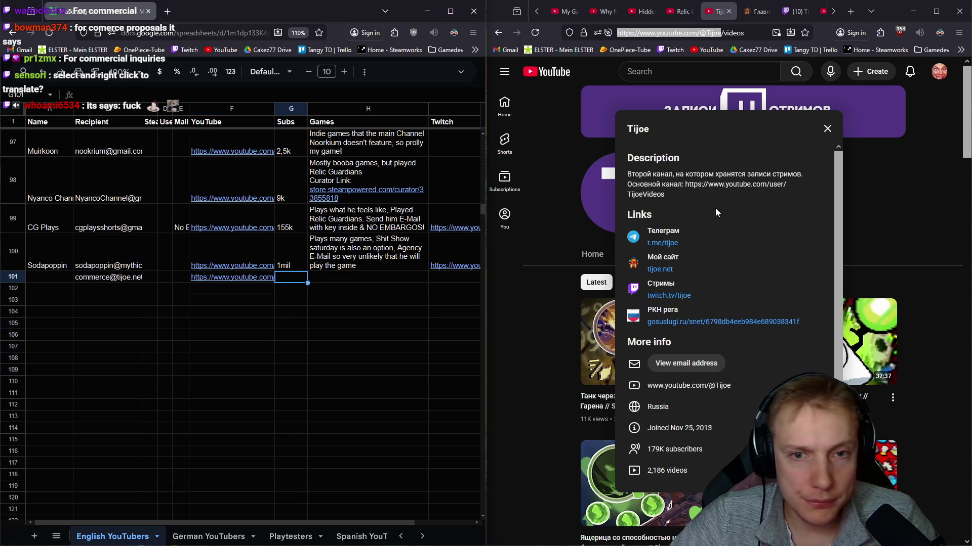
{"action": "right_click", "coordinate": [639, 131]}
{"action": "left_click", "coordinate": [639, 131]}
{"action": "double_click", "coordinate": [638, 127]}
{"action": "key", "text": "ctrl+c"}
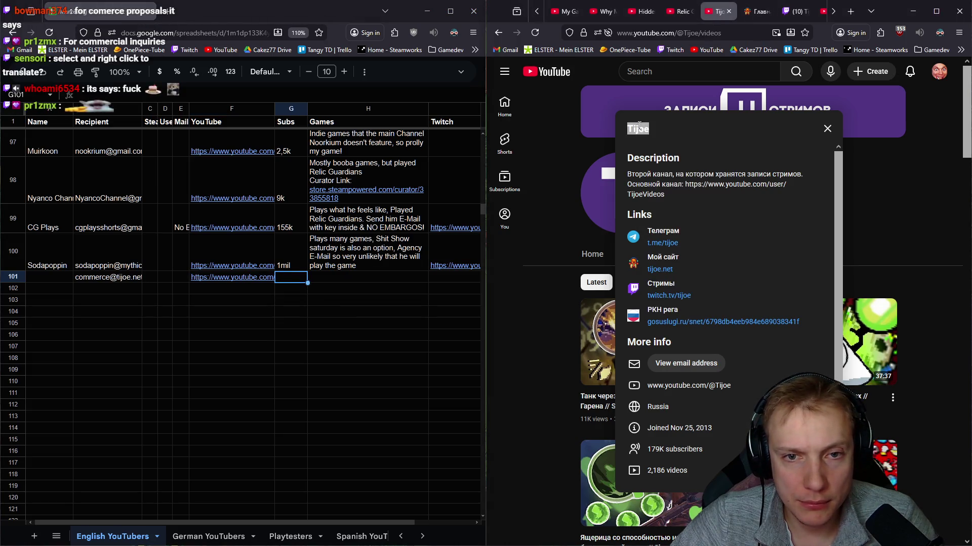
{"action": "left_click", "coordinate": [53, 274]}
{"action": "key", "text": "ctrl+v"}
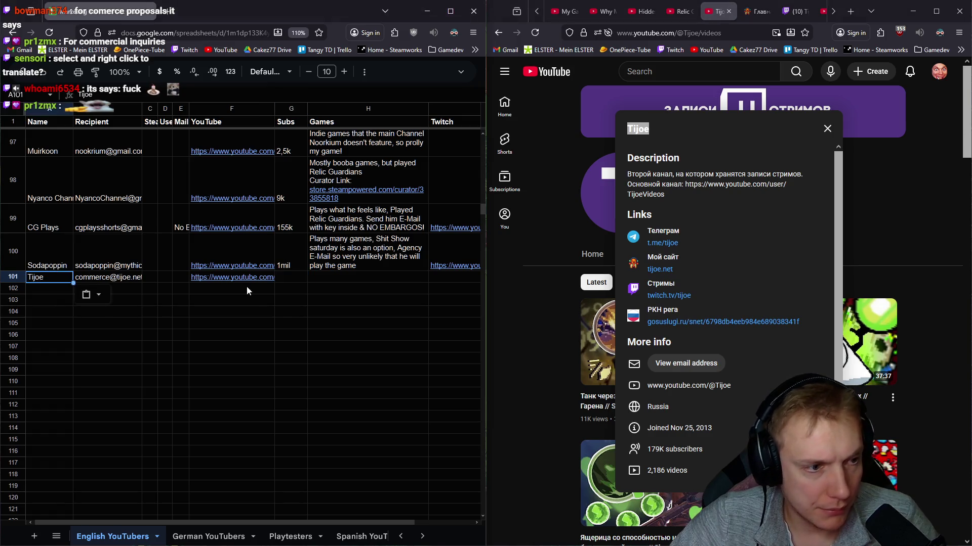
Step: Enter 400k+ subs in G101 and a note that he might not play the game in H101
{"action": "left_click", "coordinate": [291, 278]}
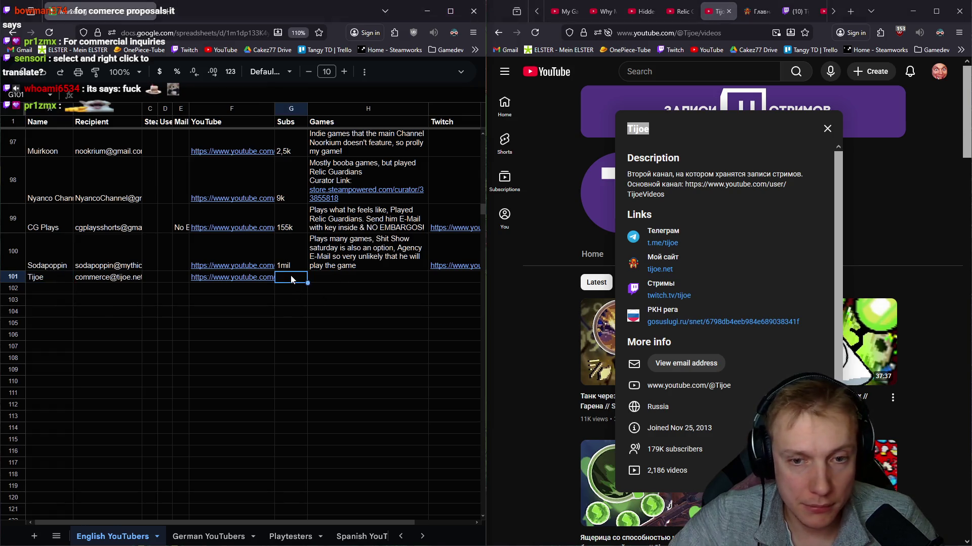
{"action": "type", "text": "400k+"}
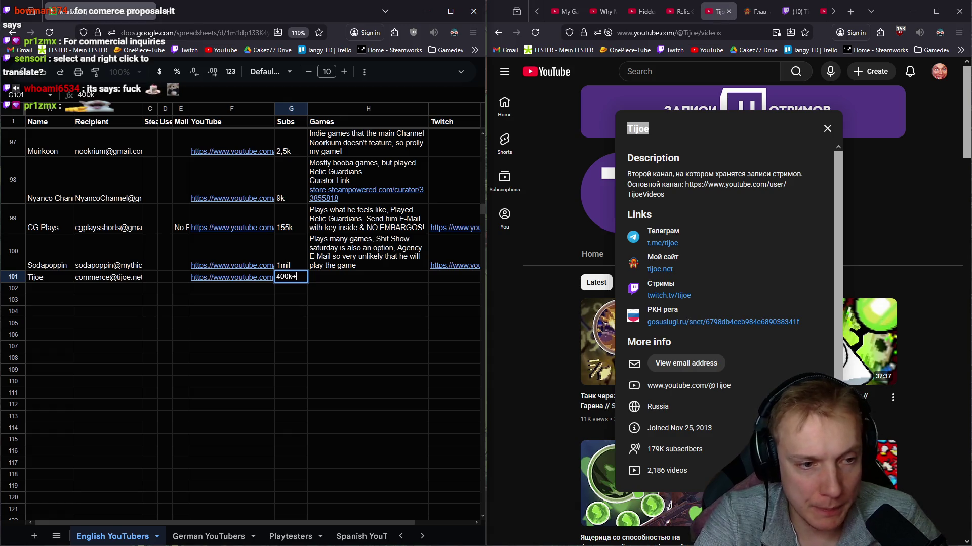
{"action": "key", "text": "Tab"}
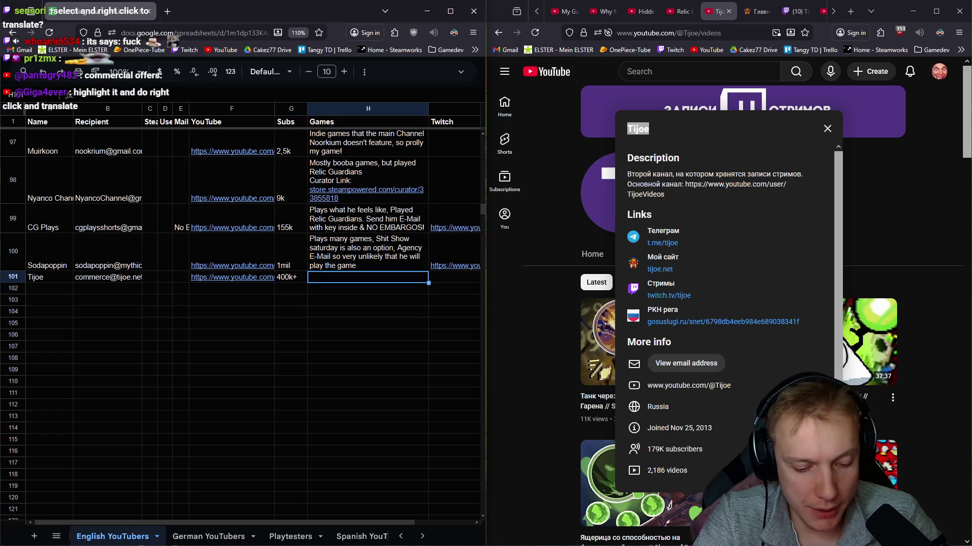
{"action": "type", "text": "Played Relic Guardian, russian"}
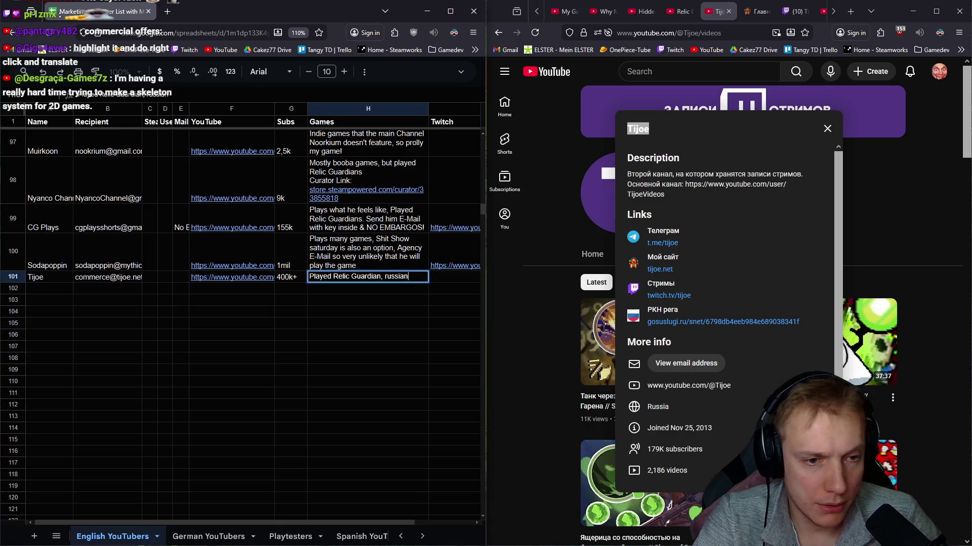
{"action": "key", "text": "BackSpace"}
{"action": "key", "text": "BackSpace"}
{"action": "key", "text": "BackSpace"}
{"action": "type", "text": "ght skip"}
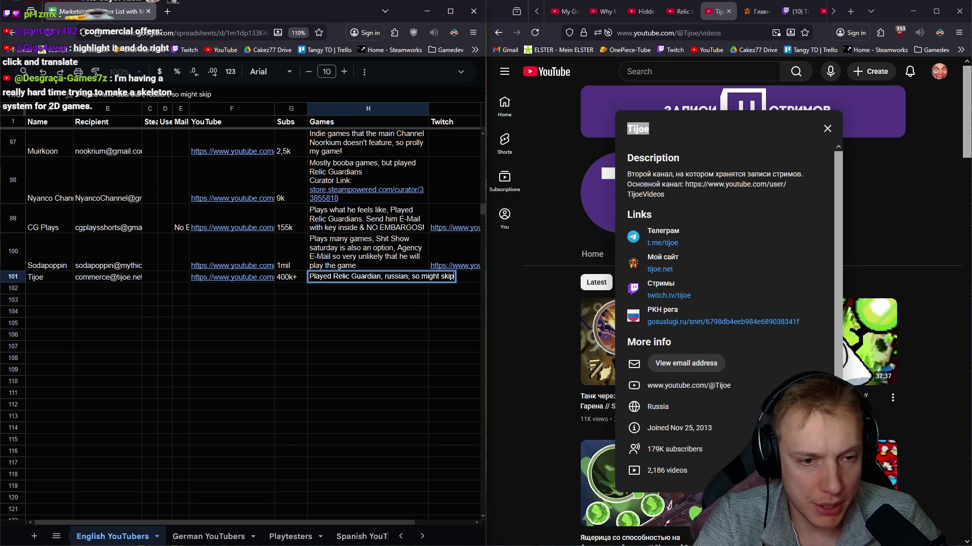
{"action": "type", "text": " english emails"}
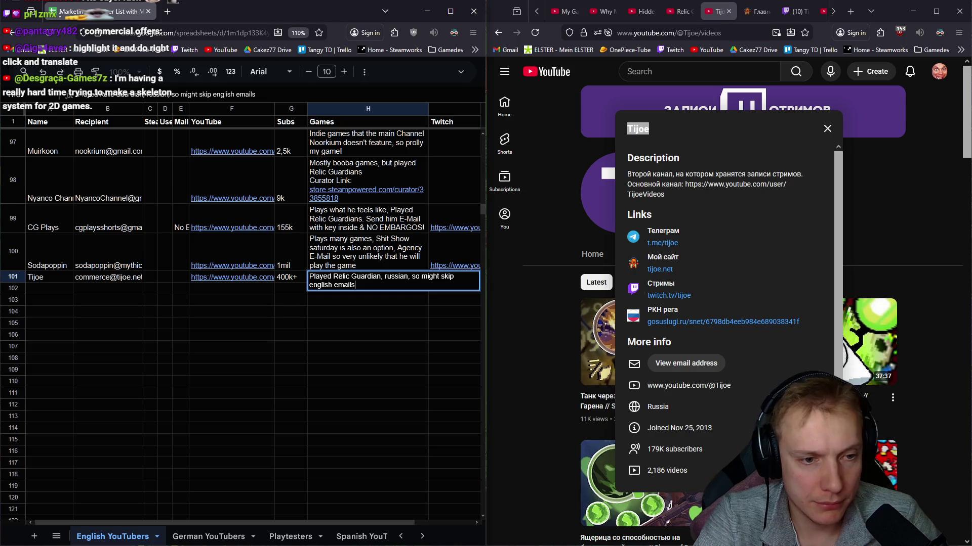
{"action": "type", "text": ", also big creator, might not pla"}
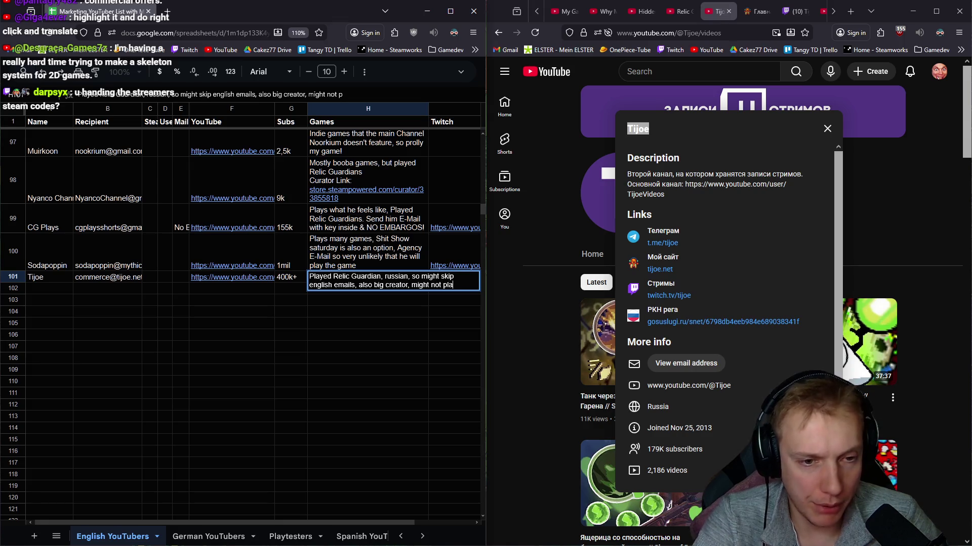
{"action": "type", "text": "y the game"}
{"action": "key", "text": "Return"}
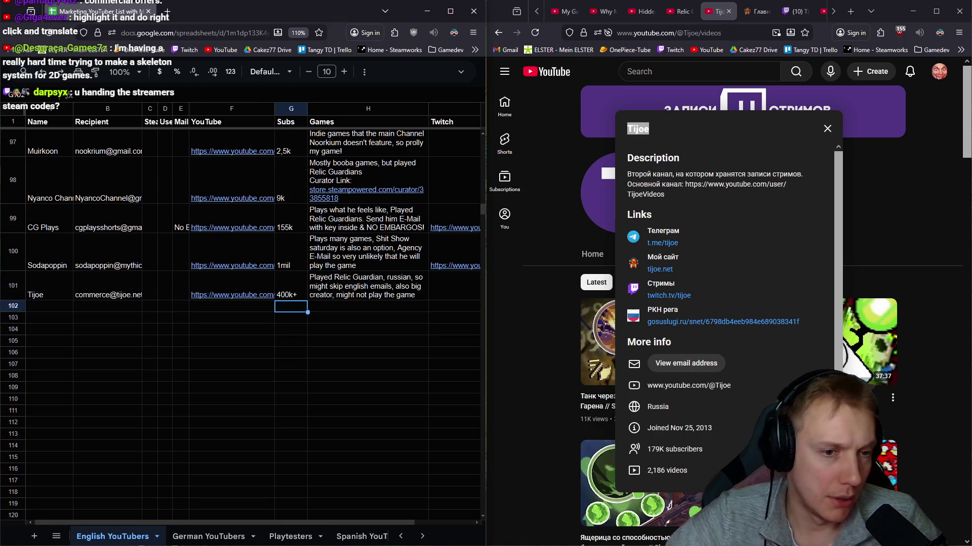
{"action": "left_click", "coordinate": [827, 129]}
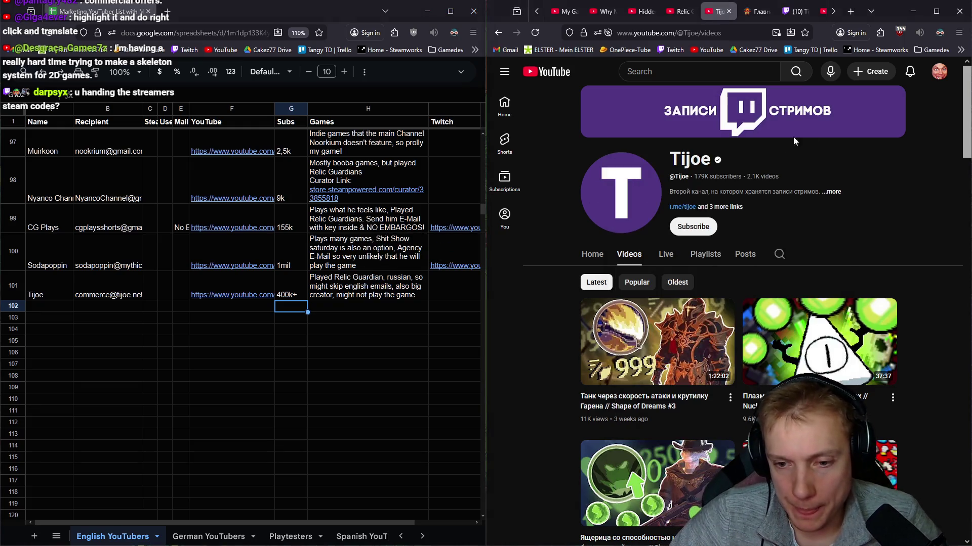
Step: Replace the end of the H101 note with 'plays many indie games'
{"action": "scroll", "coordinate": [793, 329], "scroll_direction": "down", "scroll_amount": 7}
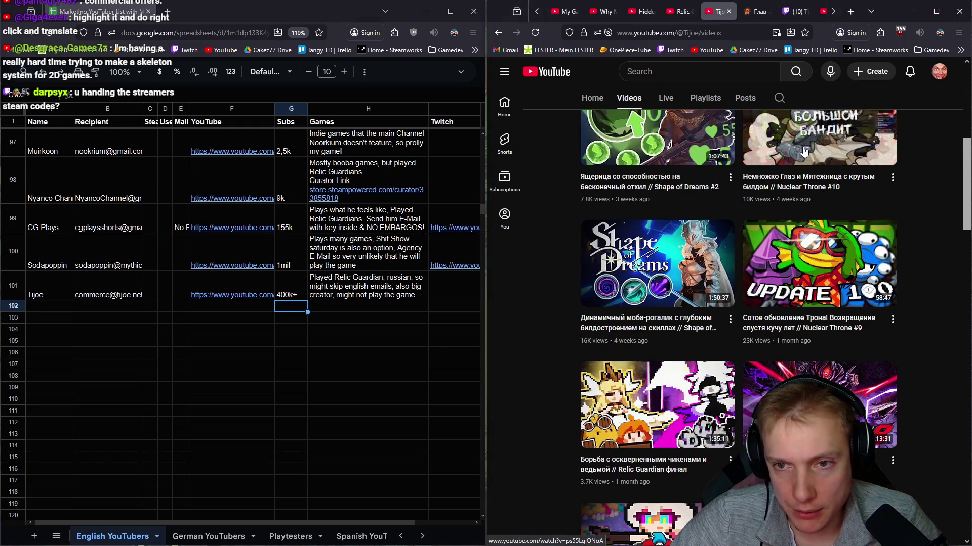
{"action": "scroll", "coordinate": [771, 183], "scroll_direction": "up", "scroll_amount": 1}
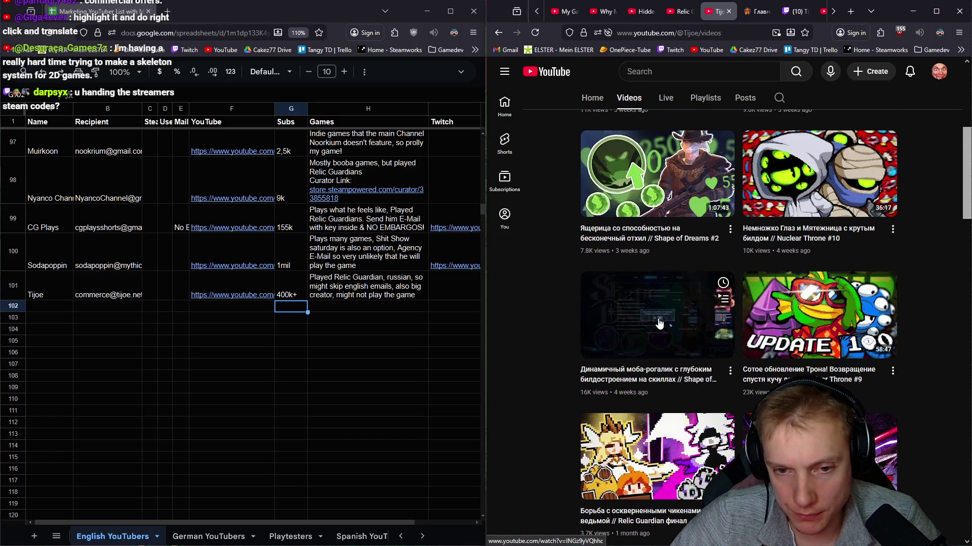
{"action": "scroll", "coordinate": [733, 405], "scroll_direction": "down", "scroll_amount": 5}
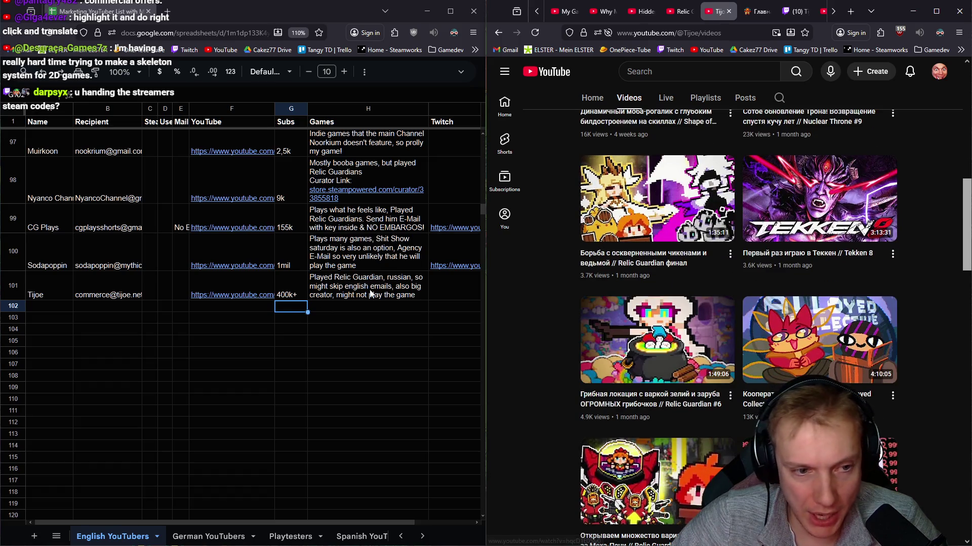
{"action": "left_click", "coordinate": [347, 293]}
{"action": "double_click", "coordinate": [347, 294]}
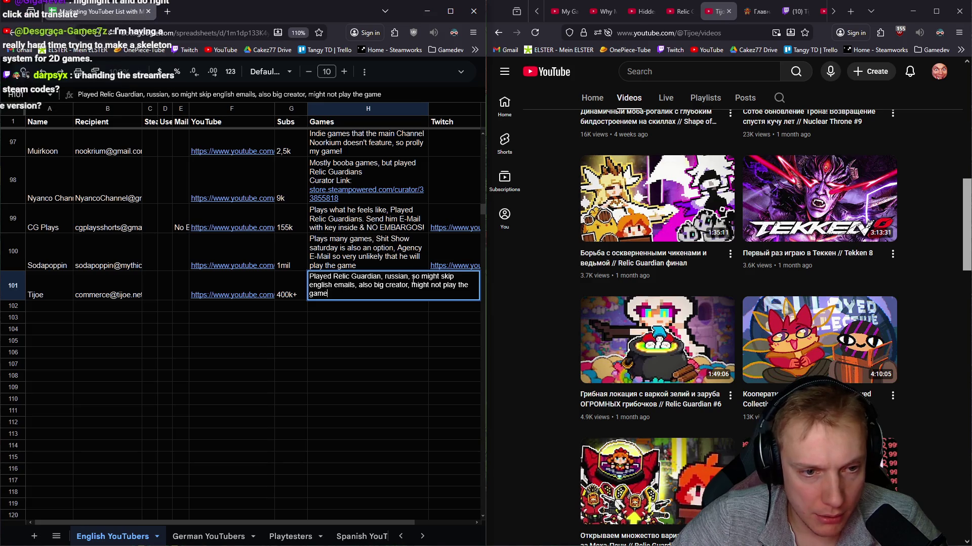
{"action": "left_click_drag", "start_coordinate": [358, 287], "coordinate": [328, 294]}
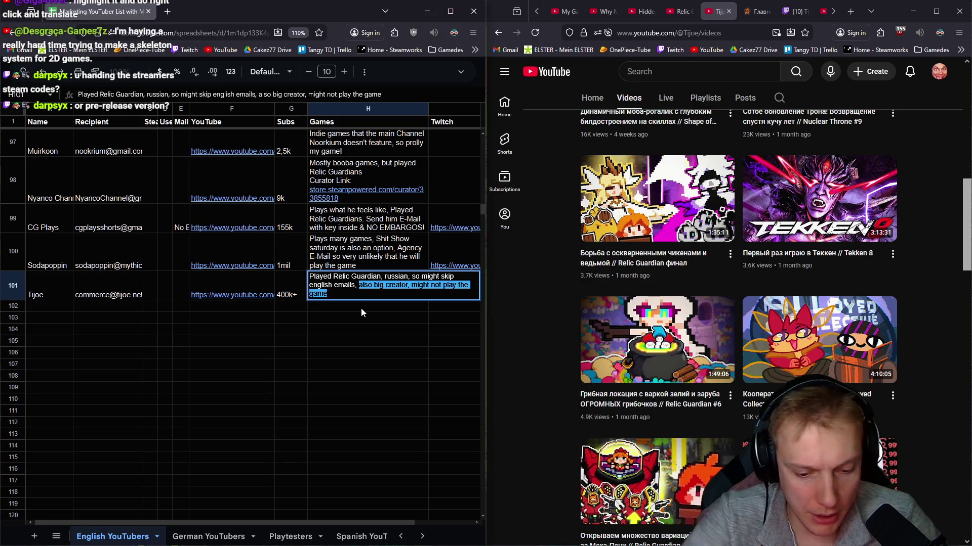
{"action": "type", "text": "play"}
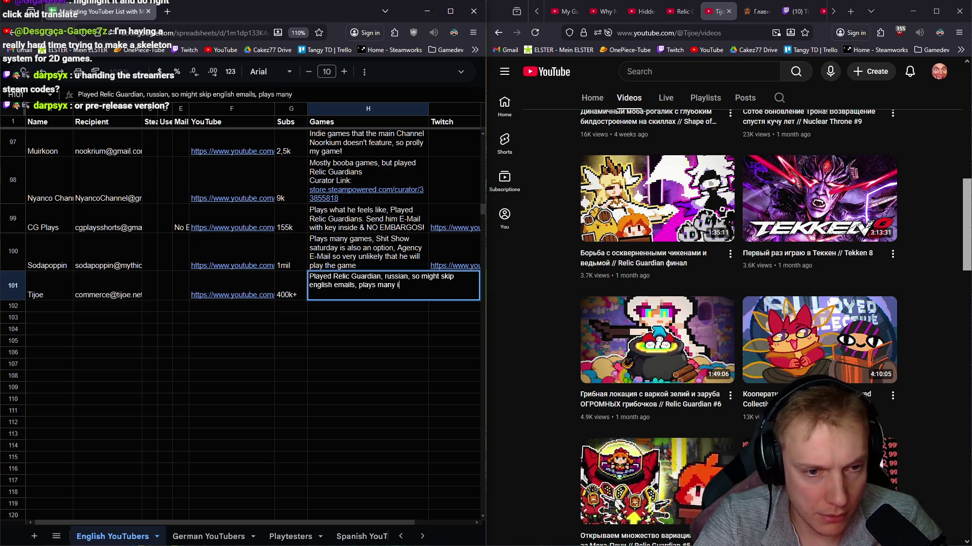
{"action": "type", "text": "s"}
{"action": "key", "text": "Return"}
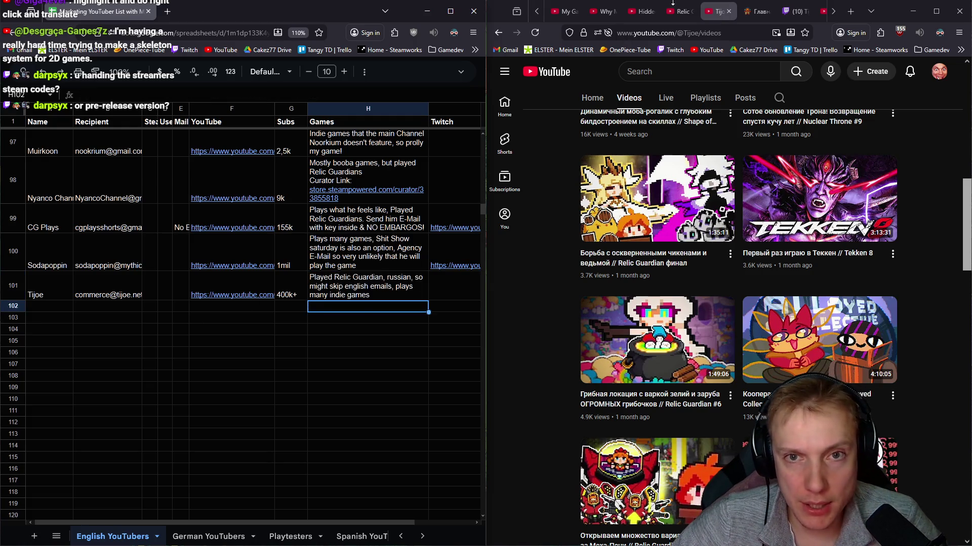
{"action": "left_click", "coordinate": [679, 11]}
{"action": "left_click", "coordinate": [718, 11]}
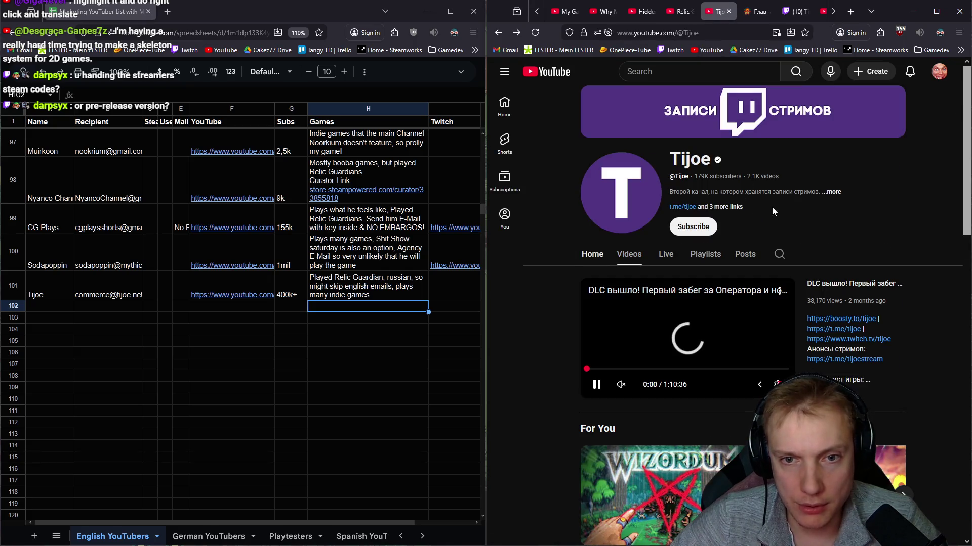
Step: Return to Tijoe's YouTube channel and open its details showing the links
{"action": "key", "text": "alt+Right"}
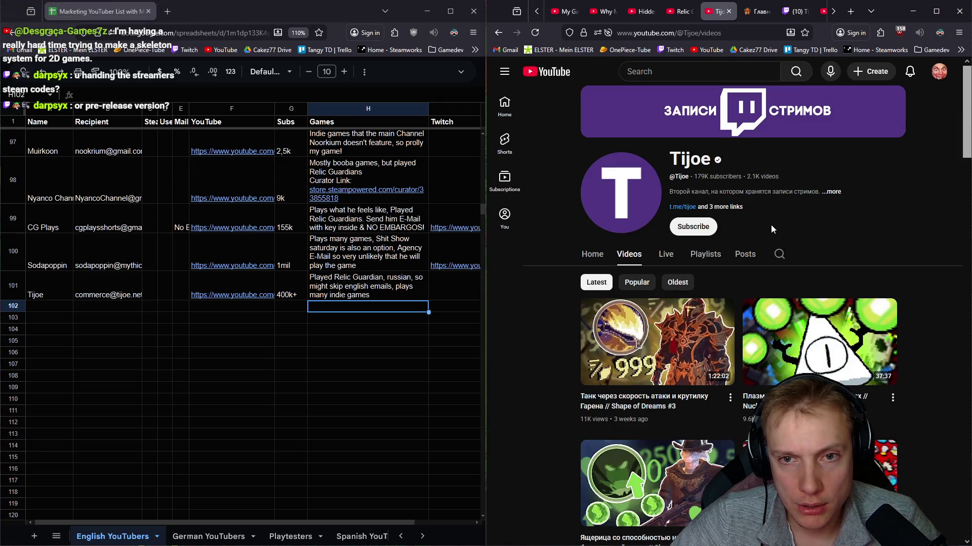
{"action": "left_click", "coordinate": [837, 193]}
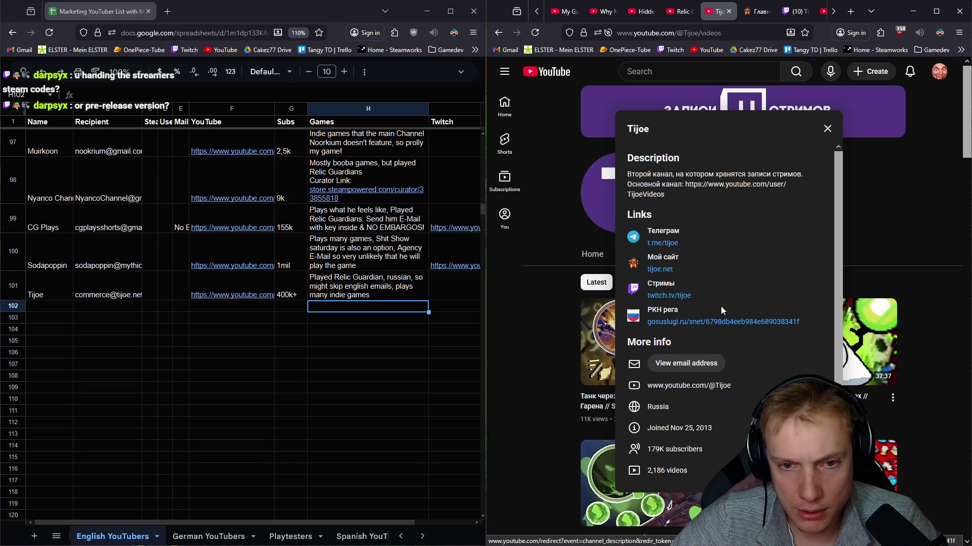
{"action": "left_click", "coordinate": [908, 198]}
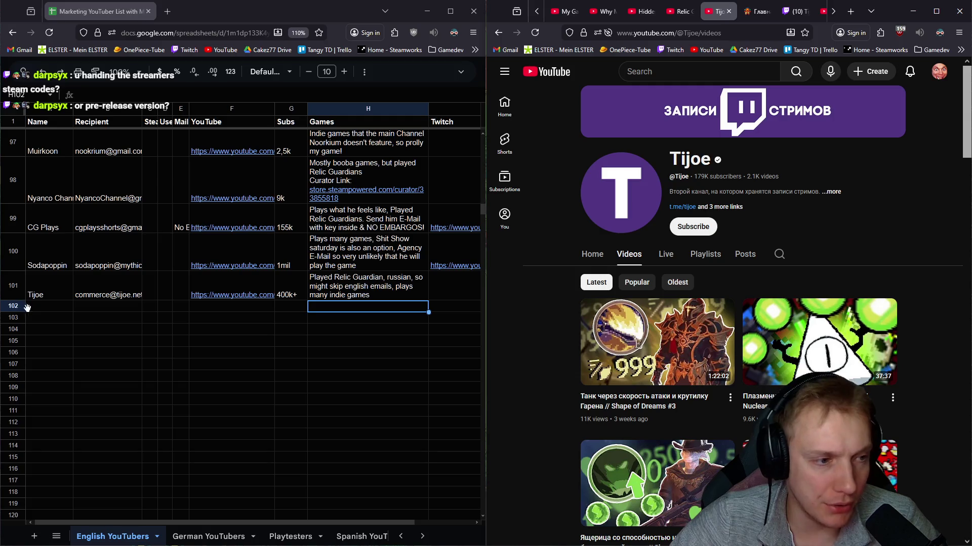
{"action": "left_click", "coordinate": [837, 192]}
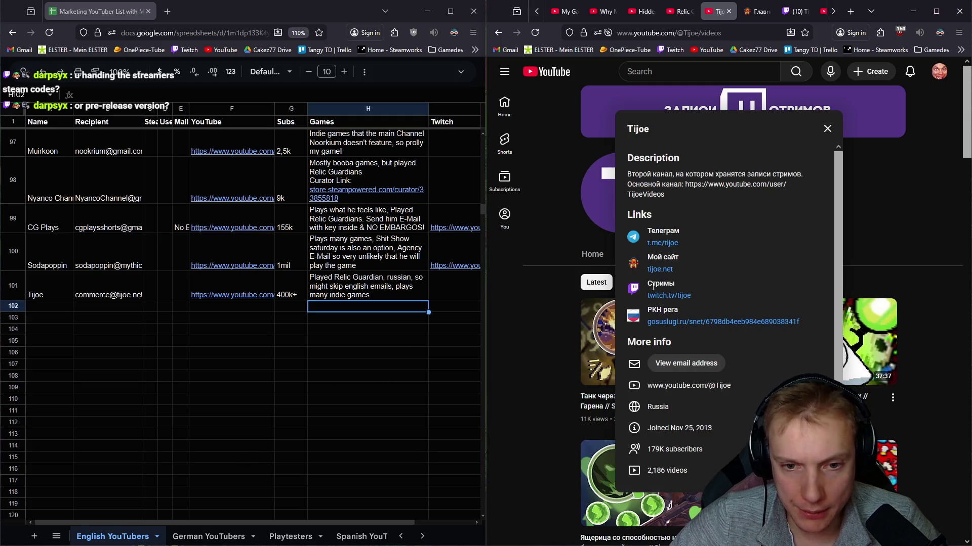
Step: Copy the twitch.tv/tijoe link into cell I101, then close the channel details
{"action": "left_click_drag", "start_coordinate": [694, 294], "coordinate": [645, 302]}
{"action": "right_click", "coordinate": [668, 299]}
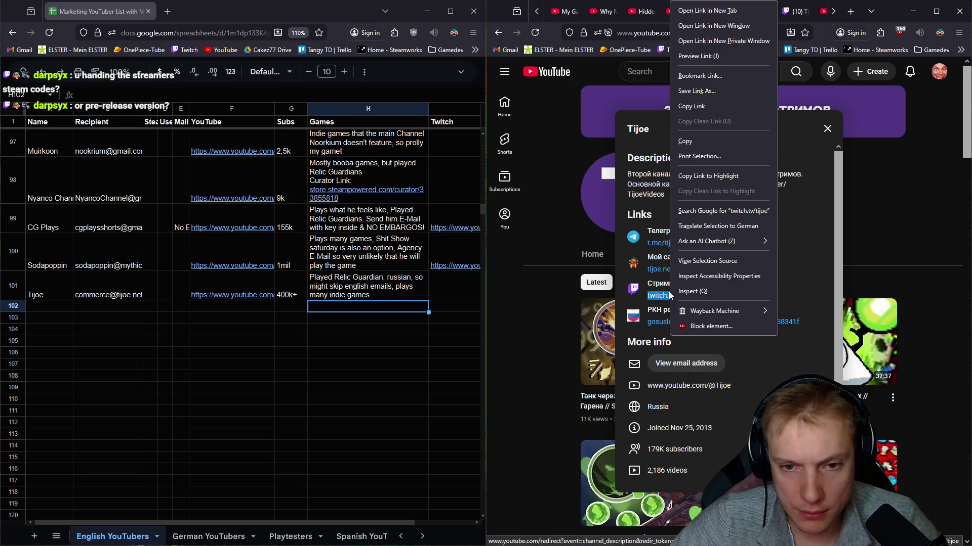
{"action": "left_click", "coordinate": [694, 107]}
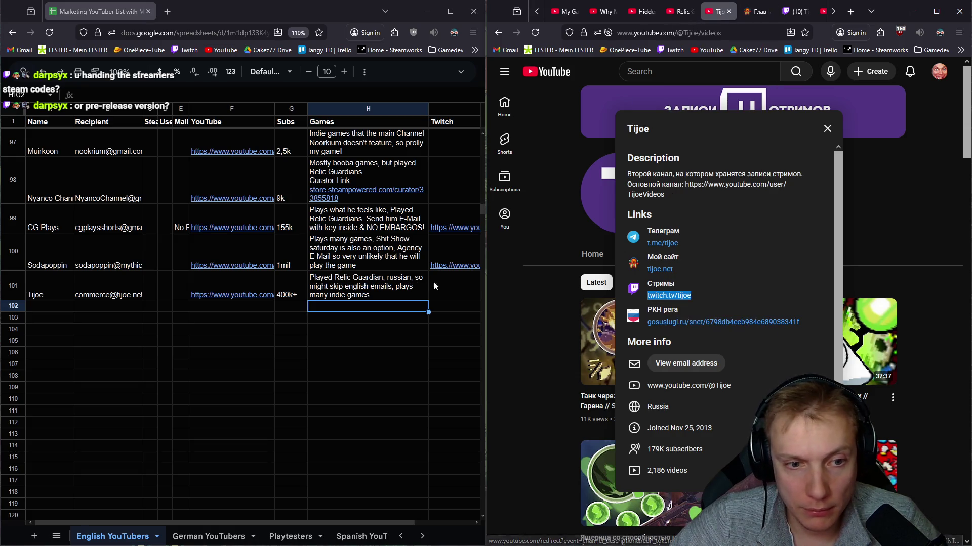
{"action": "left_click", "coordinate": [447, 288]}
{"action": "key", "text": "ctrl+v"}
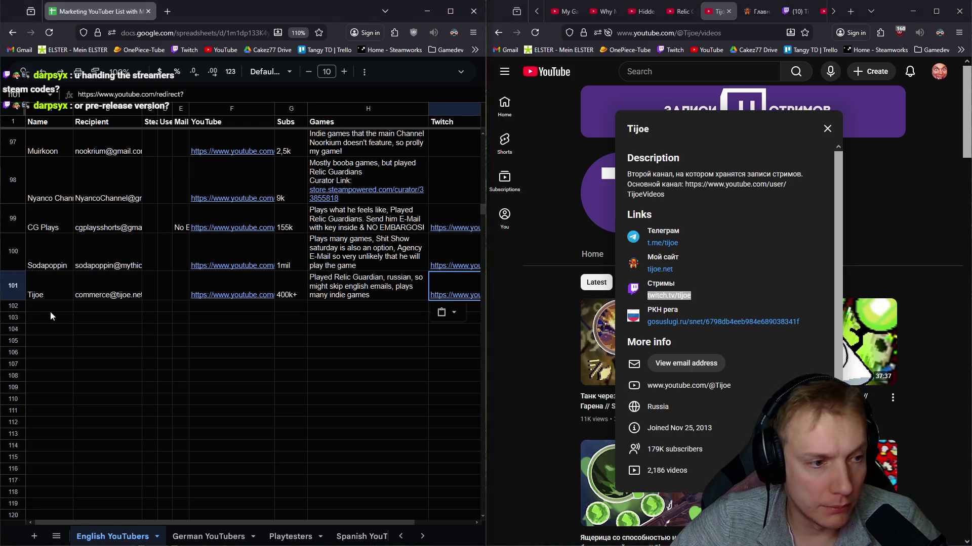
{"action": "left_click", "coordinate": [52, 308]}
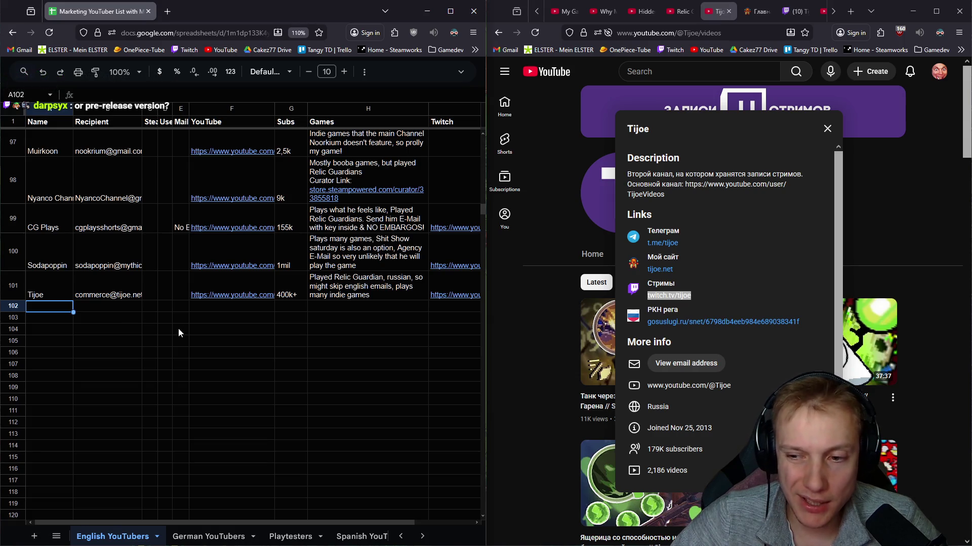
{"action": "left_click", "coordinate": [827, 128]}
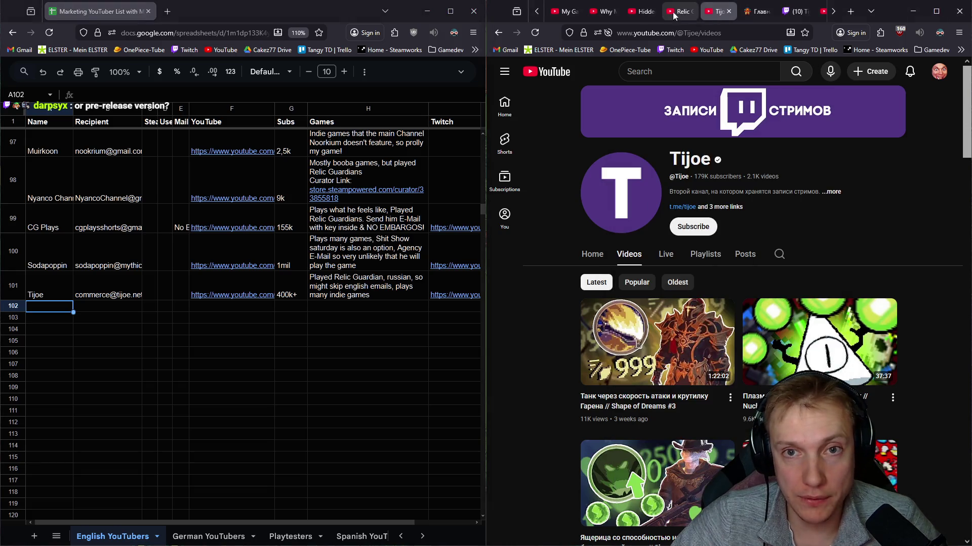
{"action": "left_click", "coordinate": [728, 12]}
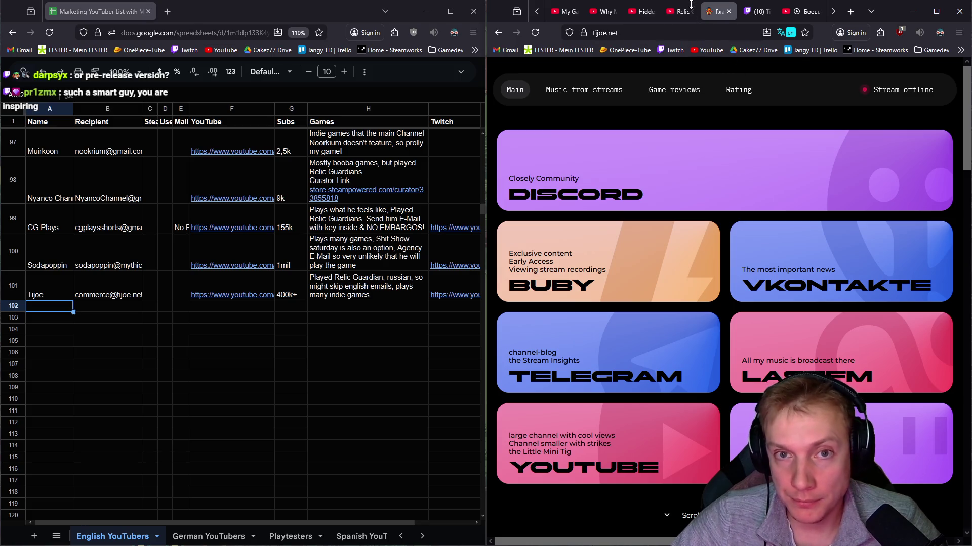
Step: Close the tijoe.net, Twitch and video tabs and open 리키리킹's channel details
{"action": "middle_click", "coordinate": [720, 12]}
{"action": "middle_click", "coordinate": [720, 12]}
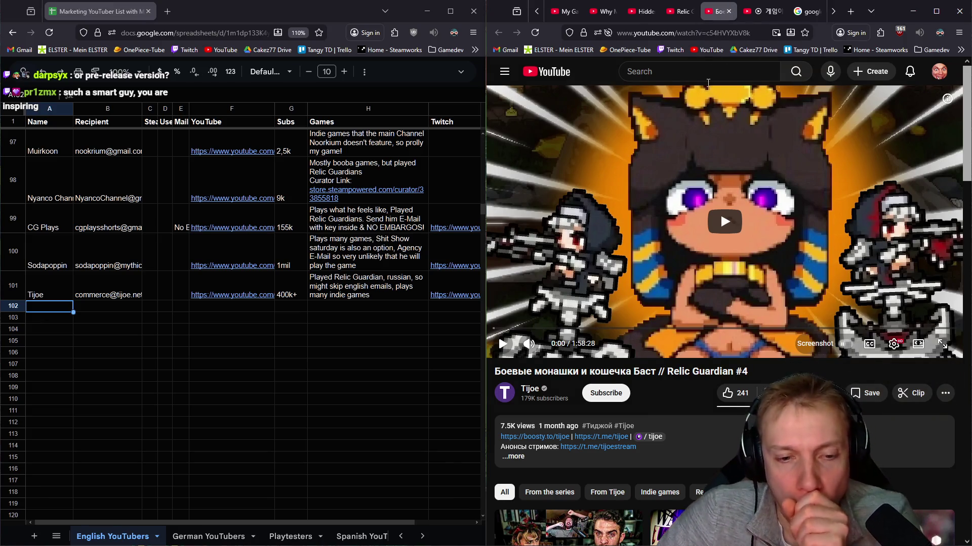
{"action": "middle_click", "coordinate": [720, 15]}
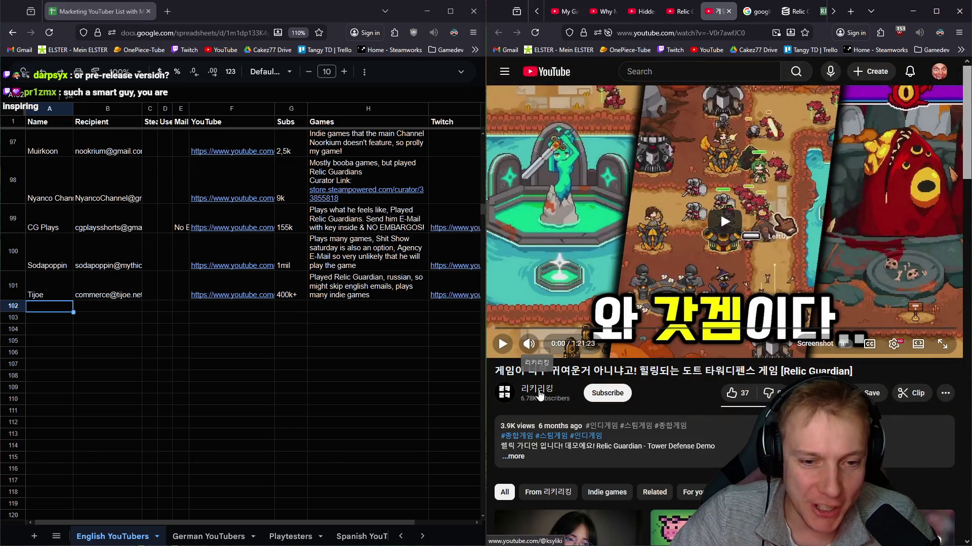
{"action": "left_click", "coordinate": [539, 393]}
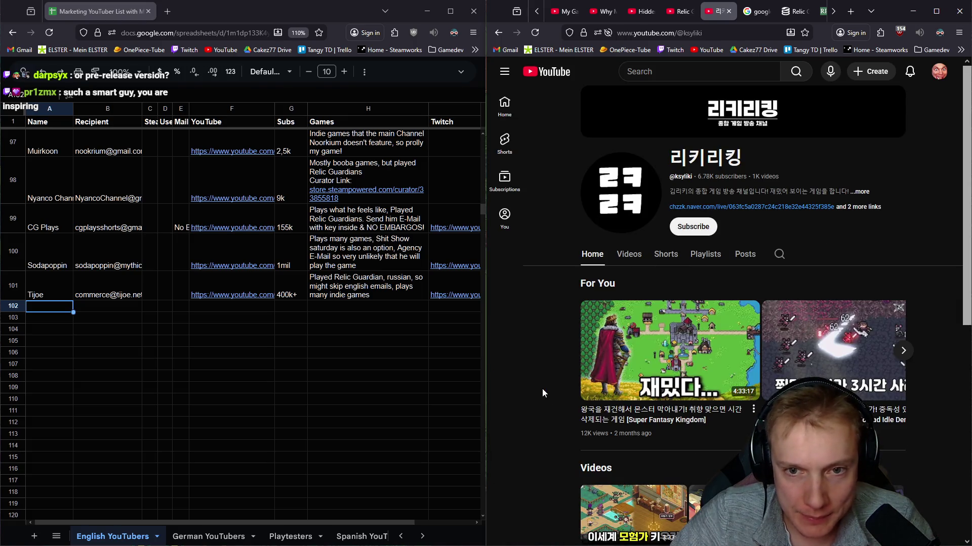
{"action": "left_click", "coordinate": [866, 207]}
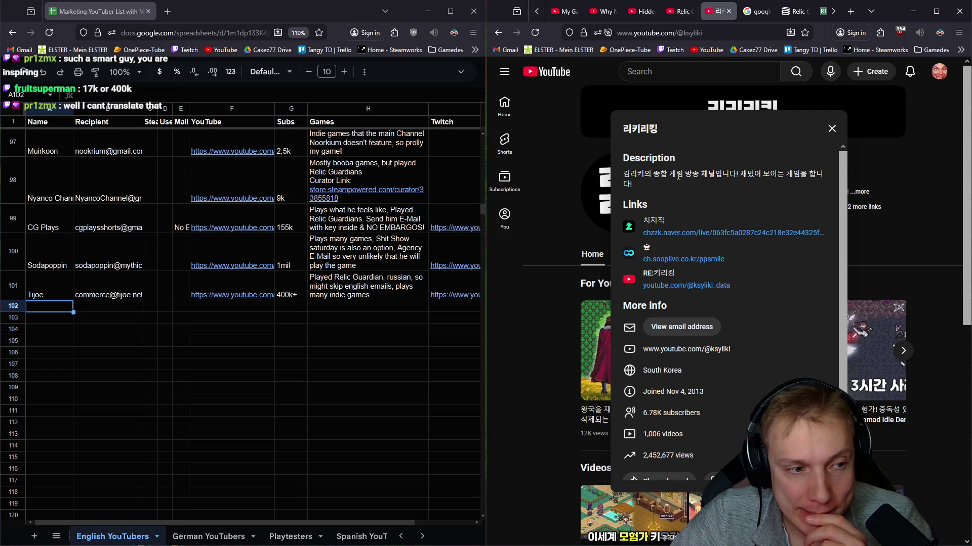
Step: Change G101's subscriber count to 170k, then close 리키리킹's details and view its videos
{"action": "left_click", "coordinate": [288, 296]}
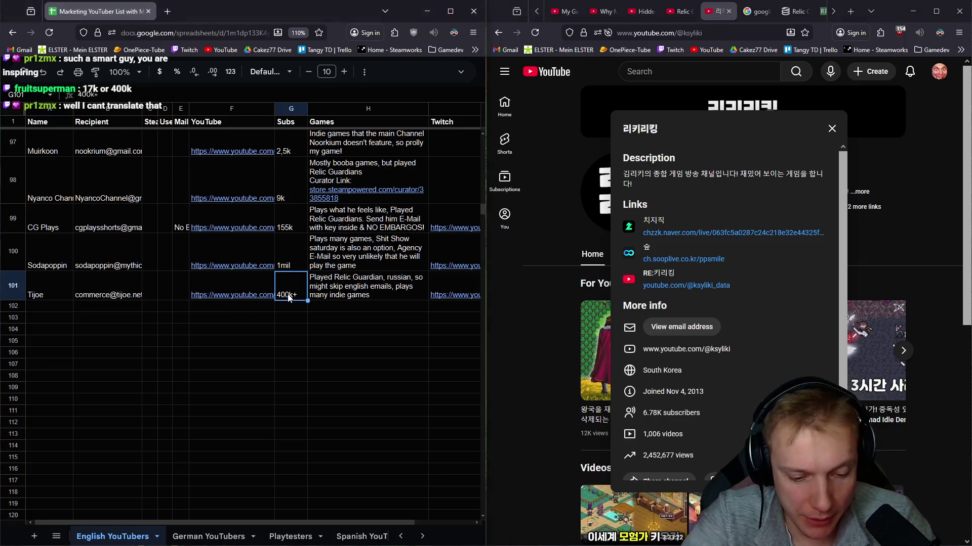
{"action": "type", "text": "170k"}
{"action": "key", "text": "Return"}
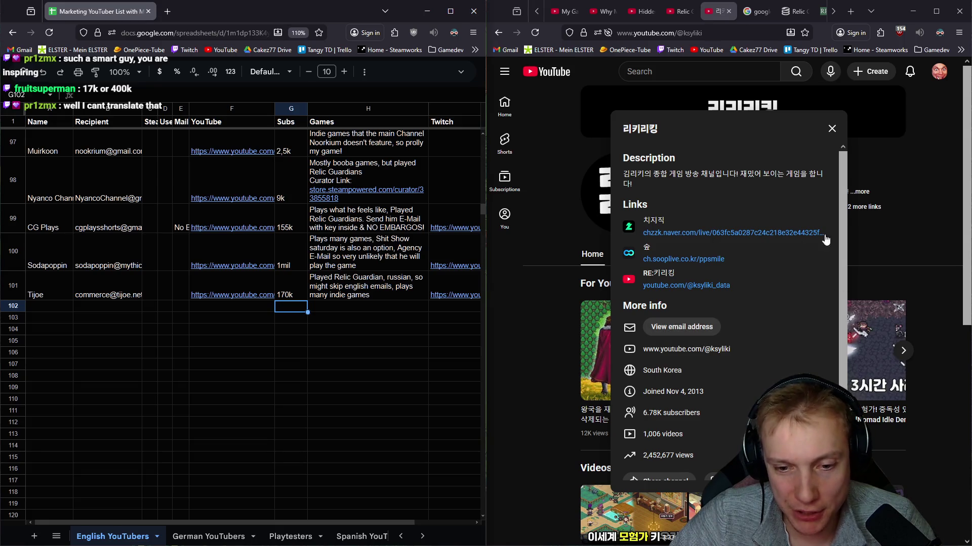
{"action": "left_click", "coordinate": [876, 226]}
{"action": "left_click", "coordinate": [630, 257]}
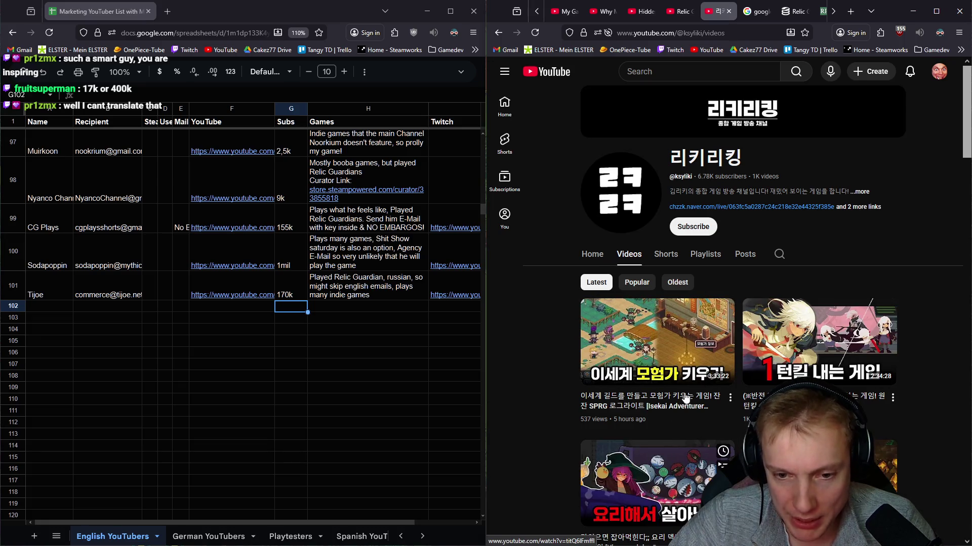
Step: Scroll through 리키리킹's uploaded videos and back to the top, then select cell A101
{"action": "scroll", "coordinate": [636, 493], "scroll_direction": "down", "scroll_amount": 6}
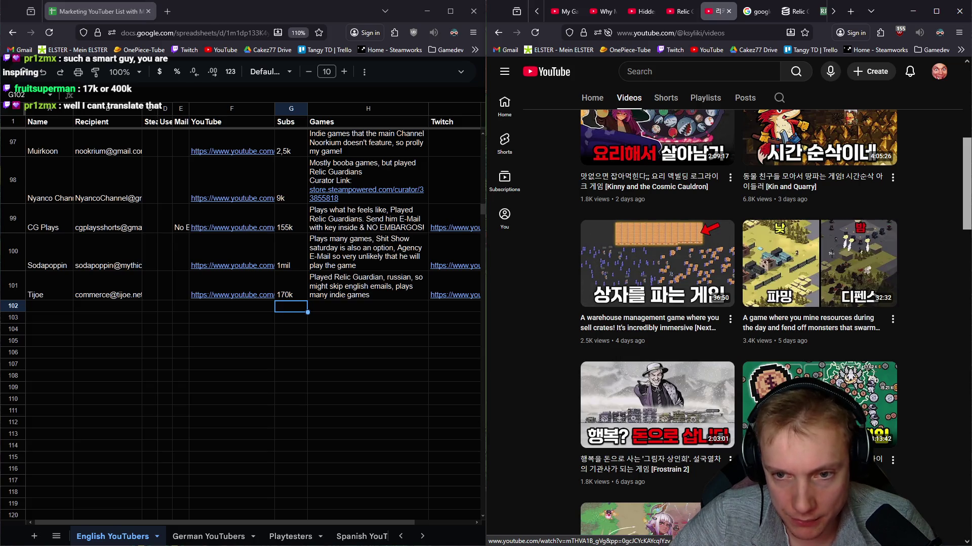
{"action": "scroll", "coordinate": [651, 396], "scroll_direction": "down", "scroll_amount": 2}
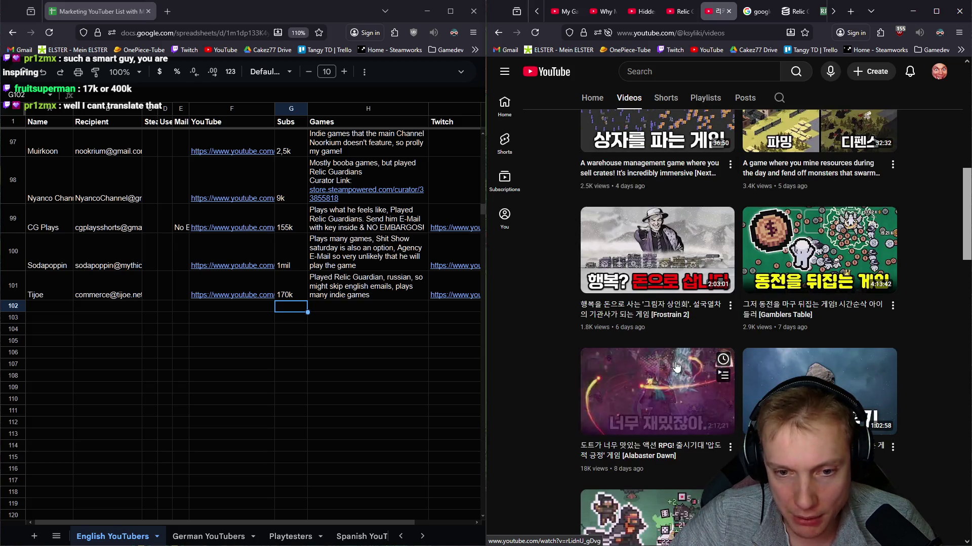
{"action": "scroll", "coordinate": [805, 358], "scroll_direction": "down", "scroll_amount": 3}
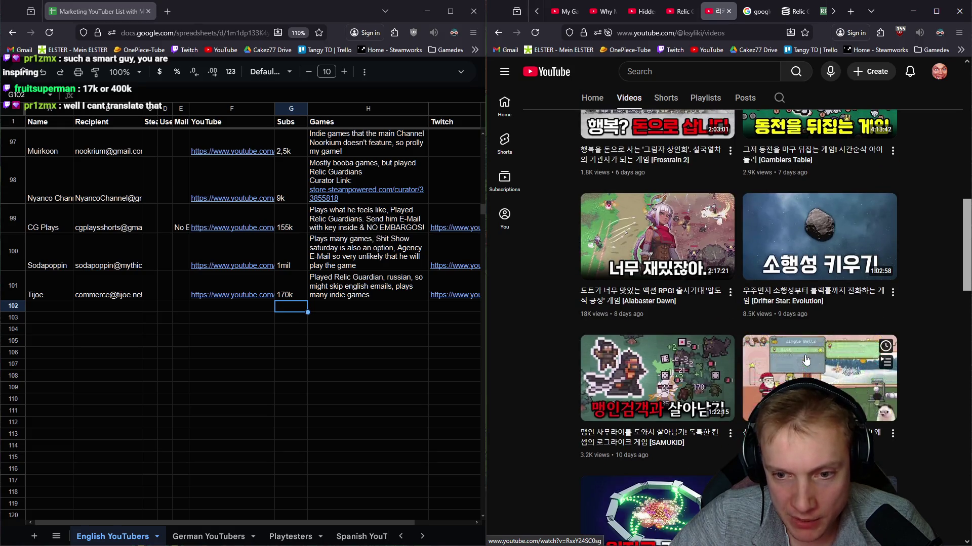
{"action": "scroll", "coordinate": [671, 363], "scroll_direction": "down", "scroll_amount": 3}
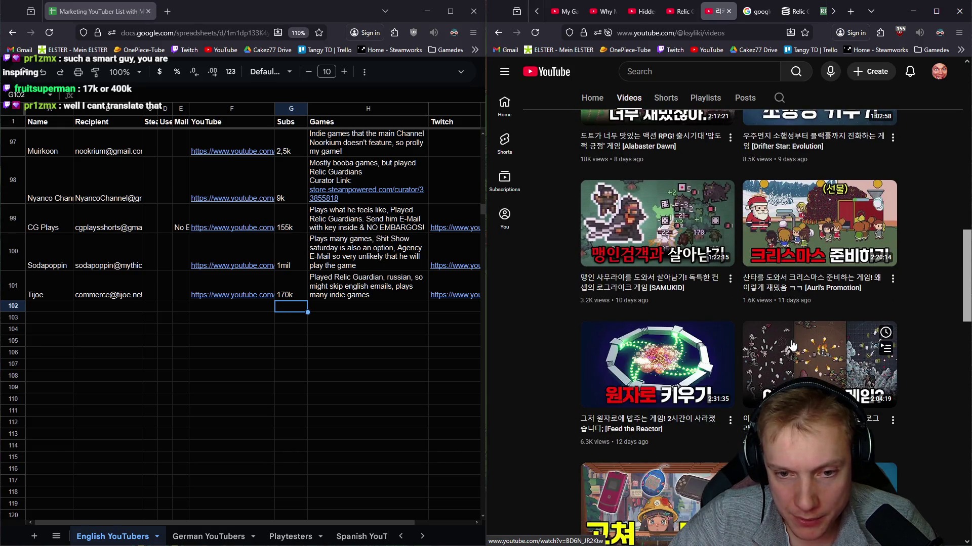
{"action": "scroll", "coordinate": [788, 346], "scroll_direction": "up", "scroll_amount": 10}
{"action": "scroll", "coordinate": [788, 346], "scroll_direction": "up", "scroll_amount": 5}
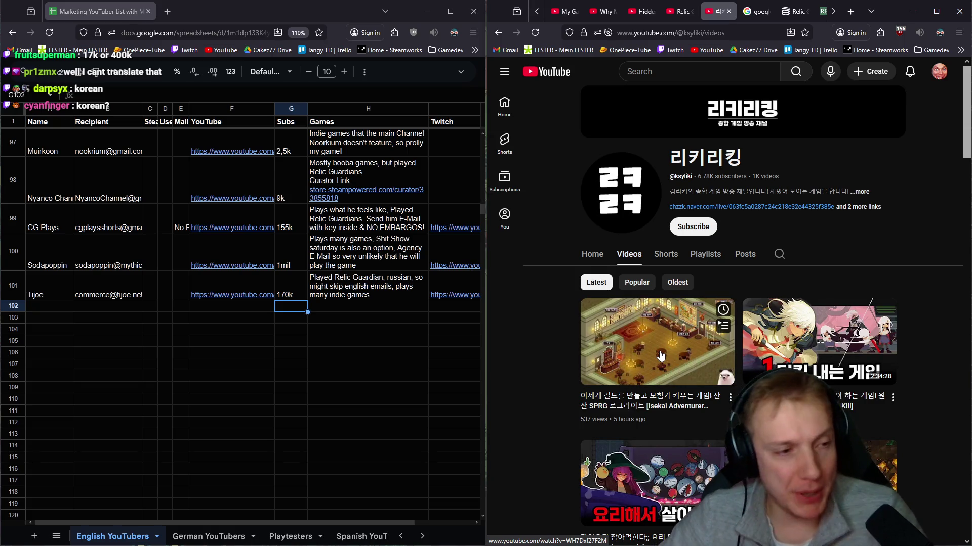
{"action": "left_click", "coordinate": [46, 286]}
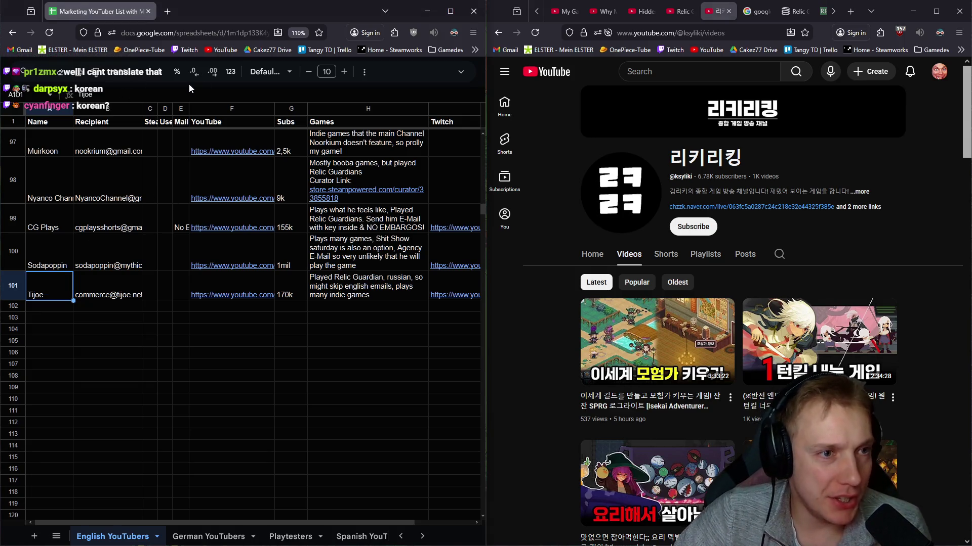
Step: Open the Fill color palette from the toolbar's More menu for row 101
{"action": "left_click", "coordinate": [364, 71]}
{"action": "left_click", "coordinate": [112, 93]}
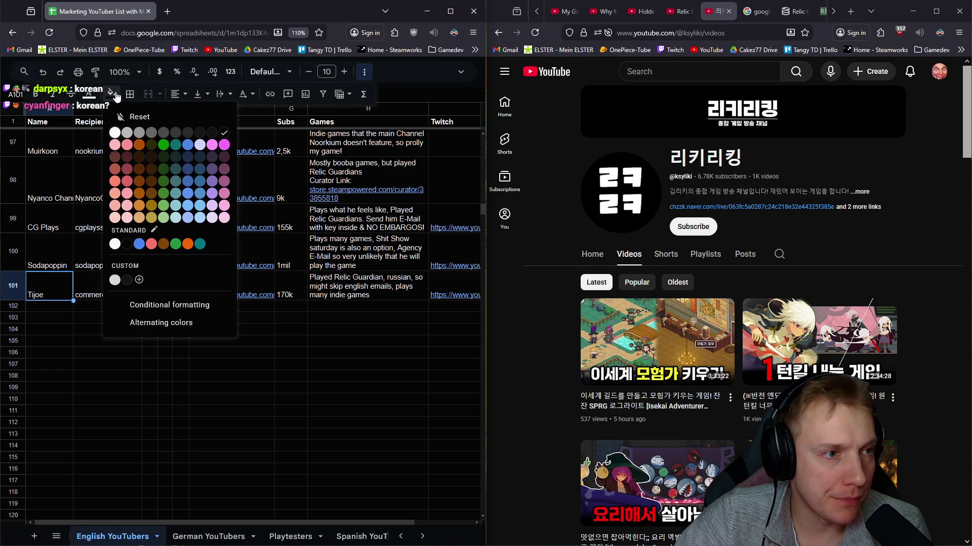
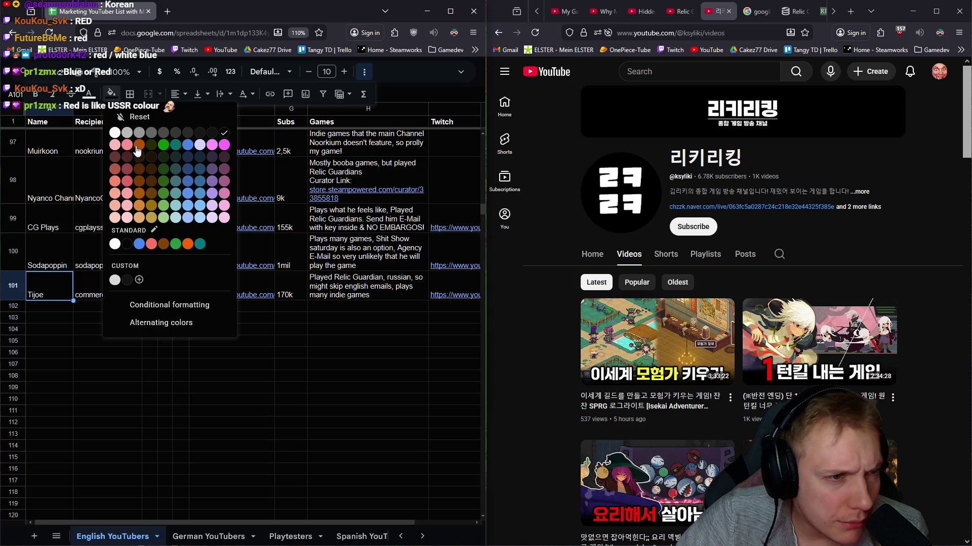
Step: Fill Tijoe's name cell in row 101 with a custom light red colour
{"action": "left_click", "coordinate": [128, 279]}
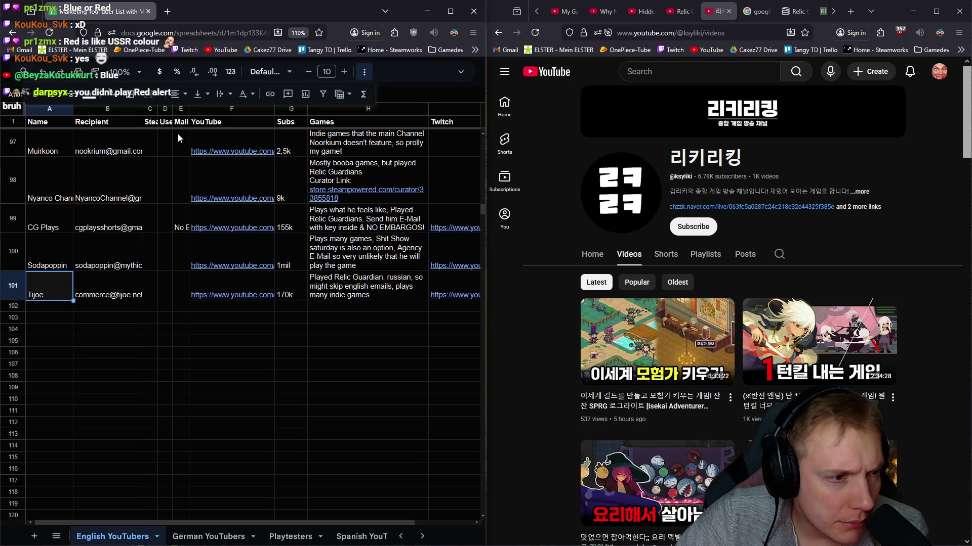
{"action": "left_click", "coordinate": [117, 98]}
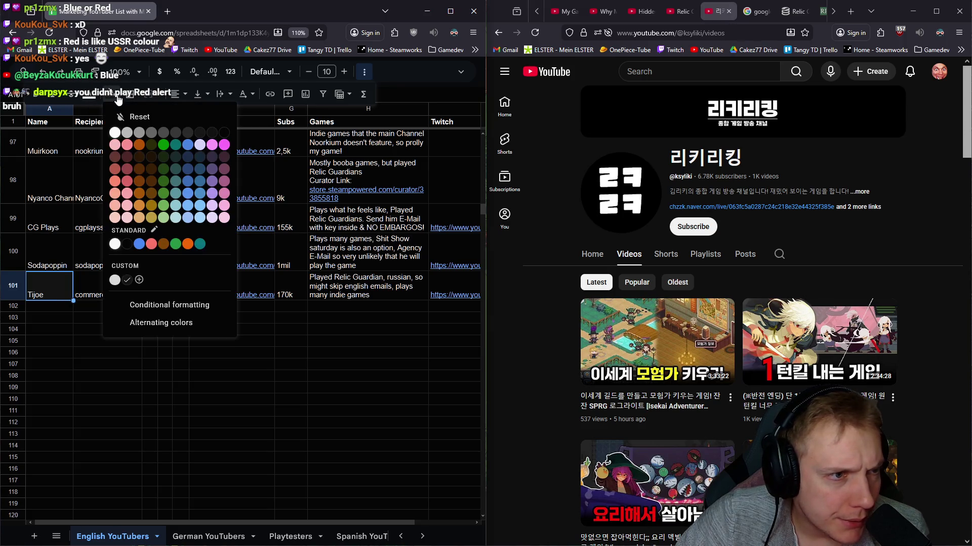
{"action": "left_click", "coordinate": [142, 277]}
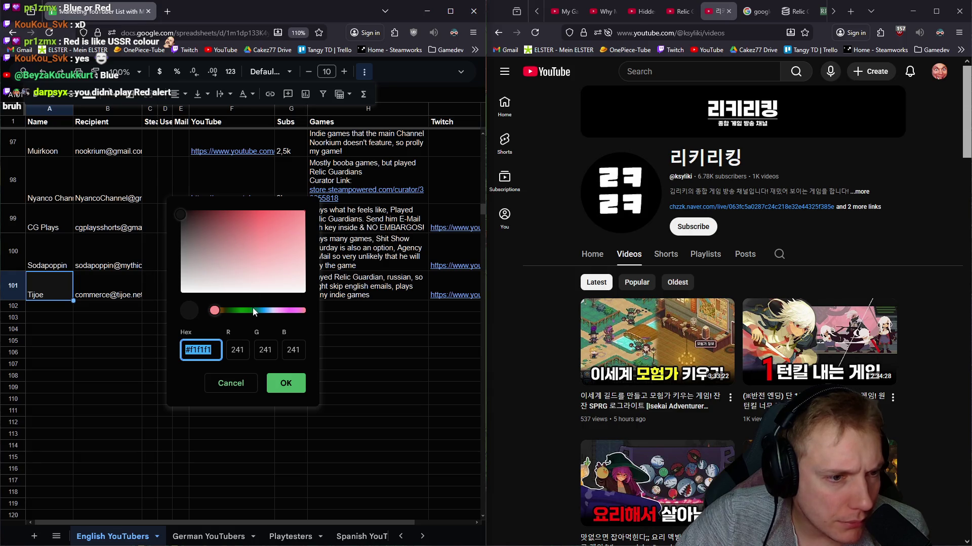
{"action": "left_click_drag", "start_coordinate": [215, 310], "coordinate": [314, 307]}
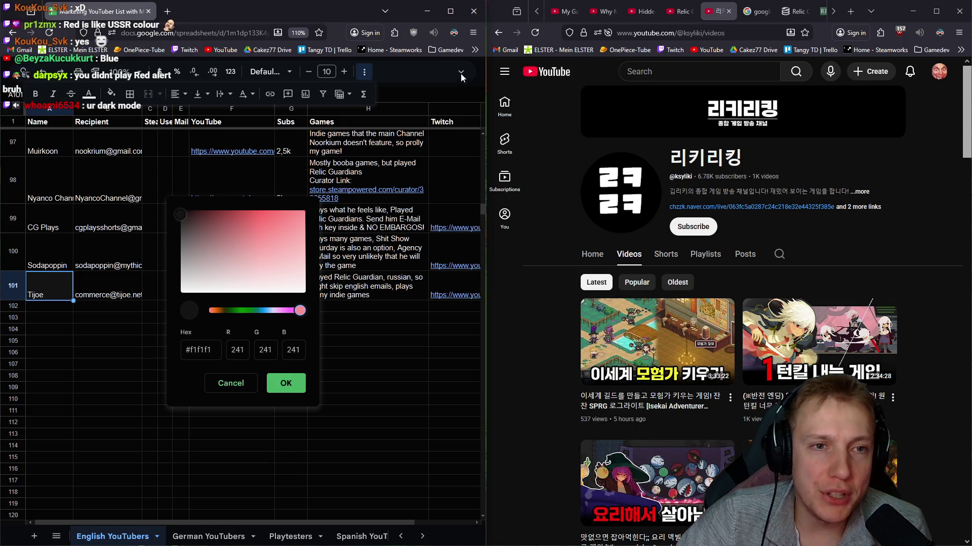
{"action": "left_click_drag", "start_coordinate": [180, 215], "coordinate": [248, 212]}
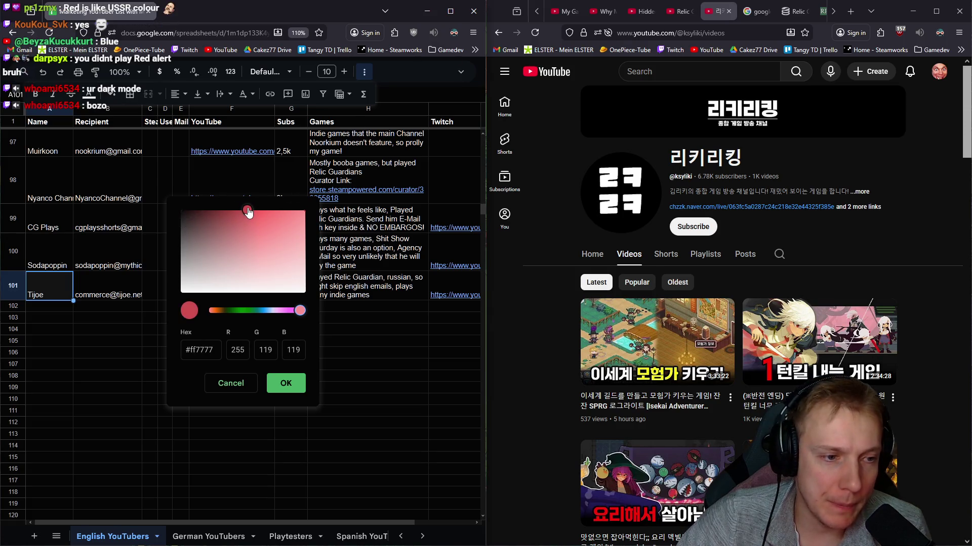
{"action": "left_click", "coordinate": [285, 383]}
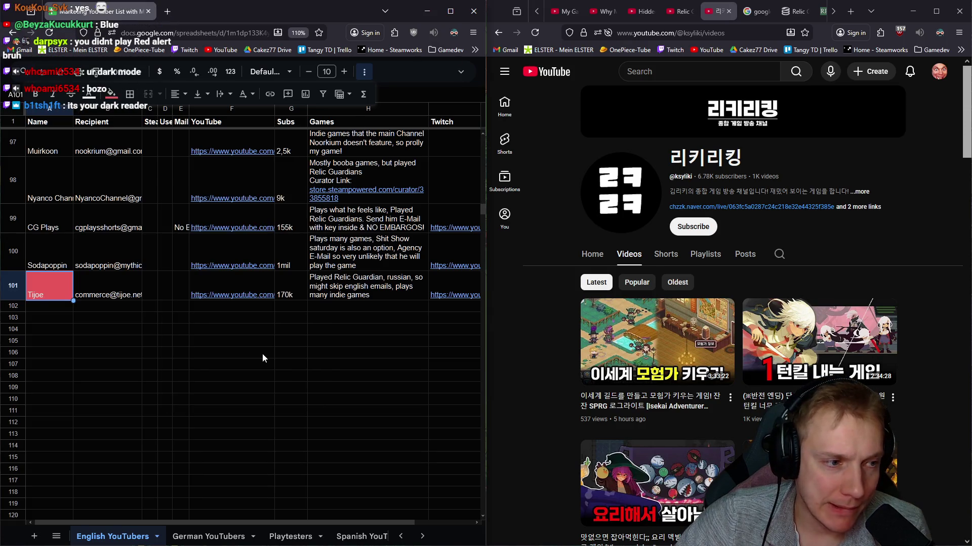
Step: Darken the Tijoe cell's fill to the muted red #e07272
{"action": "left_click", "coordinate": [46, 307]}
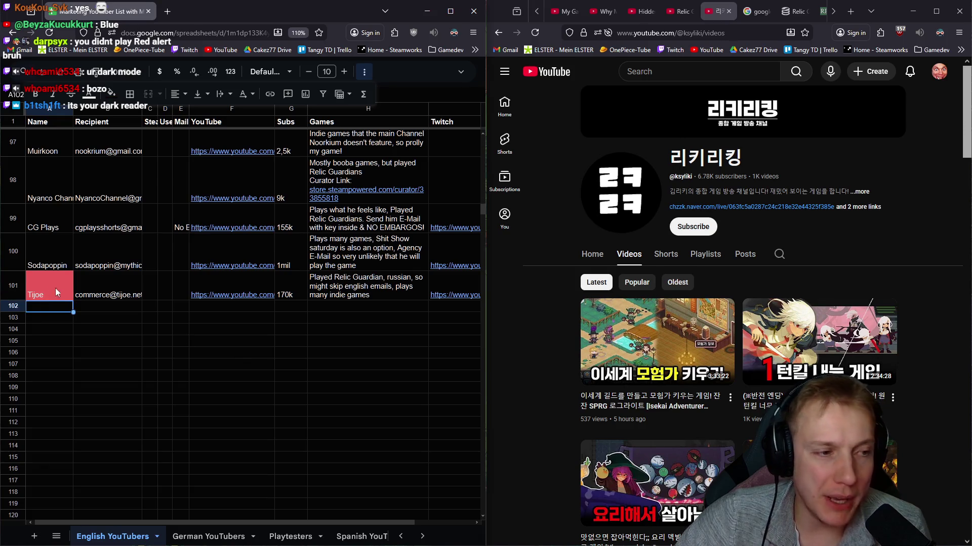
{"action": "left_click", "coordinate": [46, 287]}
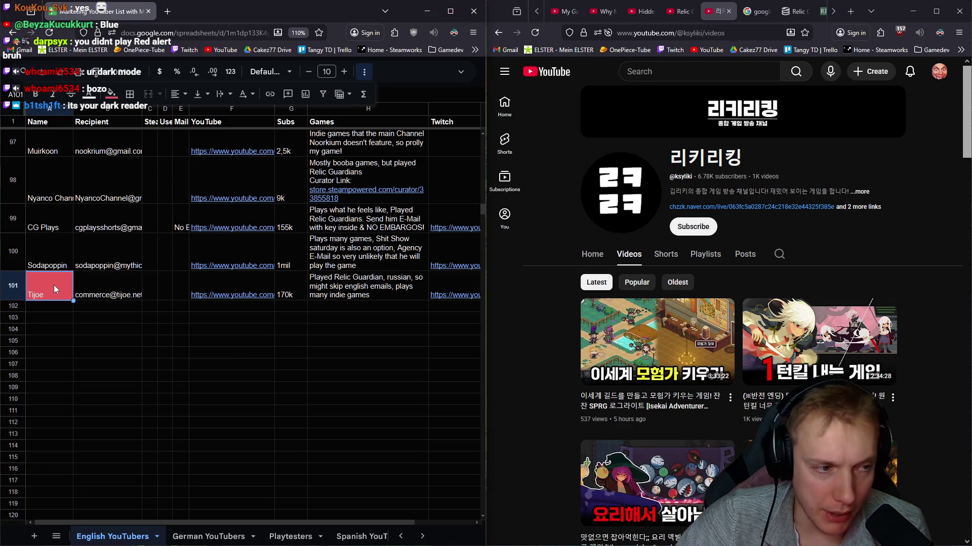
{"action": "left_click", "coordinate": [112, 94]}
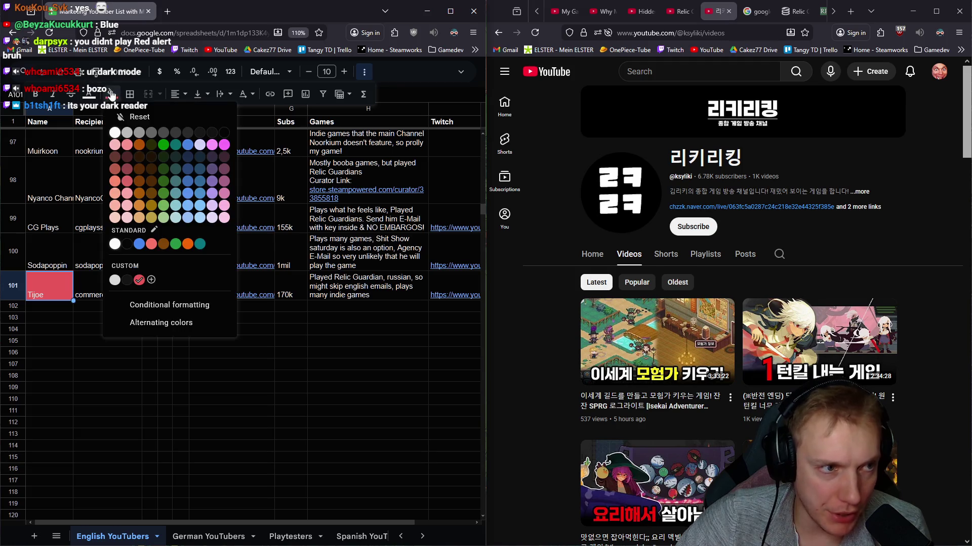
{"action": "left_click", "coordinate": [151, 280]}
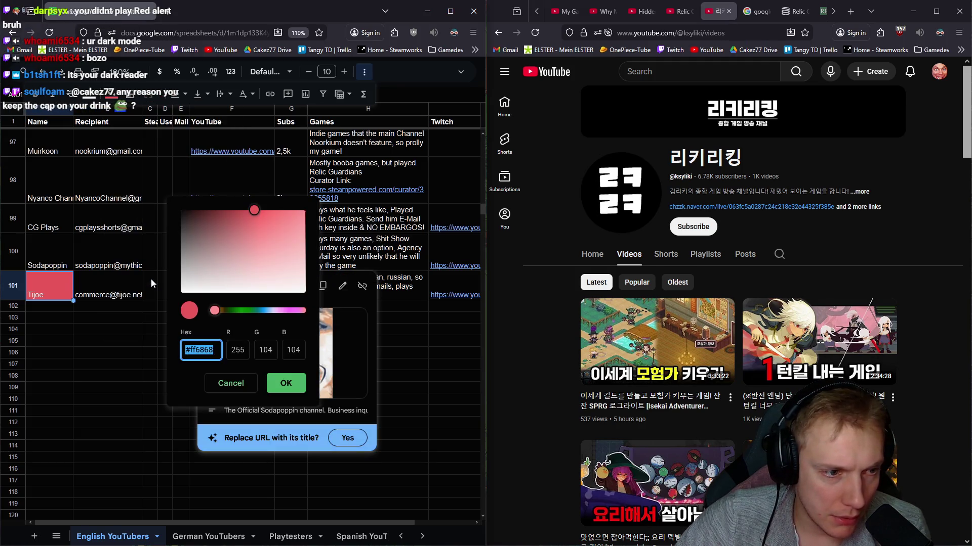
{"action": "left_click_drag", "start_coordinate": [254, 210], "coordinate": [241, 223]}
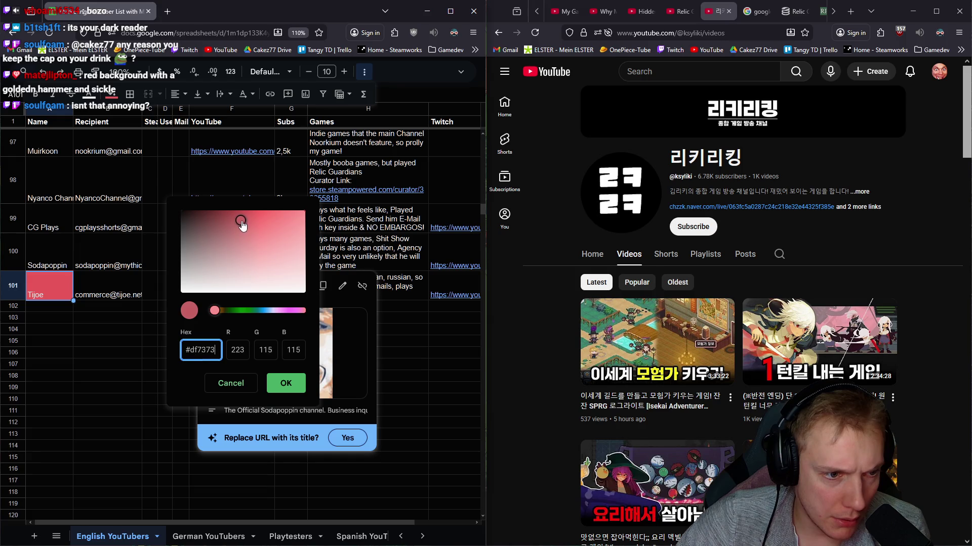
{"action": "left_click", "coordinate": [283, 383]}
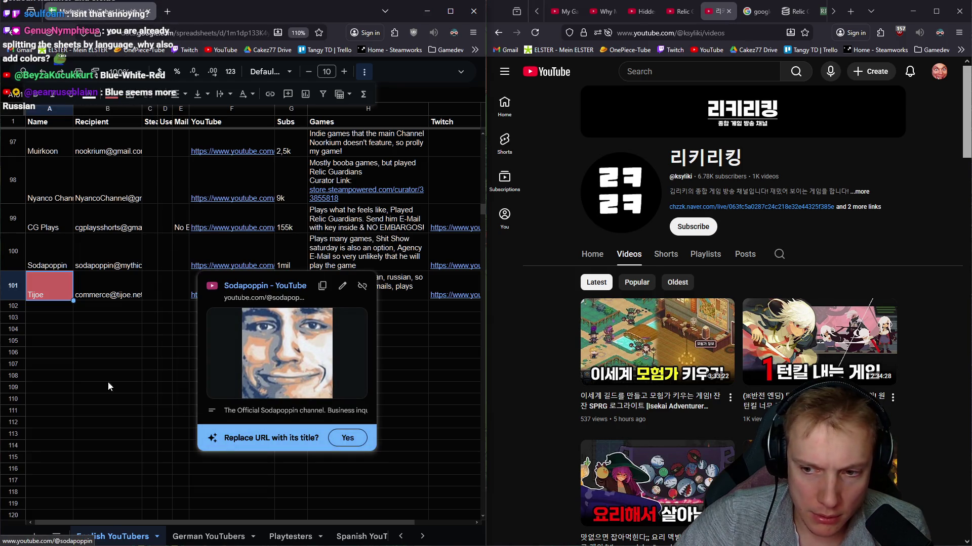
Step: Prefix Tijoe's H101 games note with 'RUSSIAN:' and delete the repeated word russian
{"action": "left_click", "coordinate": [48, 306]}
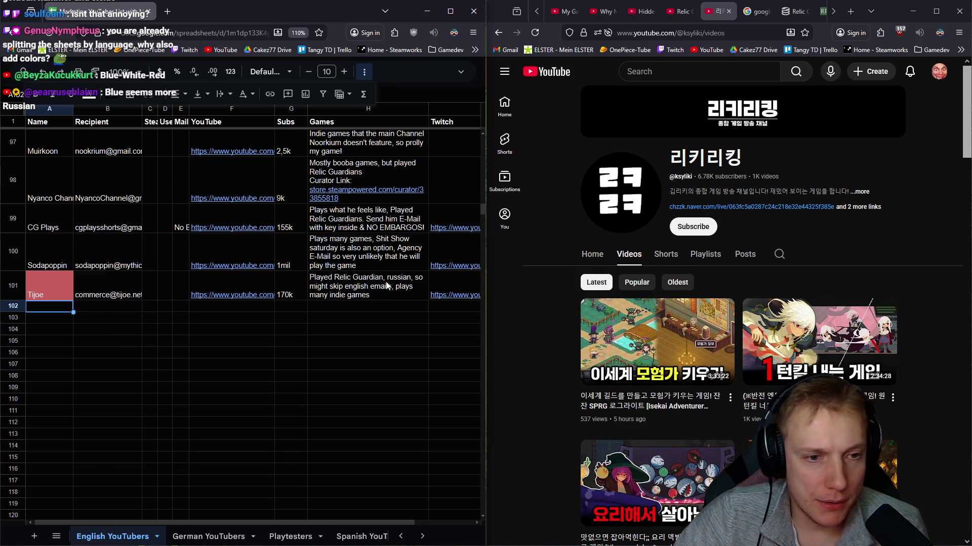
{"action": "double_click", "coordinate": [312, 278]}
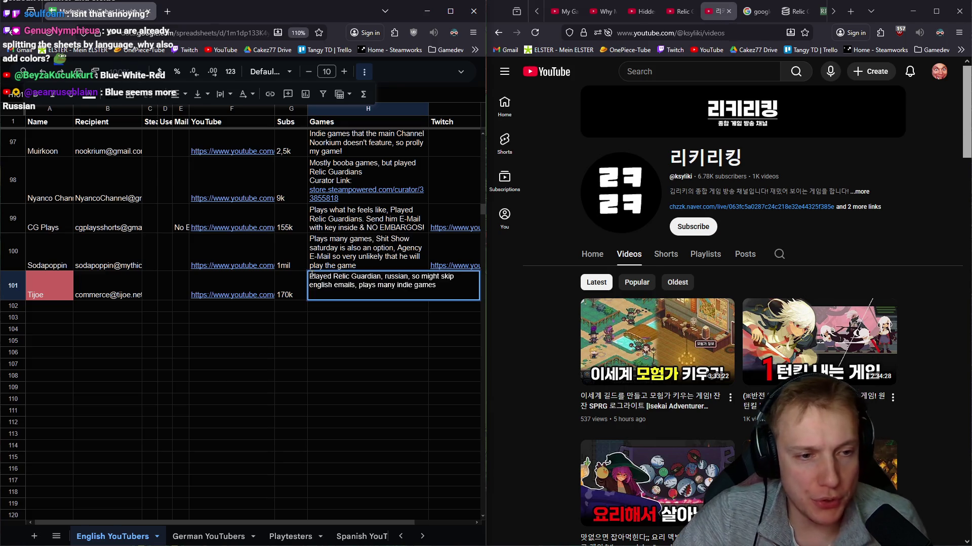
{"action": "type", "text": "RUSSIAN:"}
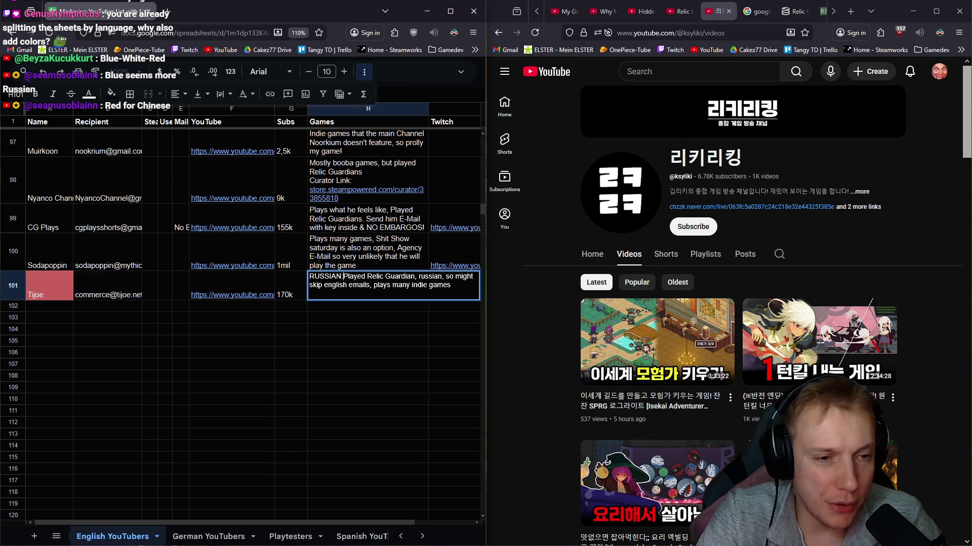
{"action": "key", "text": "BackSpace"}
{"action": "key", "text": "BackSpace"}
{"action": "key", "text": "BackSpace"}
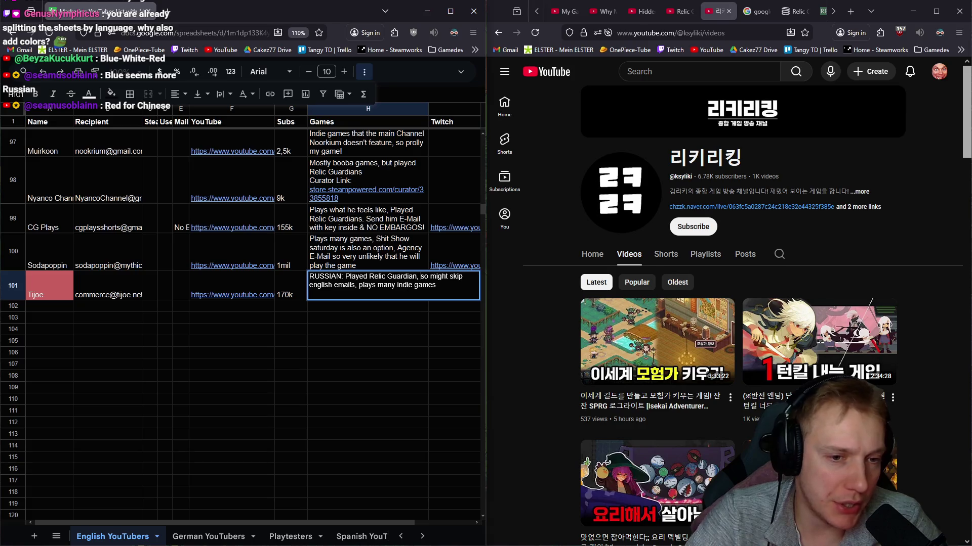
{"action": "key", "text": "Return"}
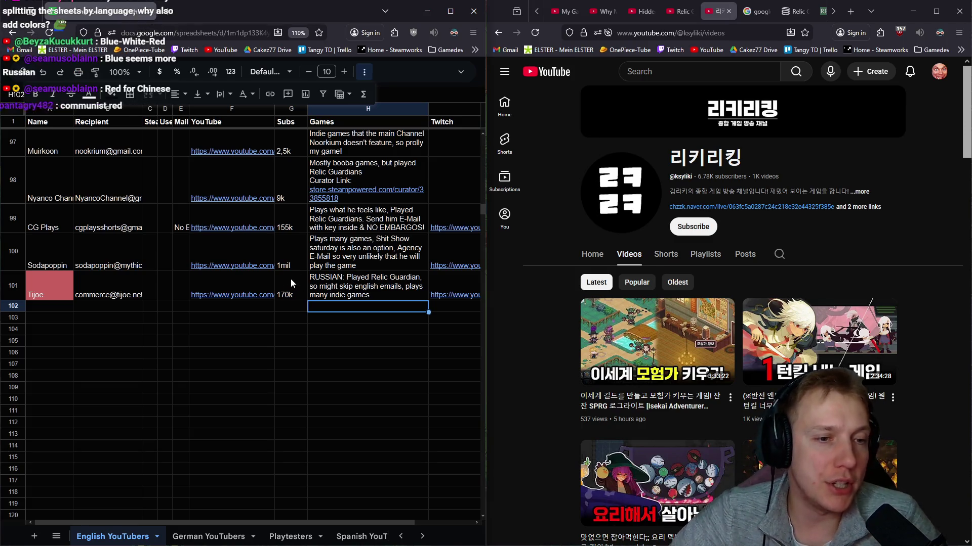
Step: Move down to row 102, selecting games cell H102 for the next channel
{"action": "left_click", "coordinate": [344, 282]}
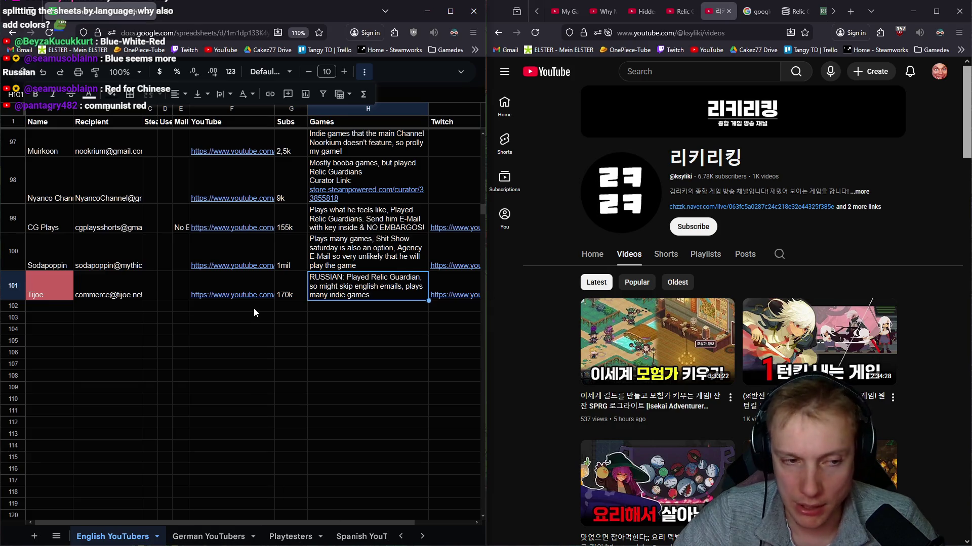
{"action": "left_click", "coordinate": [58, 308]}
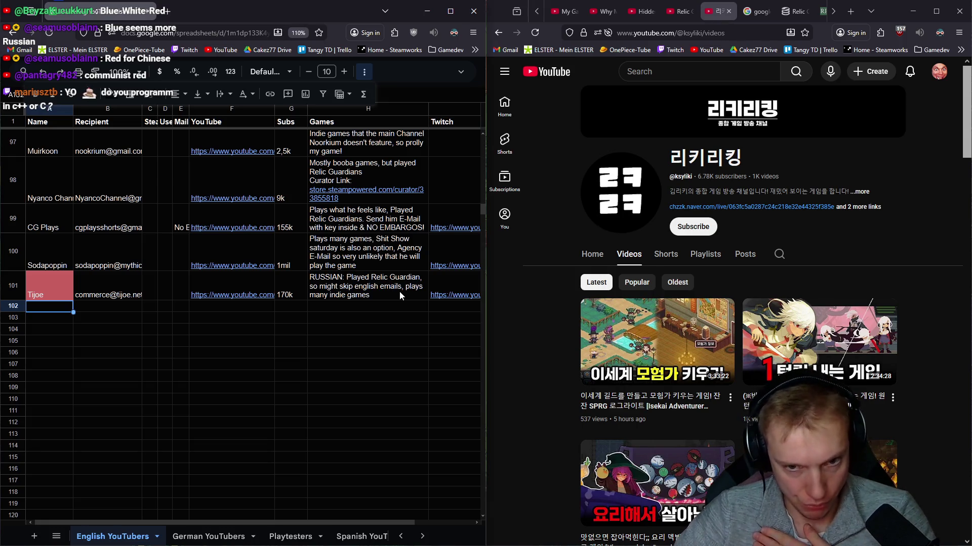
{"action": "left_click", "coordinate": [335, 307]}
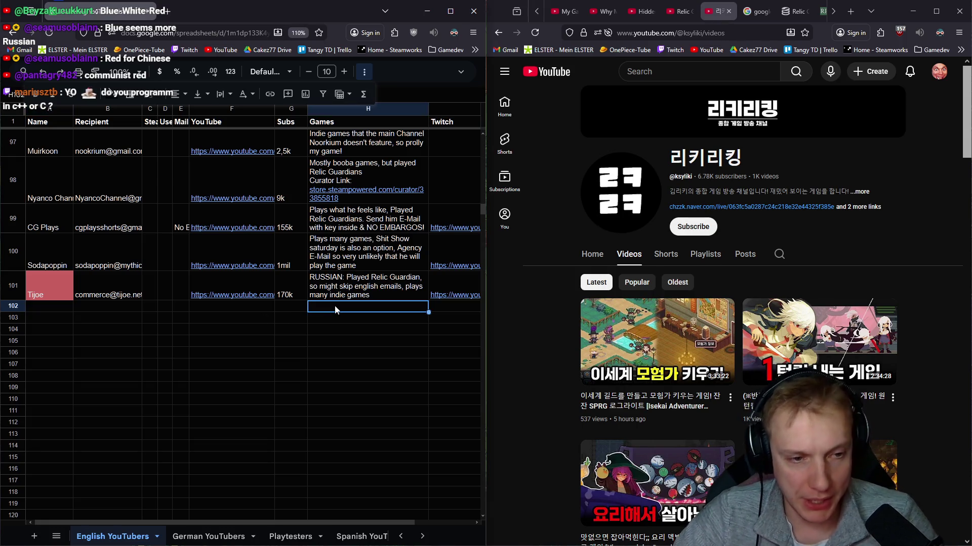
Step: Enter the 'KOREAN: Plays many indie games...' note in H102 and 7k subscribers in G102
{"action": "type", "text": "KO"}
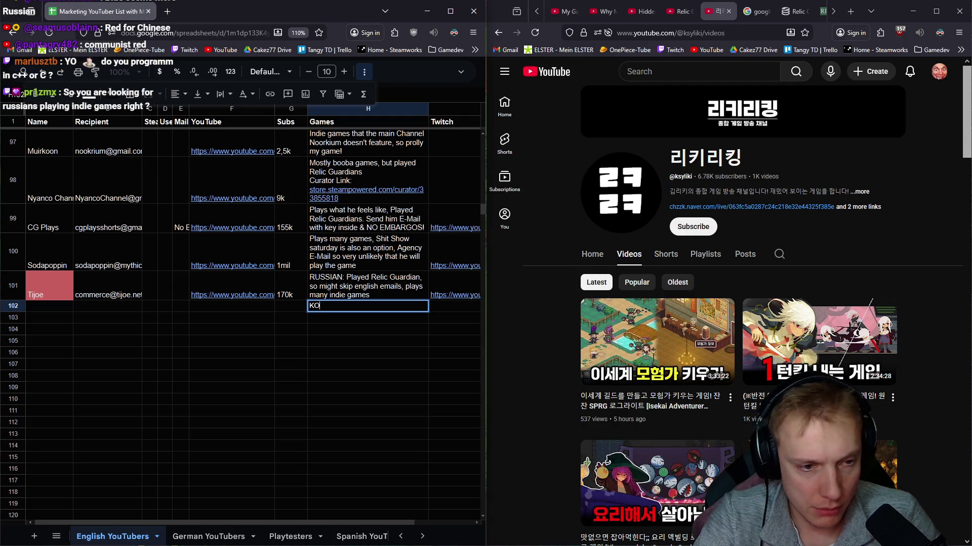
{"action": "type", "text": "REAN: Plays many indie games"}
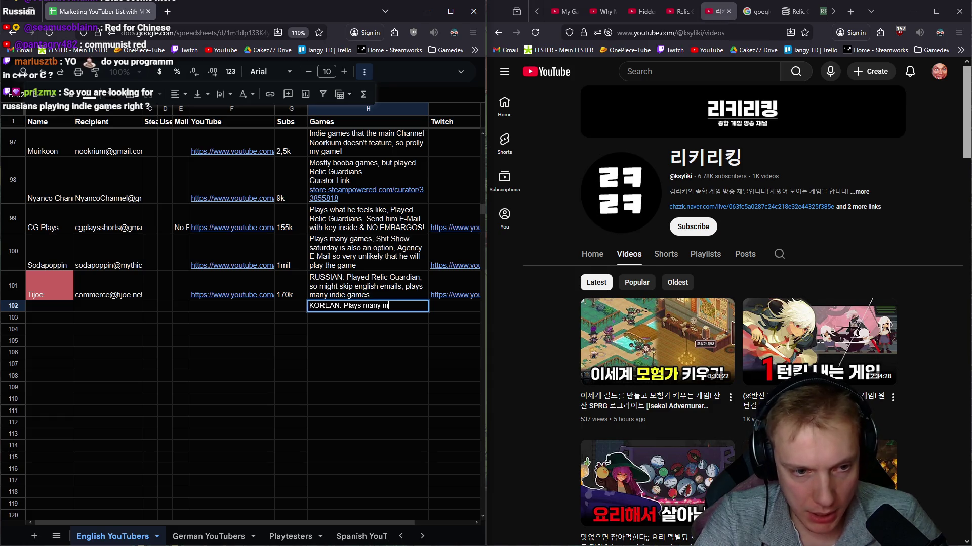
{"action": "type", "text": ", playe"}
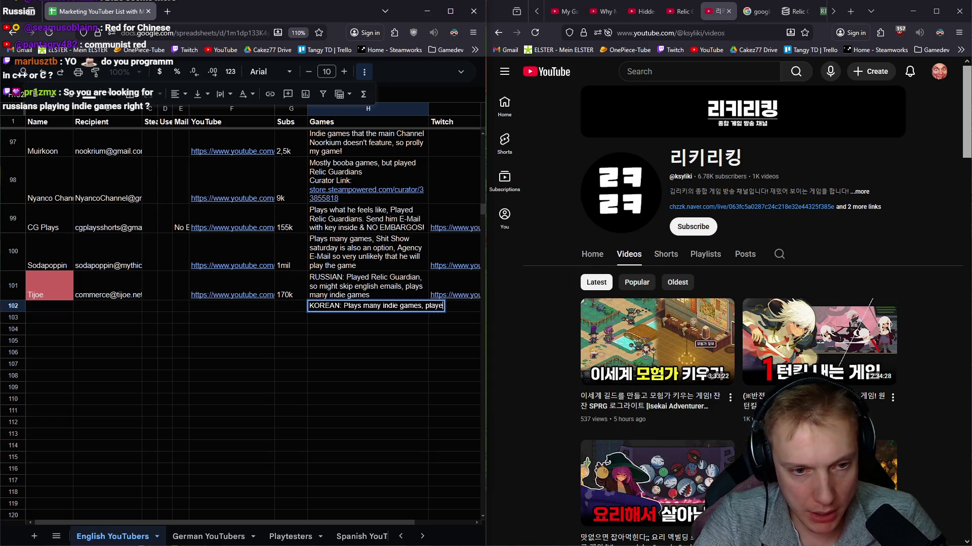
{"action": "type", "text": "d Relic Guardians"}
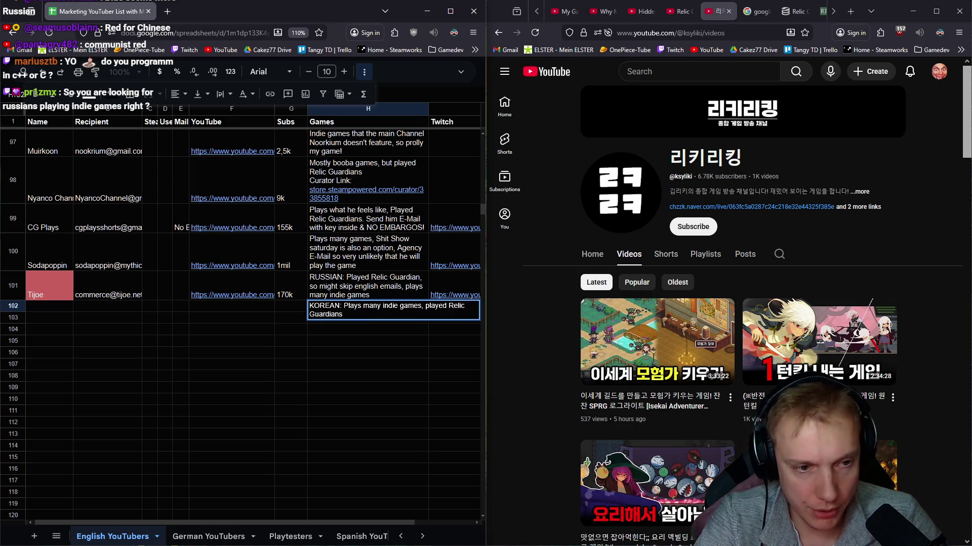
{"action": "left_click", "coordinate": [291, 310]}
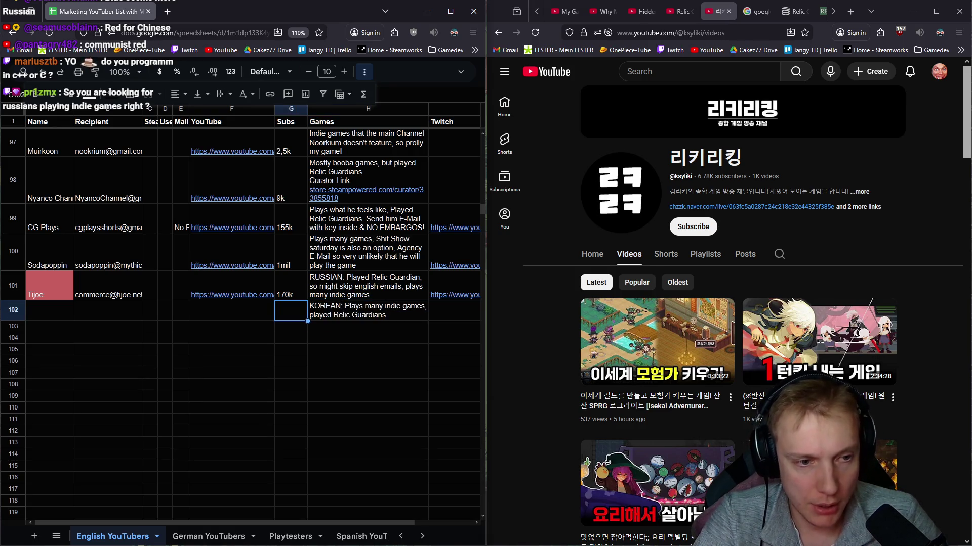
{"action": "type", "text": "7k"}
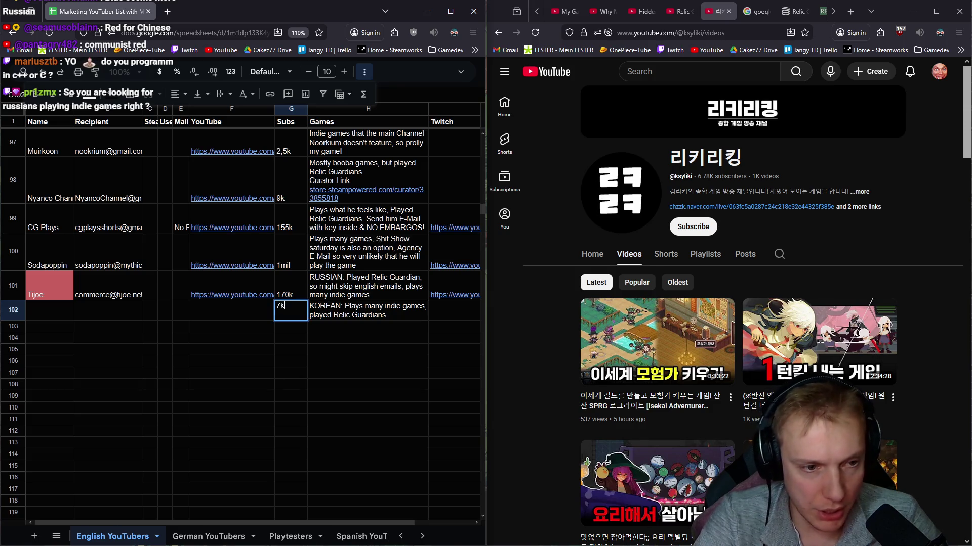
Step: Paste the channel's YouTube URL from the browser address bar into F102
{"action": "left_click", "coordinate": [231, 311]}
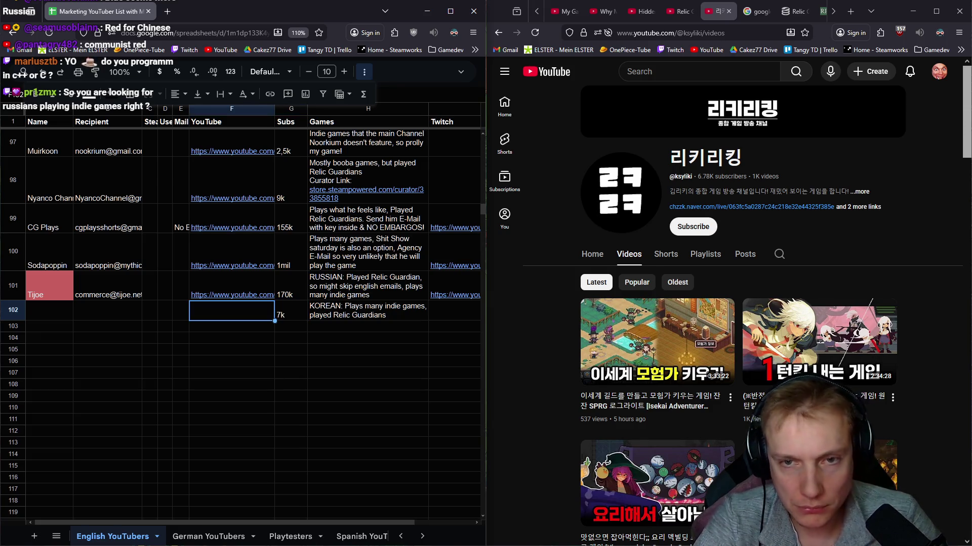
{"action": "left_click", "coordinate": [702, 34]}
{"action": "key", "text": "ctrl+c"}
{"action": "left_click", "coordinate": [240, 311]}
{"action": "key", "text": "ctrl+v"}
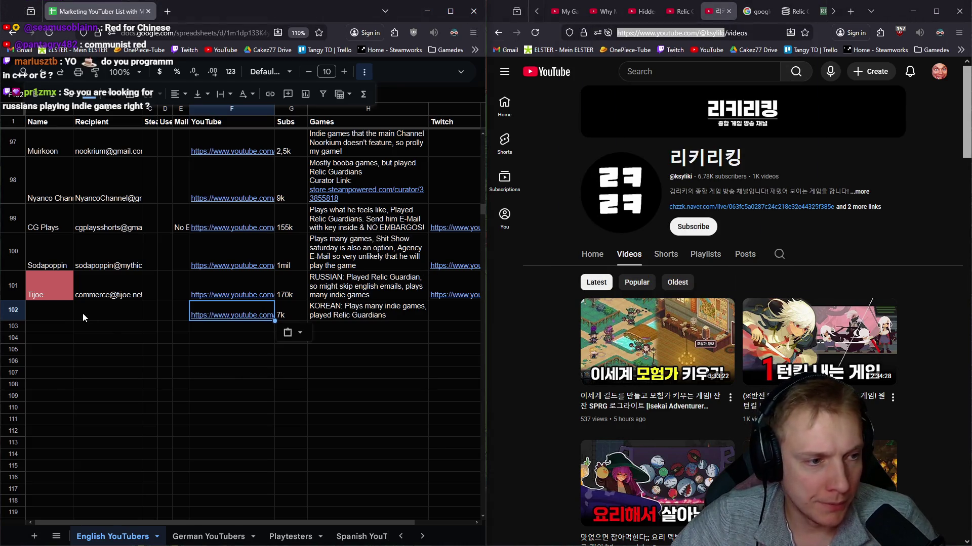
{"action": "left_click", "coordinate": [83, 312]}
{"action": "left_click", "coordinate": [862, 191]}
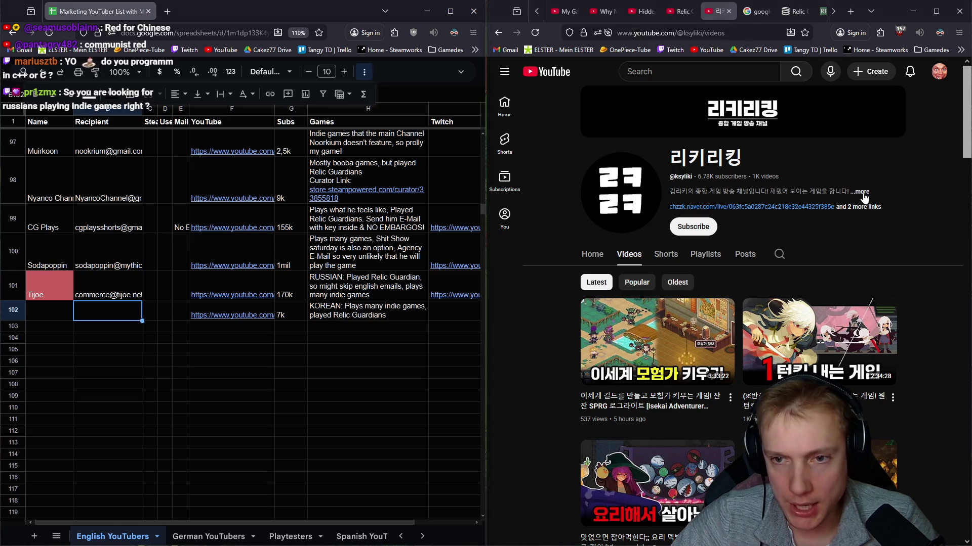
Step: Request the channel's business email, reloading the channel page after the check fails
{"action": "left_click", "coordinate": [714, 331]}
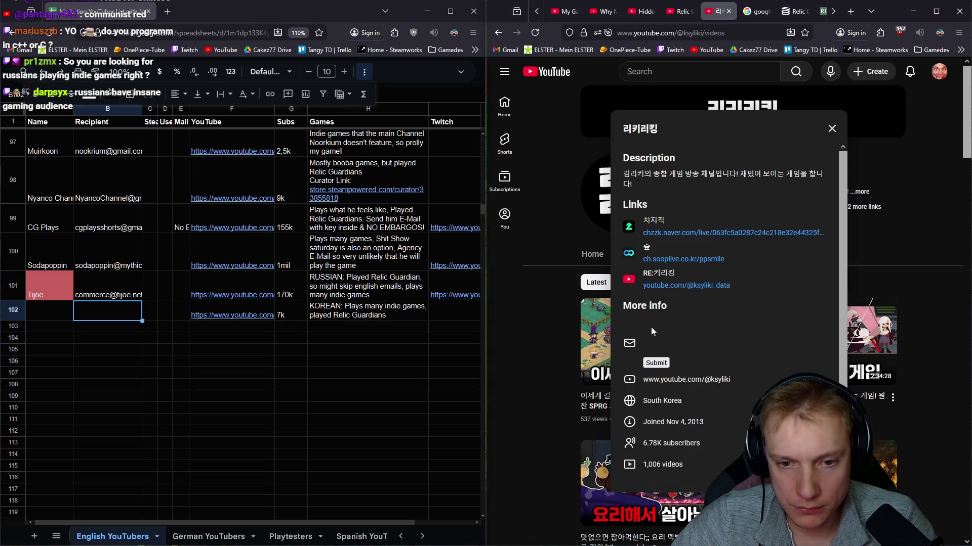
{"action": "left_click", "coordinate": [658, 364]}
{"action": "left_click", "coordinate": [663, 364]}
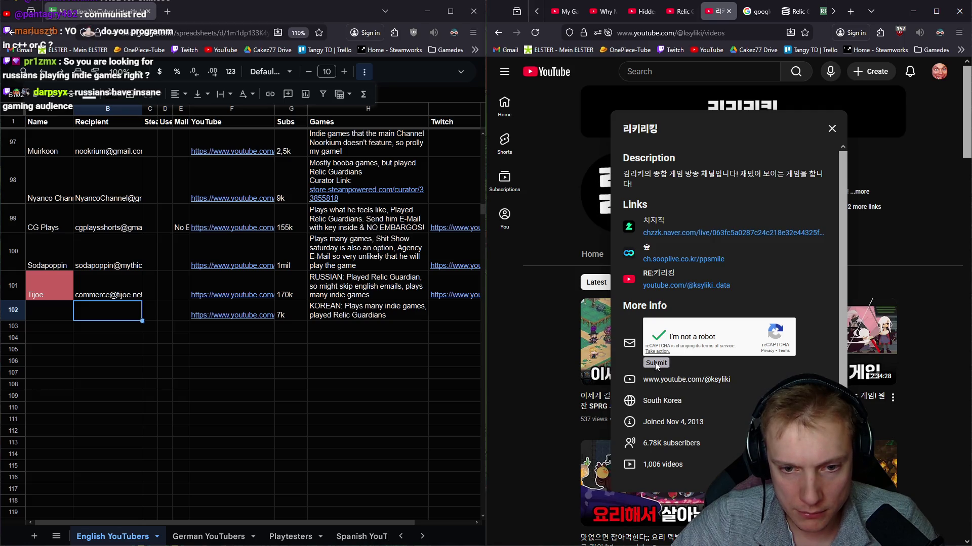
{"action": "left_click", "coordinate": [541, 36]}
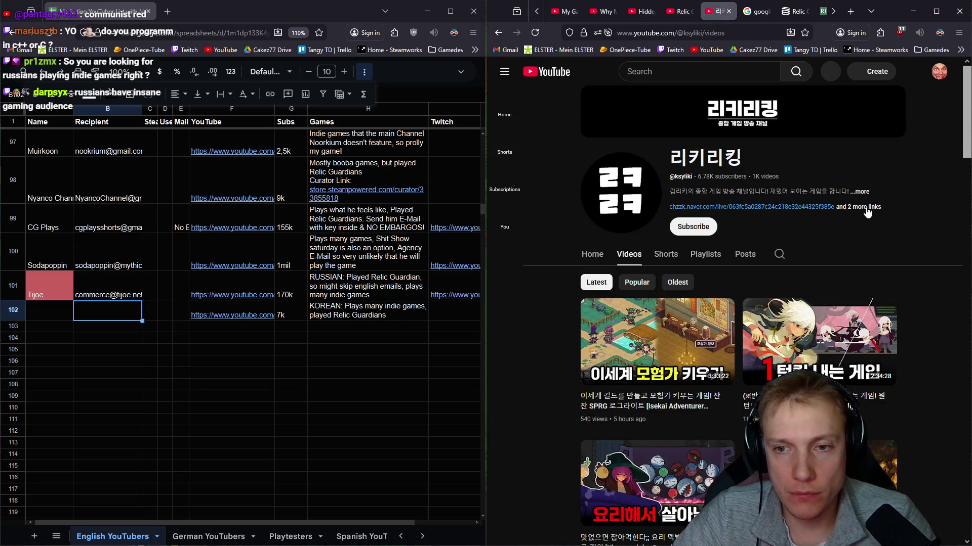
{"action": "left_click", "coordinate": [865, 207]}
{"action": "left_click", "coordinate": [678, 329]}
Step: Pass the reCAPTCHA by marking the motorcycle squares and submit to reveal the email
{"action": "left_click", "coordinate": [660, 363]}
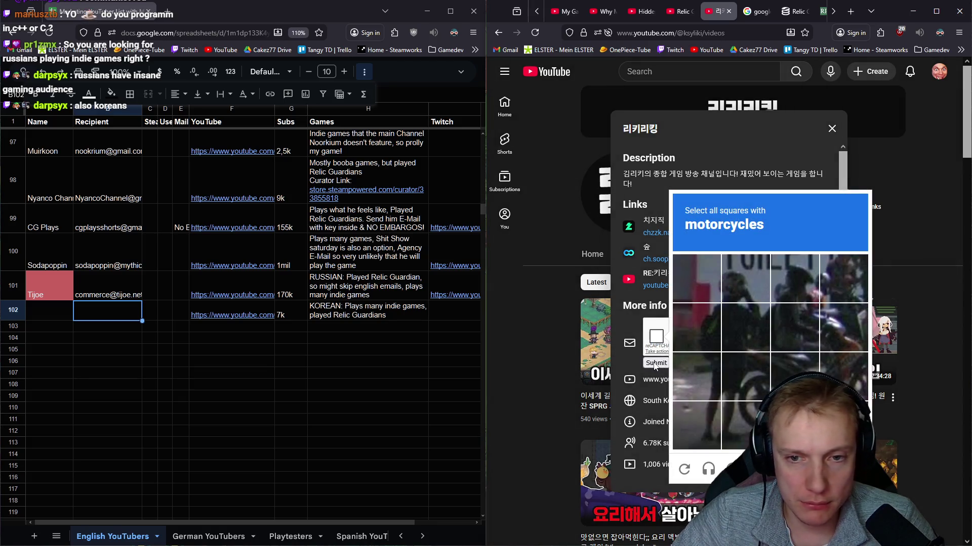
{"action": "left_click", "coordinate": [746, 376]}
{"action": "left_click", "coordinate": [843, 376]}
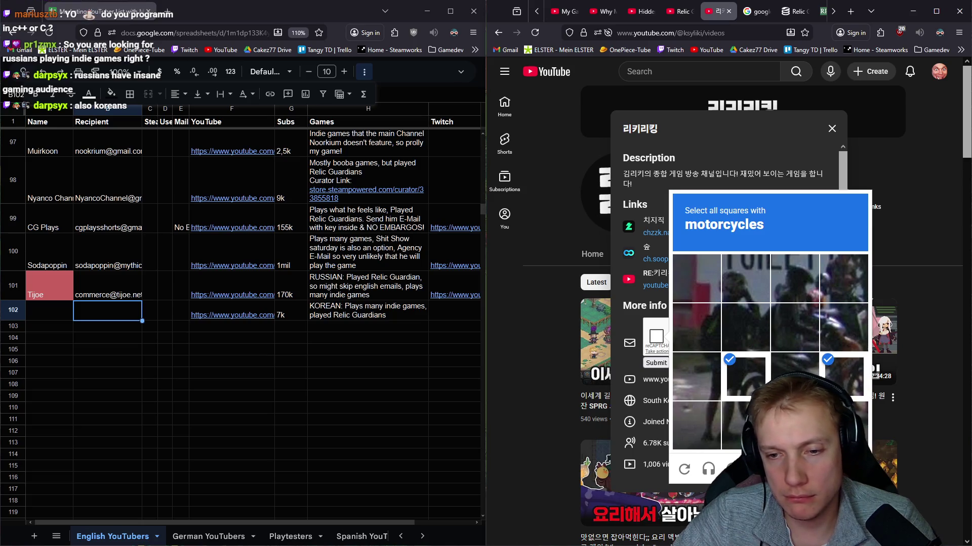
{"action": "left_click", "coordinate": [795, 376]}
{"action": "left_click", "coordinate": [844, 328]}
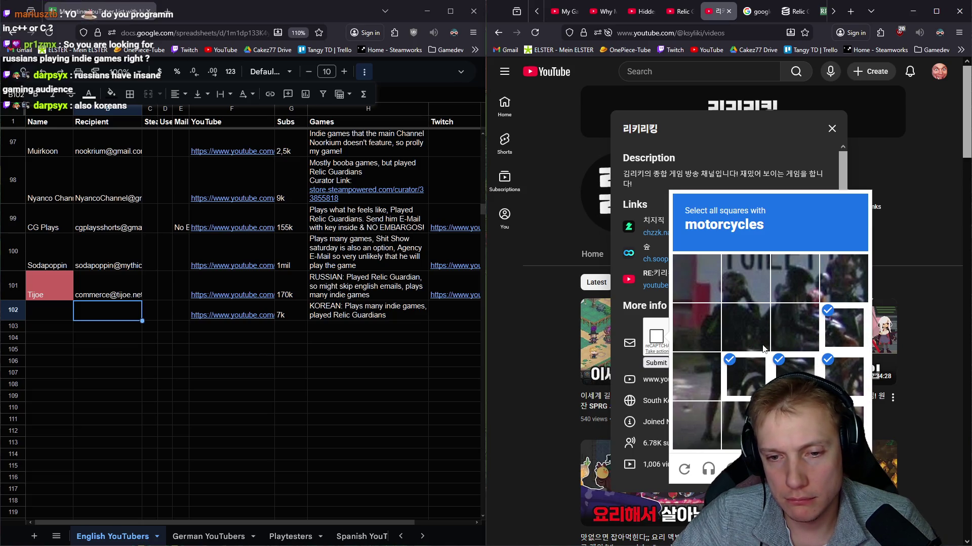
{"action": "left_click", "coordinate": [746, 425]}
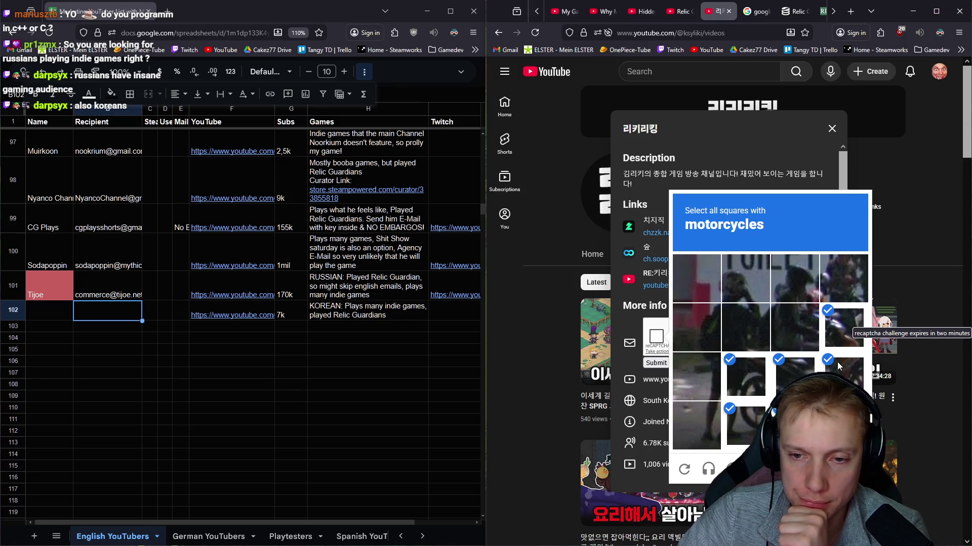
{"action": "left_click", "coordinate": [806, 333]}
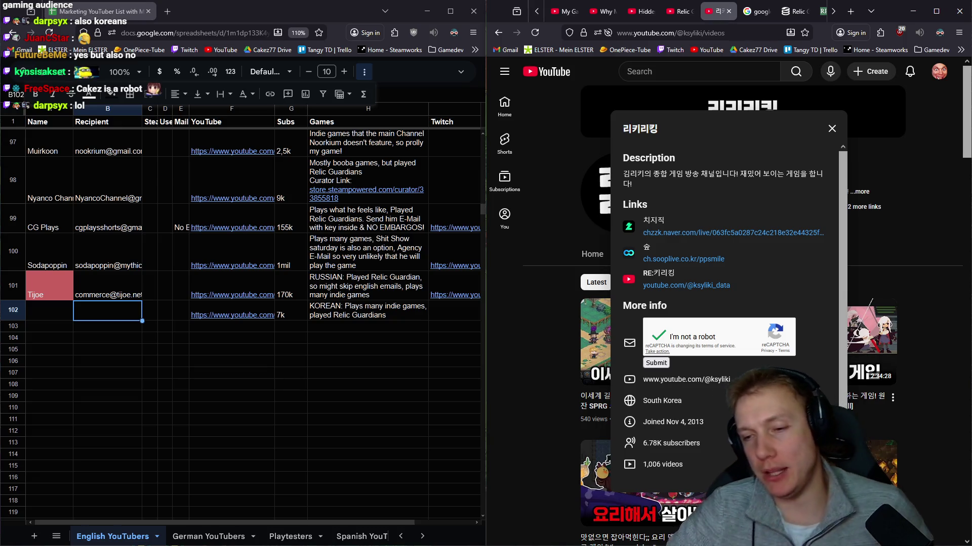
{"action": "left_click", "coordinate": [663, 363]}
Step: Copy the revealed contact email address
{"action": "left_click_drag", "start_coordinate": [729, 328], "coordinate": [643, 328]}
{"action": "right_click", "coordinate": [660, 329]}
{"action": "left_click", "coordinate": [678, 111]}
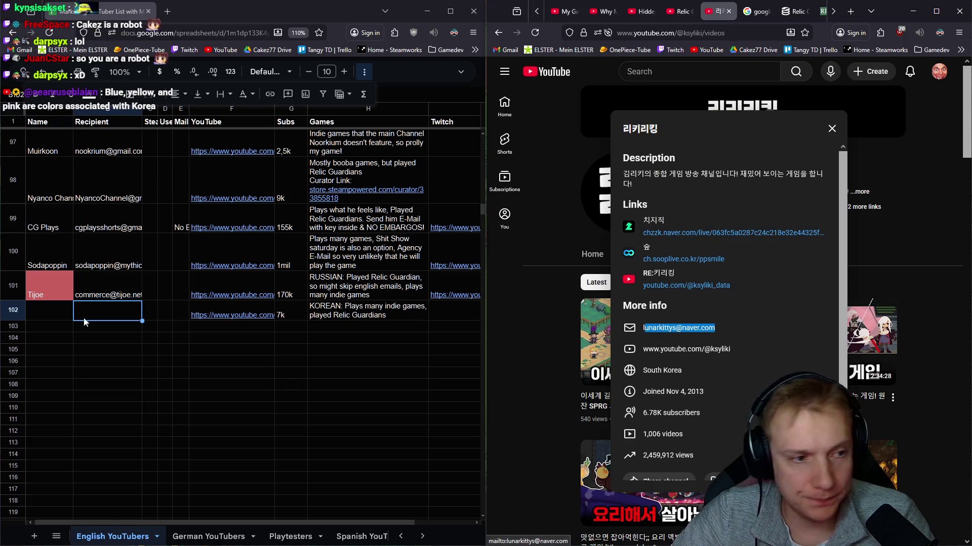
Step: Paste the contact email into row 102's Recipient cell and the channel name into A102
{"action": "left_click", "coordinate": [139, 306]}
{"action": "key", "text": "ctrl+v"}
{"action": "mouse_move", "coordinate": [660, 134]}
{"action": "left_mouse_down"}
{"action": "mouse_move", "coordinate": [658, 182]}
{"action": "mouse_move", "coordinate": [626, 129]}
{"action": "mouse_move", "coordinate": [627, 152]}
{"action": "mouse_move", "coordinate": [642, 128]}
{"action": "left_mouse_up"}
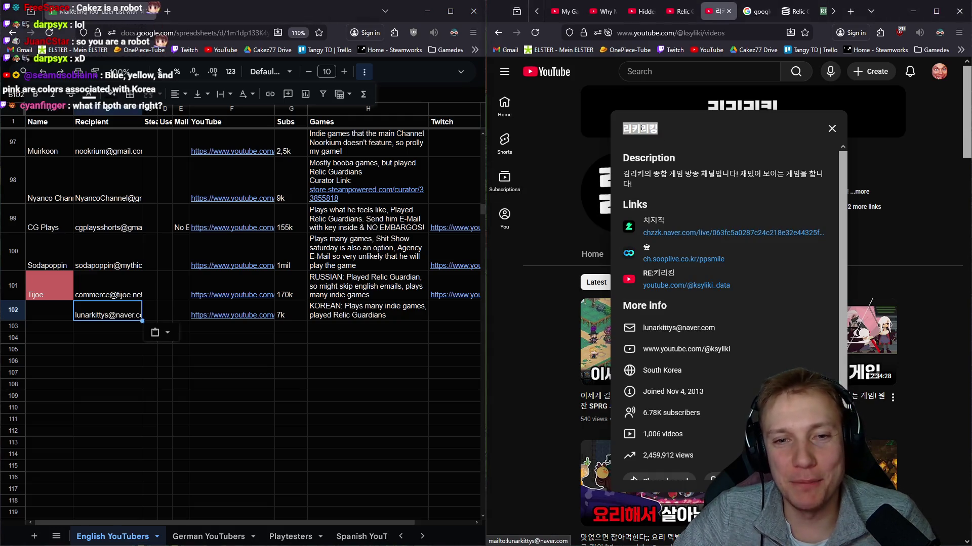
{"action": "left_click", "coordinate": [58, 314]}
{"action": "key", "text": "ctrl+v"}
{"action": "key", "text": "Return"}
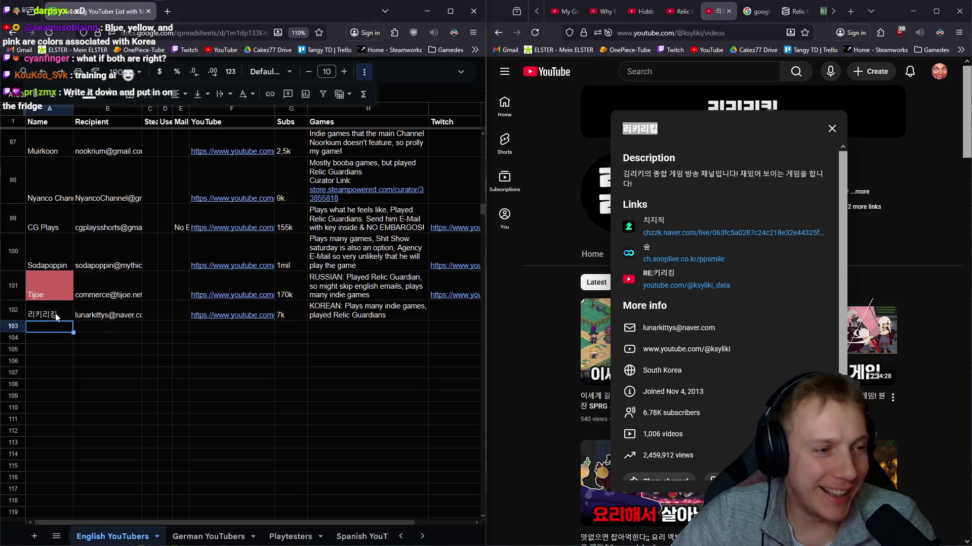
Step: Give the A102 name cell a light grey fill
{"action": "left_click", "coordinate": [56, 317]}
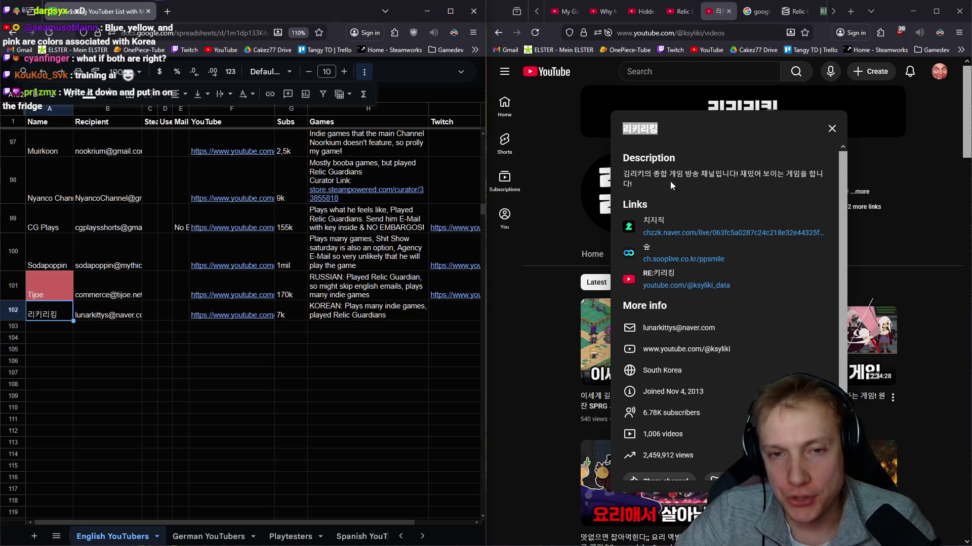
{"action": "left_click", "coordinate": [89, 94]}
{"action": "left_click", "coordinate": [112, 96]}
{"action": "left_click", "coordinate": [111, 101]}
{"action": "left_click", "coordinate": [126, 134]}
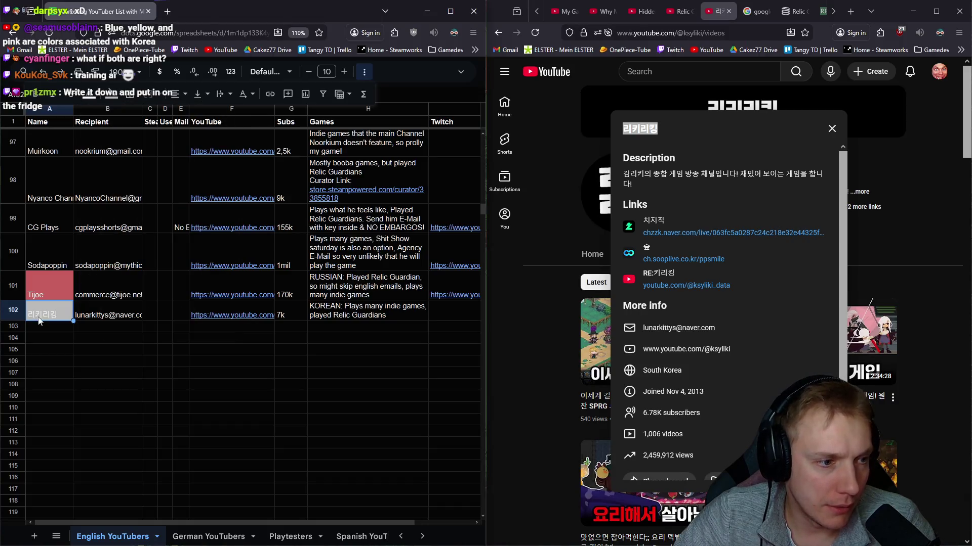
{"action": "left_click", "coordinate": [51, 331]}
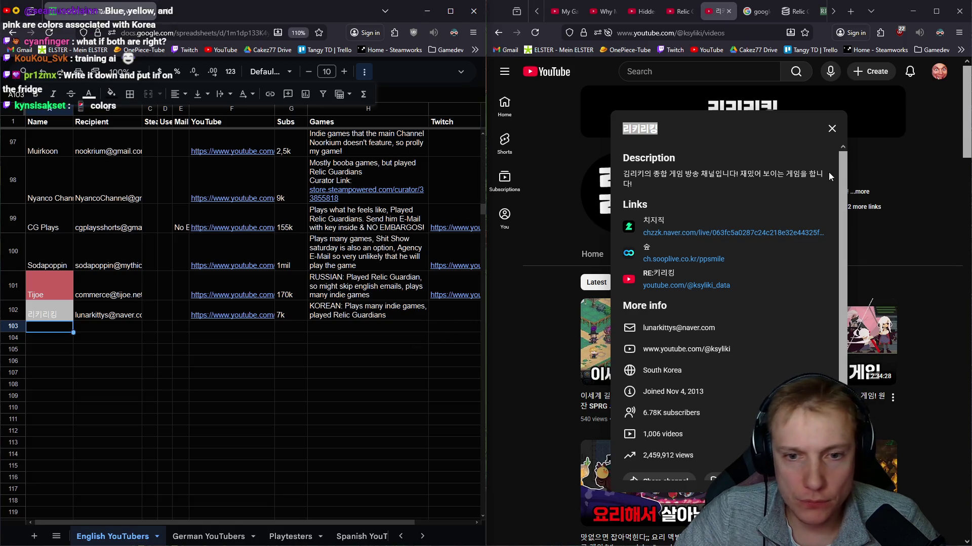
{"action": "left_click", "coordinate": [692, 288]}
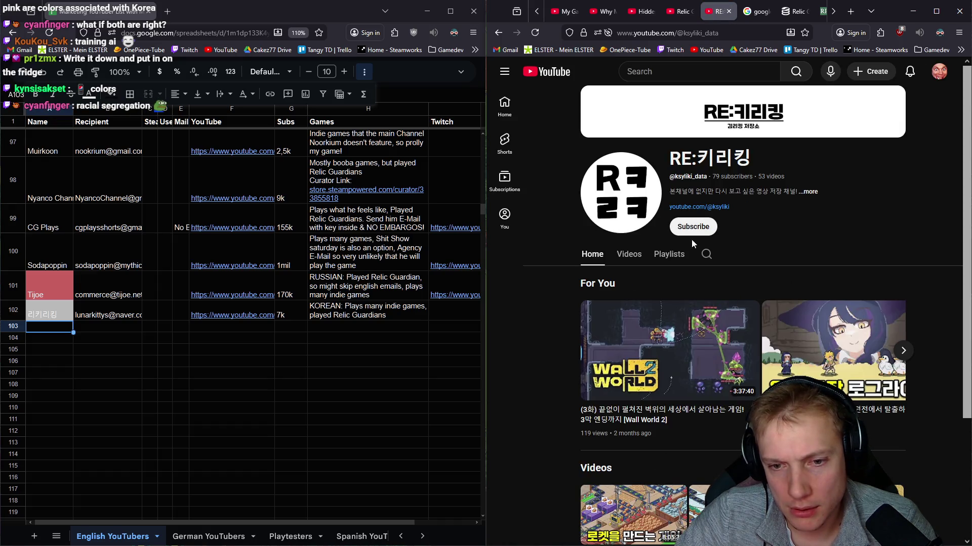
{"action": "left_click", "coordinate": [630, 256]}
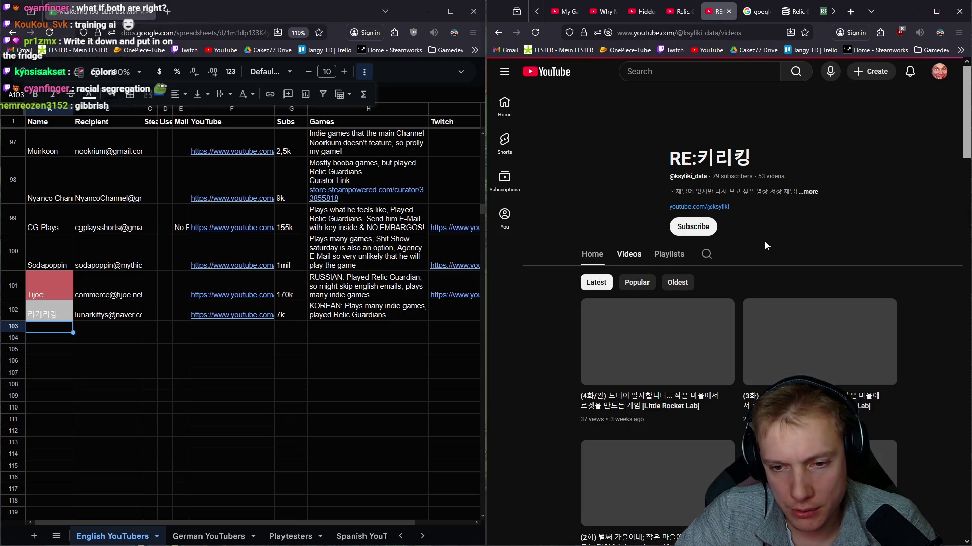
{"action": "scroll", "coordinate": [757, 253], "scroll_direction": "down", "scroll_amount": 9}
{"action": "scroll", "coordinate": [753, 259], "scroll_direction": "down", "scroll_amount": 15}
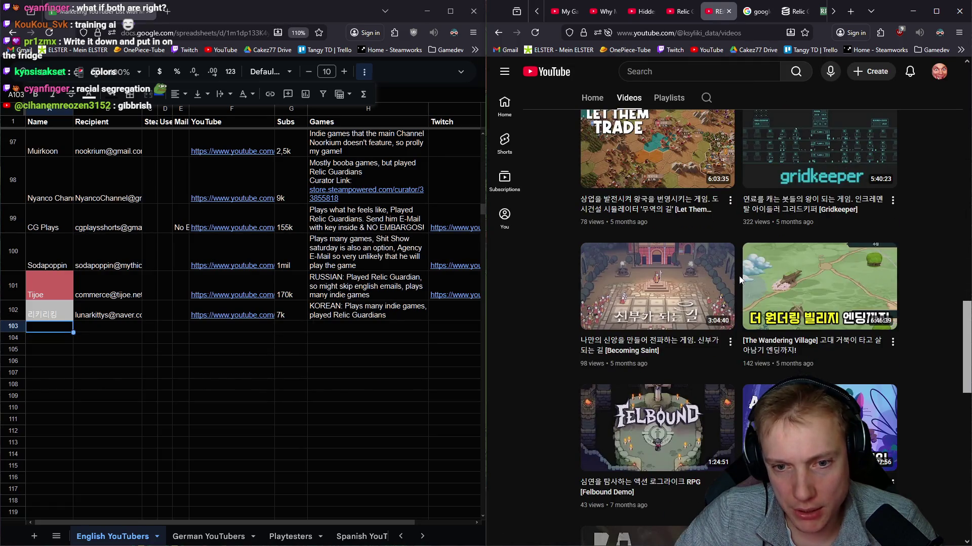
{"action": "scroll", "coordinate": [742, 274], "scroll_direction": "down", "scroll_amount": 10}
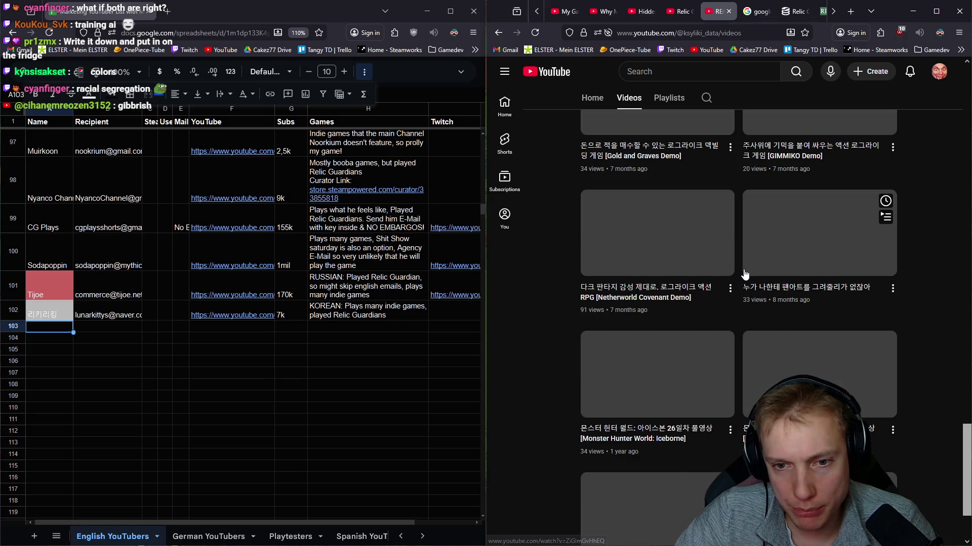
{"action": "scroll", "coordinate": [744, 274], "scroll_direction": "down", "scroll_amount": 1}
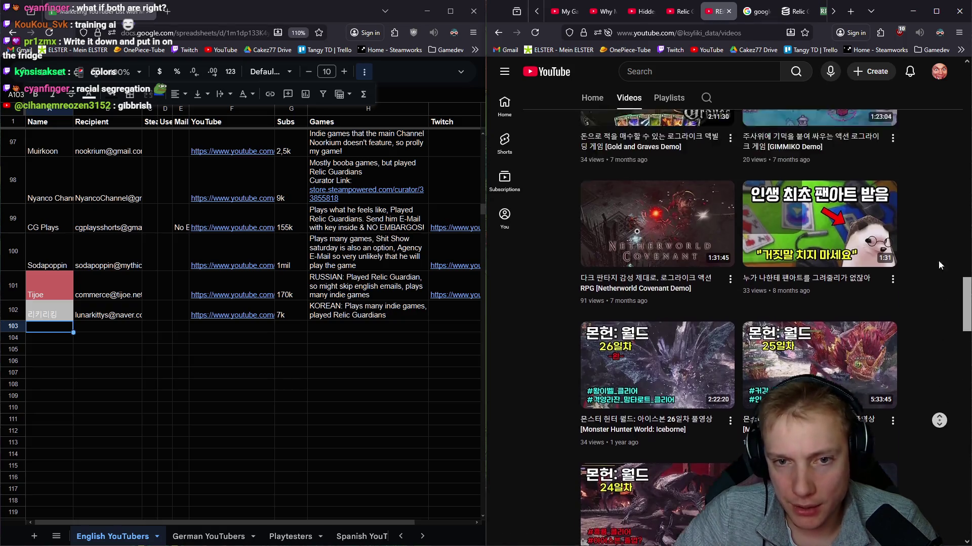
{"action": "scroll", "coordinate": [939, 277], "scroll_direction": "up", "scroll_amount": 15}
{"action": "left_click", "coordinate": [728, 11]}
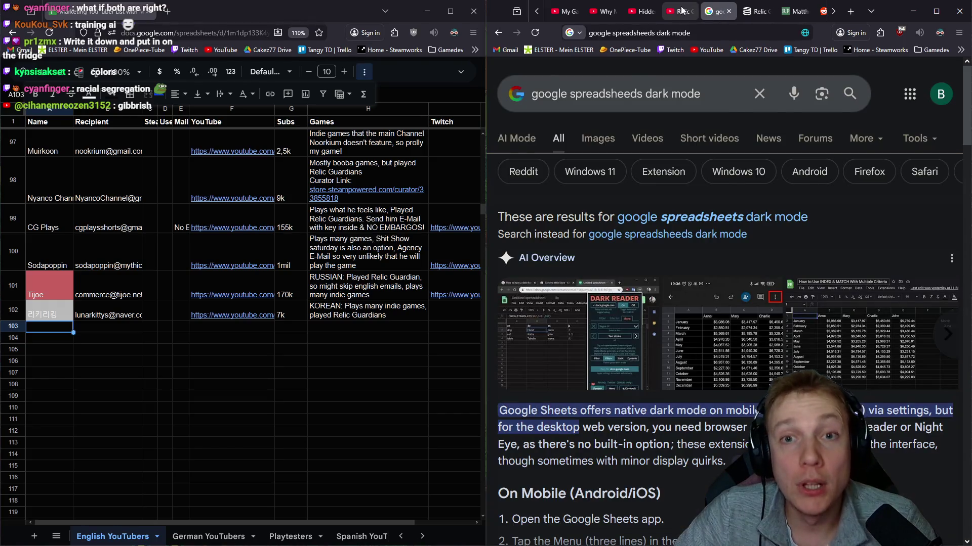
Step: Switch to the Relic Guardian - Tower Defense YouTube channel tab
{"action": "left_click", "coordinate": [681, 11]}
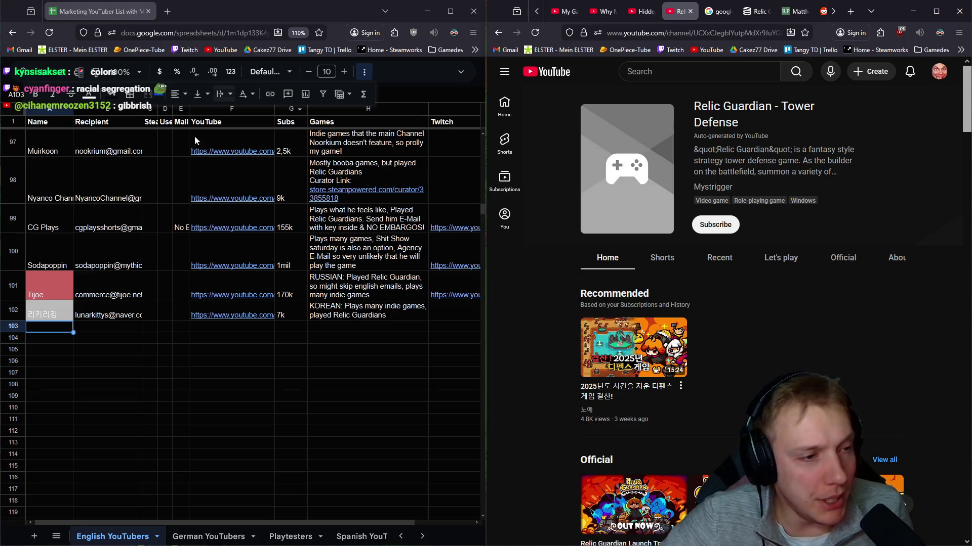
{"action": "scroll", "coordinate": [161, 329], "scroll_direction": "up", "scroll_amount": 3}
{"action": "scroll", "coordinate": [147, 307], "scroll_direction": "up", "scroll_amount": 5}
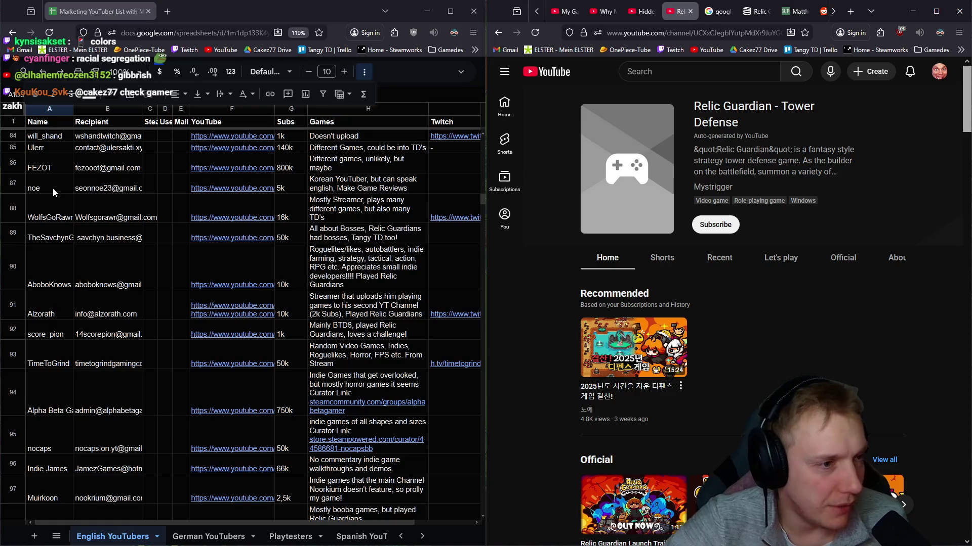
{"action": "left_click_drag", "start_coordinate": [13, 183], "coordinate": [12, 406]}
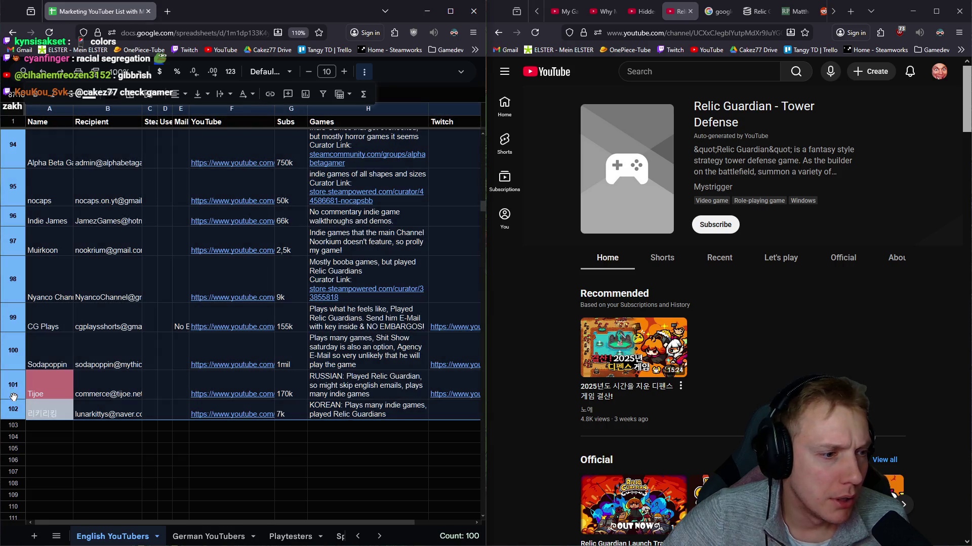
{"action": "scroll", "coordinate": [13, 395], "scroll_direction": "up", "scroll_amount": 5}
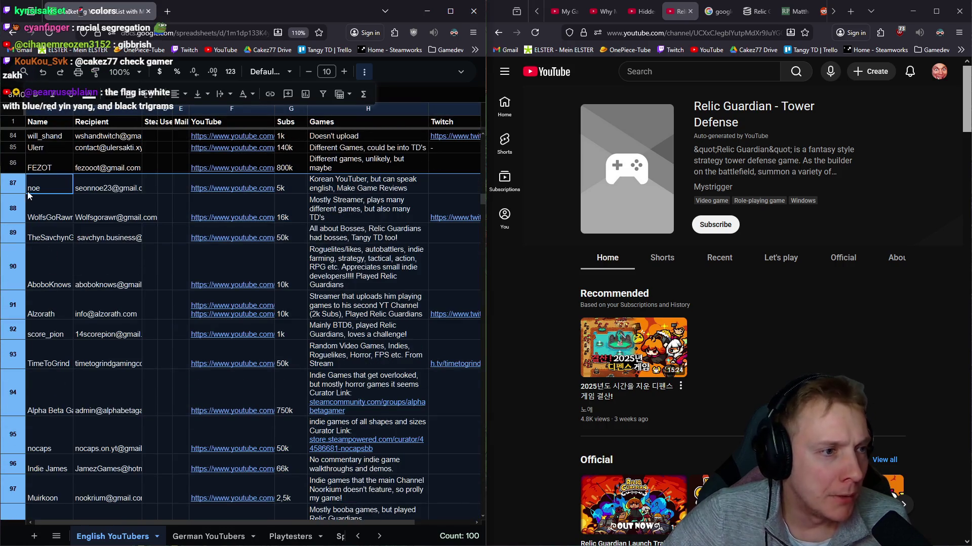
{"action": "scroll", "coordinate": [29, 196], "scroll_direction": "down", "scroll_amount": 5}
{"action": "scroll", "coordinate": [112, 388], "scroll_direction": "up", "scroll_amount": 3}
{"action": "scroll", "coordinate": [112, 384], "scroll_direction": "down", "scroll_amount": 3}
{"action": "scroll", "coordinate": [111, 384], "scroll_direction": "up", "scroll_amount": 3}
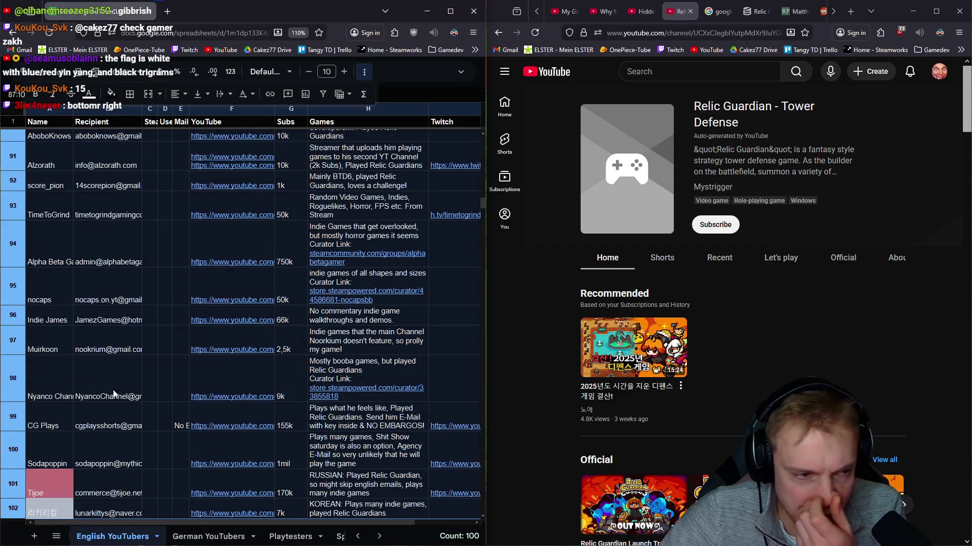
{"action": "scroll", "coordinate": [114, 389], "scroll_direction": "down", "scroll_amount": 3}
{"action": "left_click", "coordinate": [60, 381]}
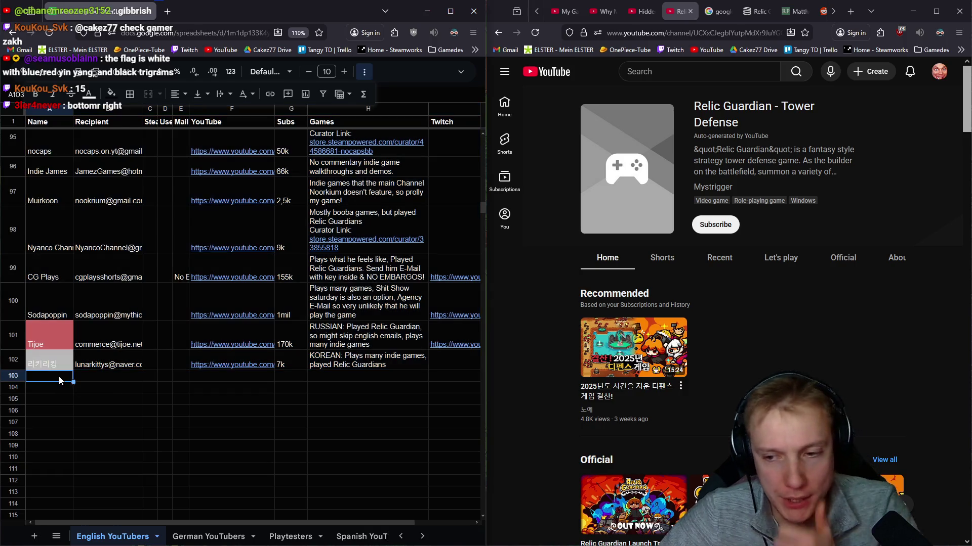
{"action": "mouse_move", "coordinate": [455, 345]}
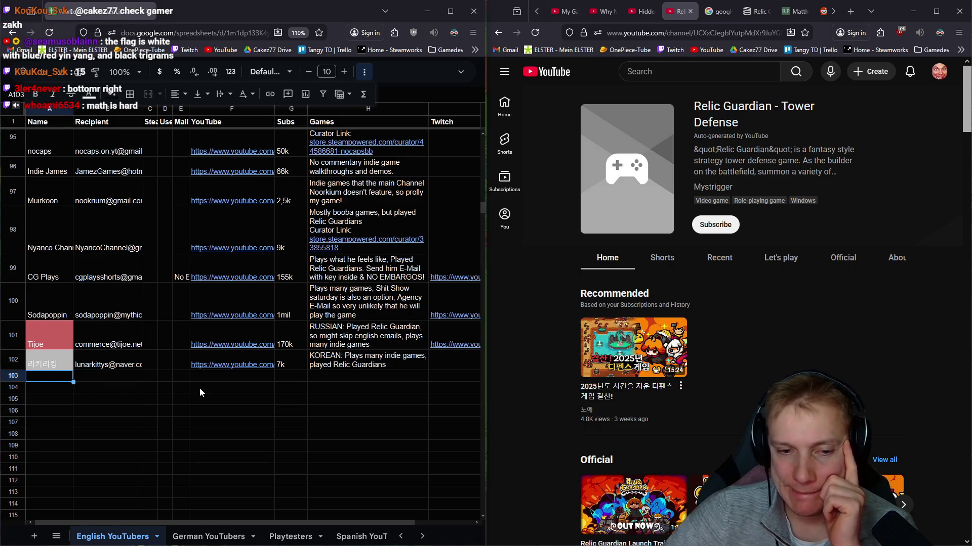
{"action": "left_click_drag", "start_coordinate": [13, 365], "coordinate": [41, 154]}
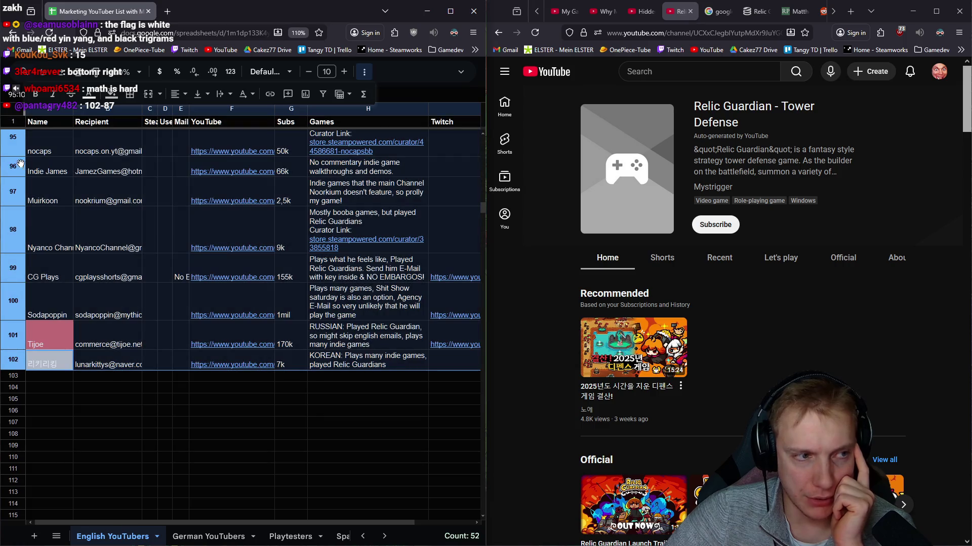
{"action": "left_click", "coordinate": [214, 398]}
{"action": "mouse_move", "coordinate": [14, 230]}
{"action": "left_mouse_down"}
{"action": "mouse_move", "coordinate": [50, 306]}
{"action": "mouse_move", "coordinate": [81, 328]}
{"action": "left_mouse_up"}
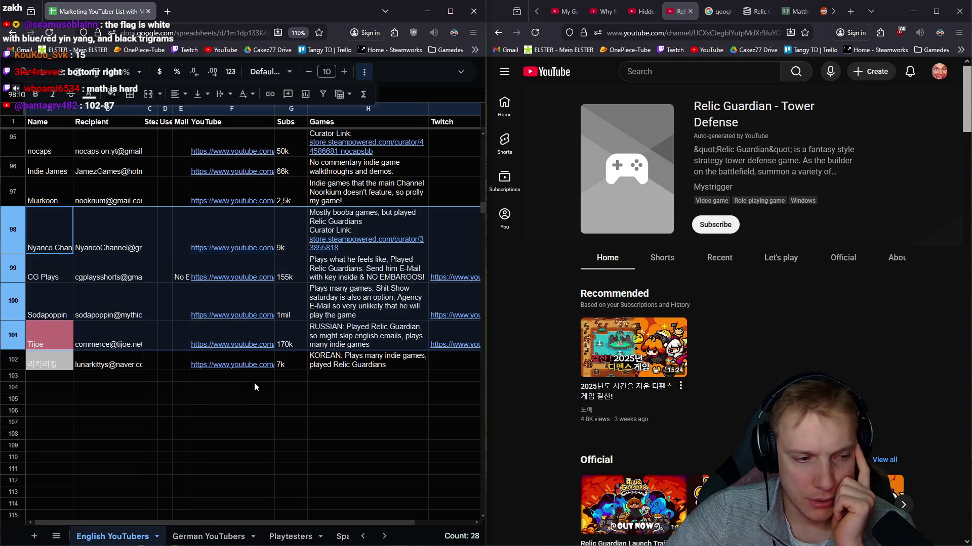
{"action": "left_click", "coordinate": [188, 386]}
{"action": "left_click_drag", "start_coordinate": [50, 232], "coordinate": [51, 323]}
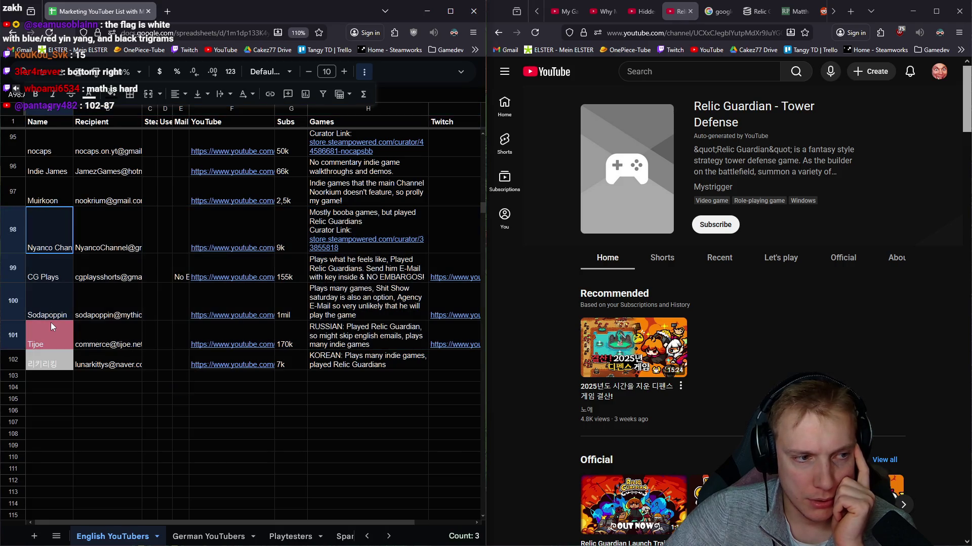
{"action": "mouse_move", "coordinate": [48, 147]}
{"action": "left_mouse_down"}
{"action": "mouse_move", "coordinate": [43, 224]}
{"action": "mouse_move", "coordinate": [66, 341]}
{"action": "left_mouse_up"}
{"action": "mouse_move", "coordinate": [242, 342]}
{"action": "scroll", "coordinate": [102, 285], "scroll_direction": "up", "scroll_amount": 5}
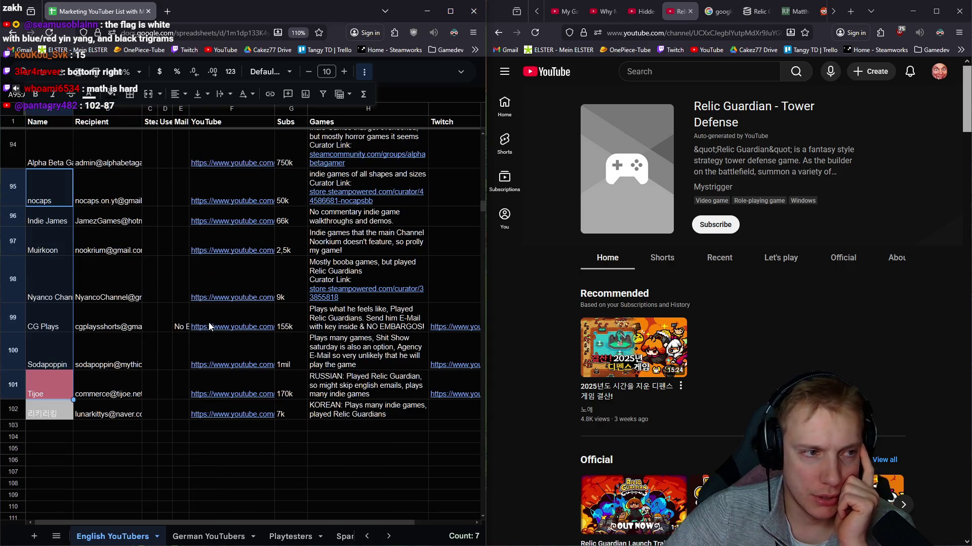
{"action": "mouse_move", "coordinate": [61, 188]}
{"action": "left_mouse_down"}
{"action": "mouse_move", "coordinate": [66, 360]}
{"action": "mouse_move", "coordinate": [49, 404]}
{"action": "left_mouse_up"}
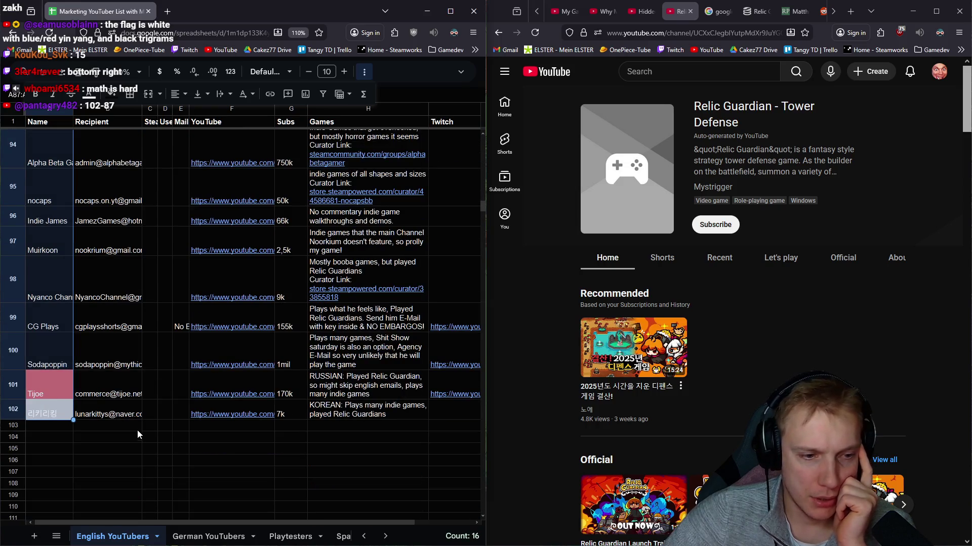
{"action": "scroll", "coordinate": [167, 434], "scroll_direction": "up", "scroll_amount": 5}
{"action": "scroll", "coordinate": [203, 413], "scroll_direction": "down", "scroll_amount": 5}
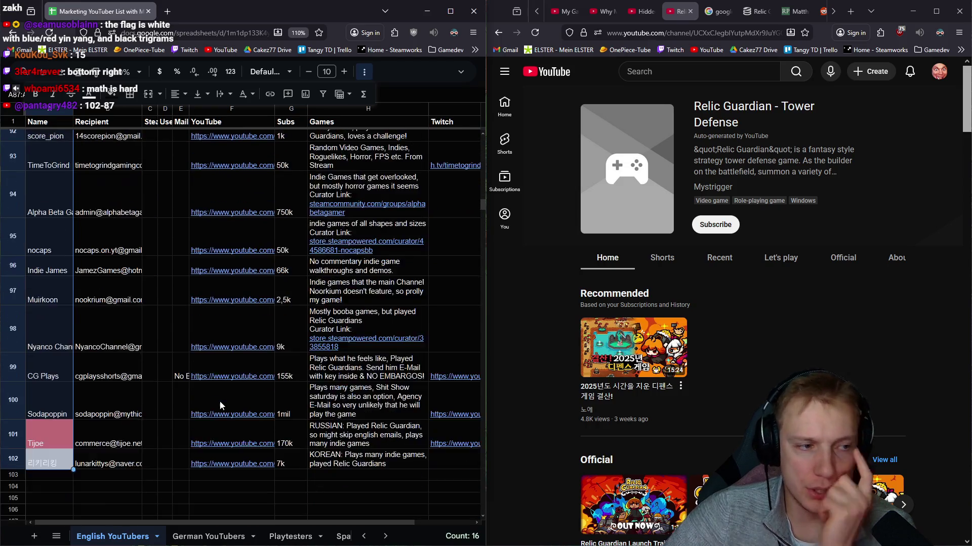
{"action": "left_click", "coordinate": [60, 376]}
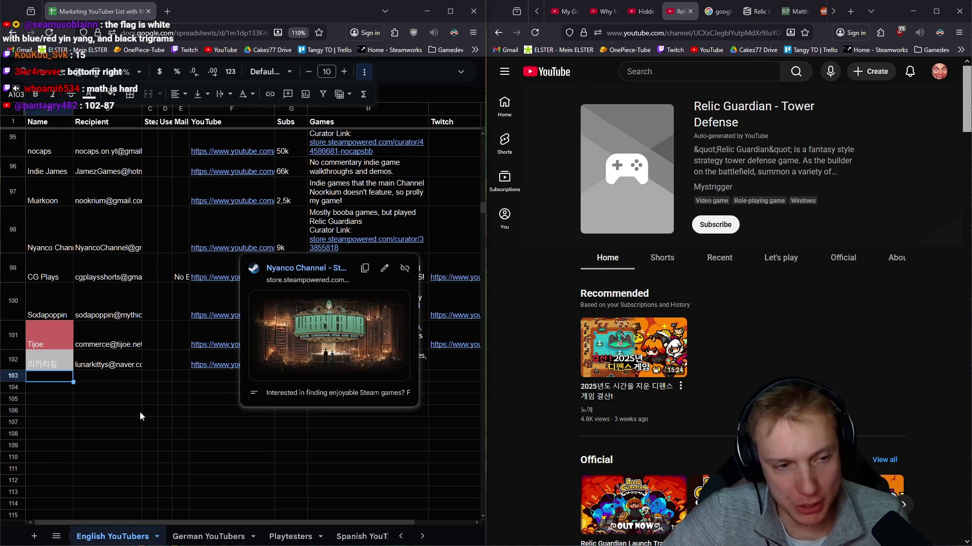
Step: Search YouTube for 'outlhold' and scan the results
{"action": "left_click", "coordinate": [662, 72]}
{"action": "type", "text": "outlhold"}
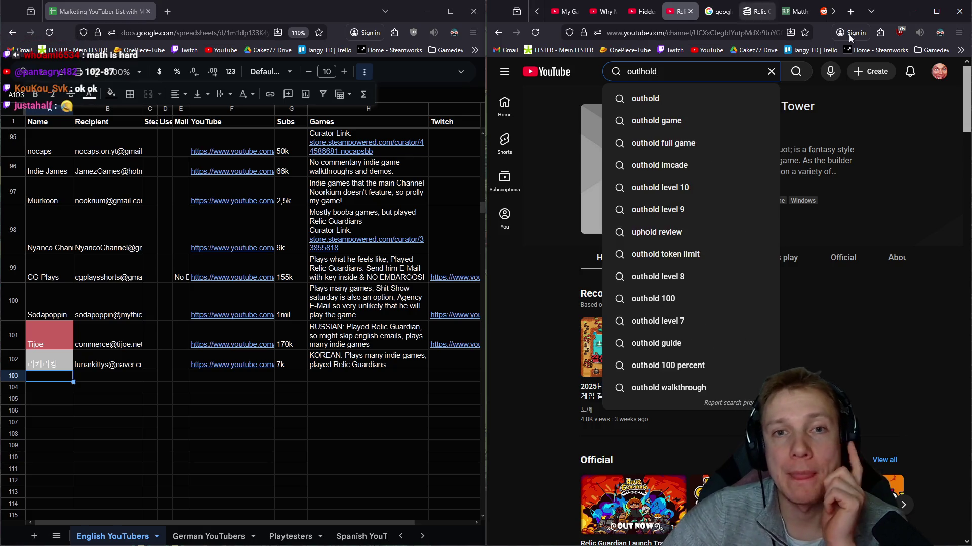
{"action": "key", "text": "Return"}
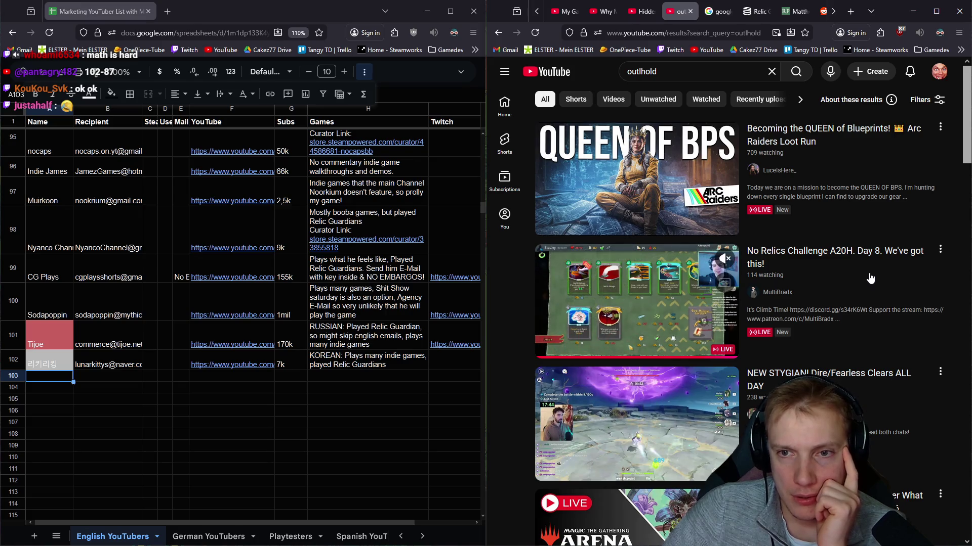
{"action": "scroll", "coordinate": [848, 248], "scroll_direction": "down", "scroll_amount": 4}
{"action": "scroll", "coordinate": [835, 233], "scroll_direction": "down", "scroll_amount": 7}
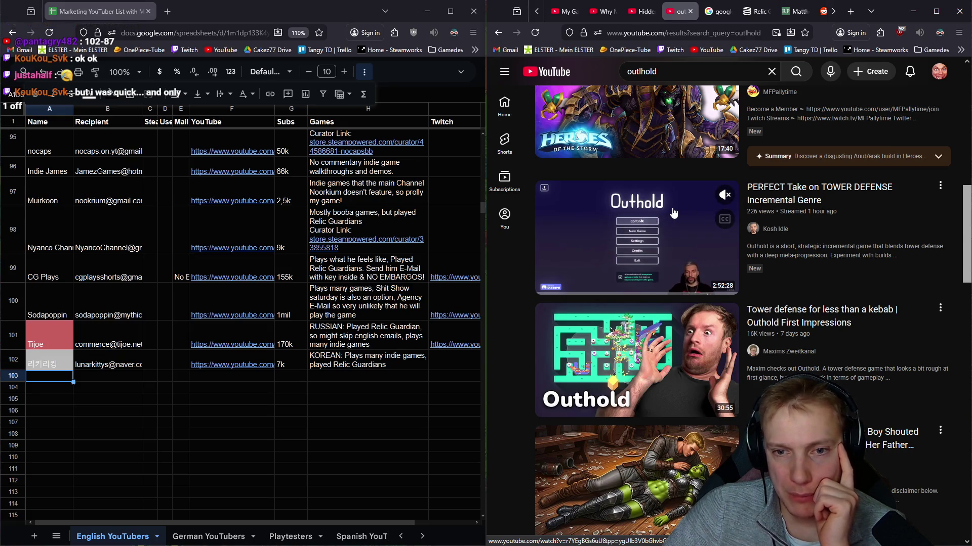
Step: Open the Outhold first-look video, pause it, and follow its Outhold game link
{"action": "left_click", "coordinate": [724, 268]}
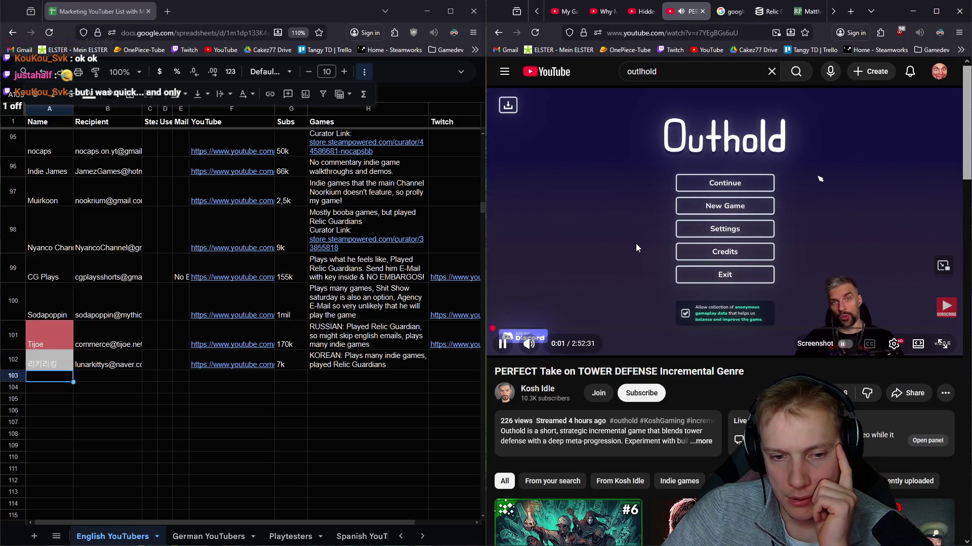
{"action": "left_click", "coordinate": [622, 241]}
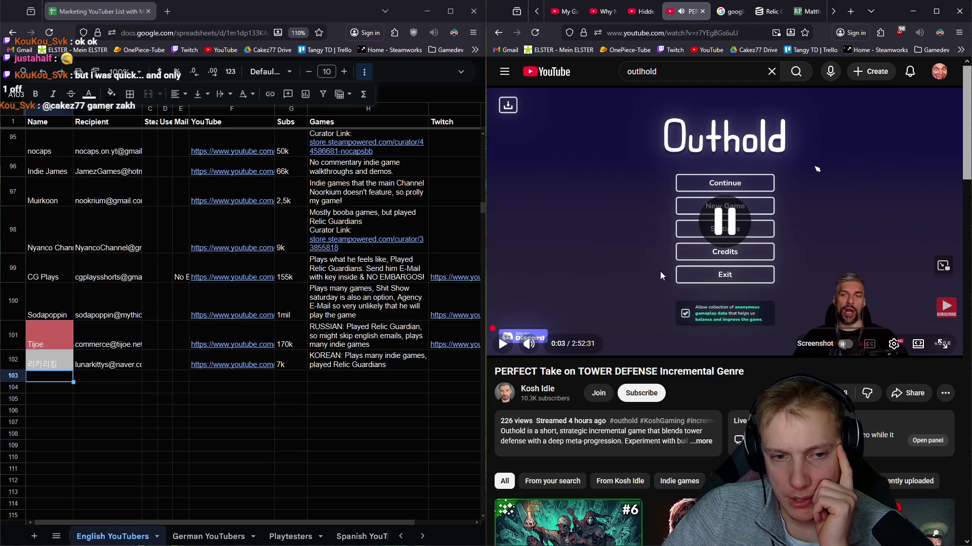
{"action": "scroll", "coordinate": [657, 273], "scroll_direction": "down", "scroll_amount": 2}
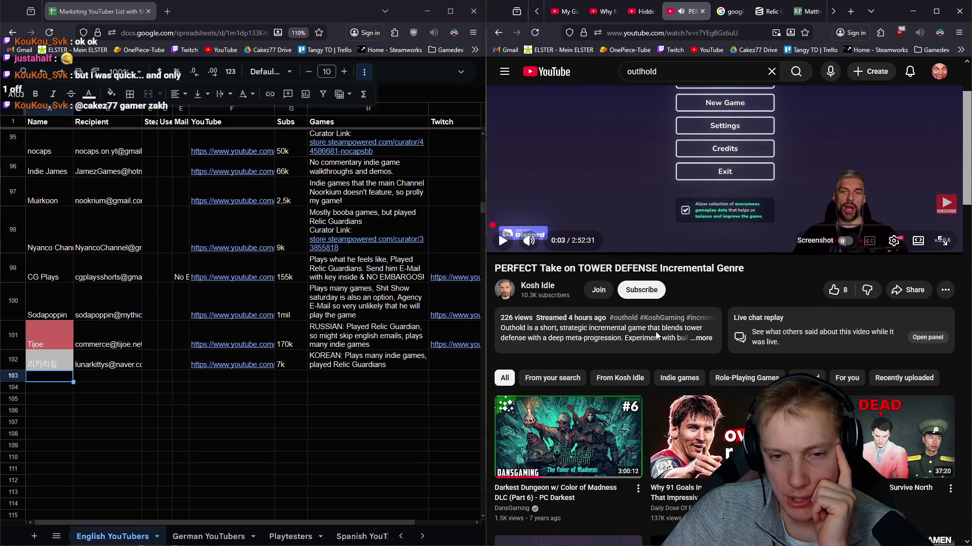
{"action": "left_click", "coordinate": [680, 332]}
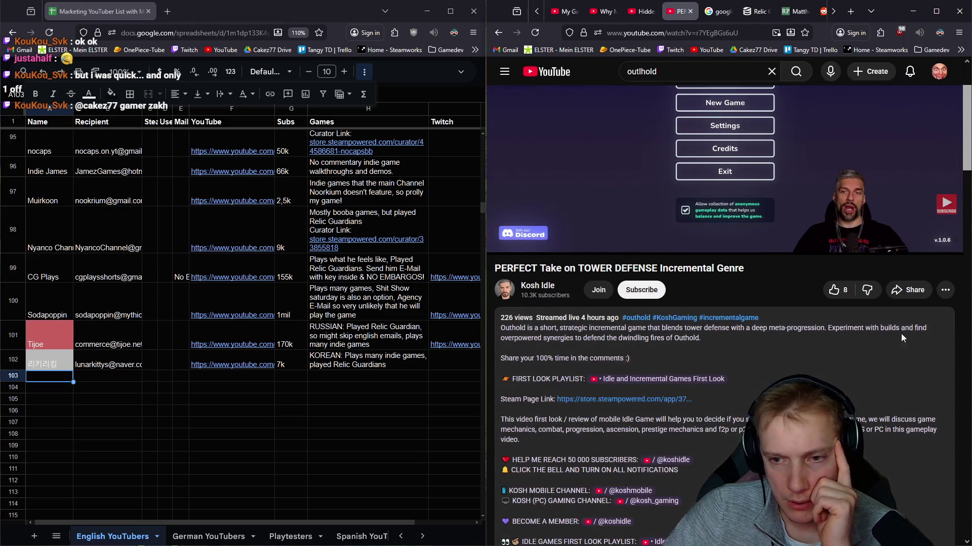
{"action": "scroll", "coordinate": [712, 338], "scroll_direction": "down", "scroll_amount": 5}
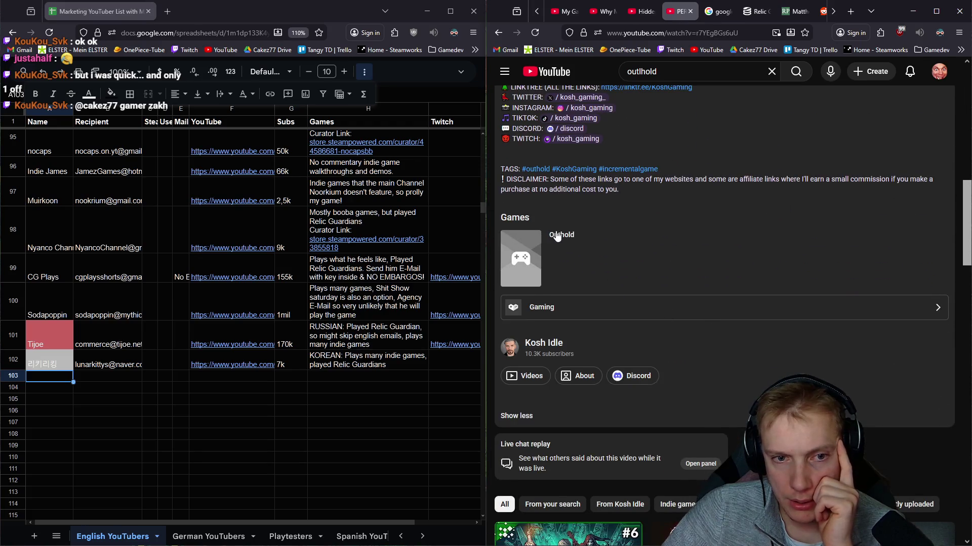
{"action": "left_click", "coordinate": [529, 265]}
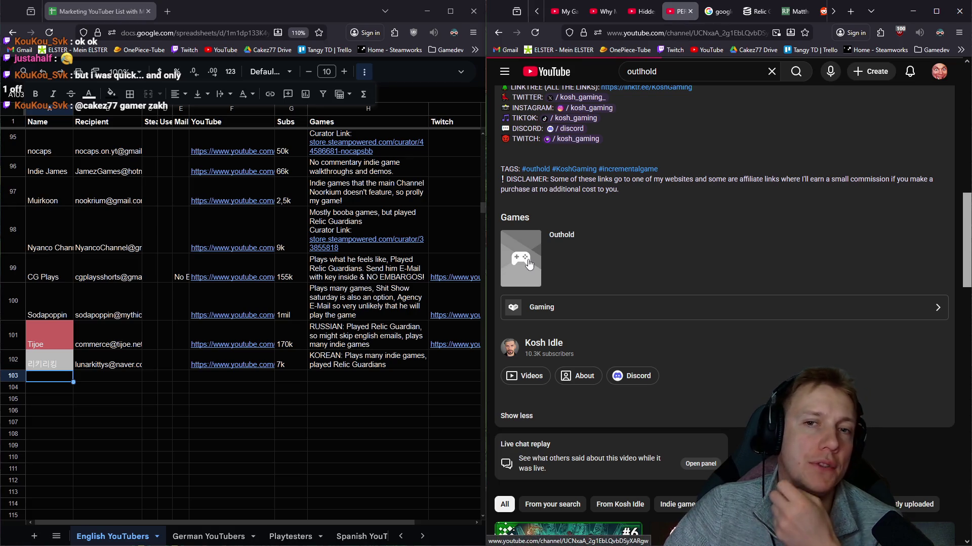
Step: Open the top video in the Outhold channel's Popular row in a background tab
{"action": "scroll", "coordinate": [527, 263], "scroll_direction": "down", "scroll_amount": 2}
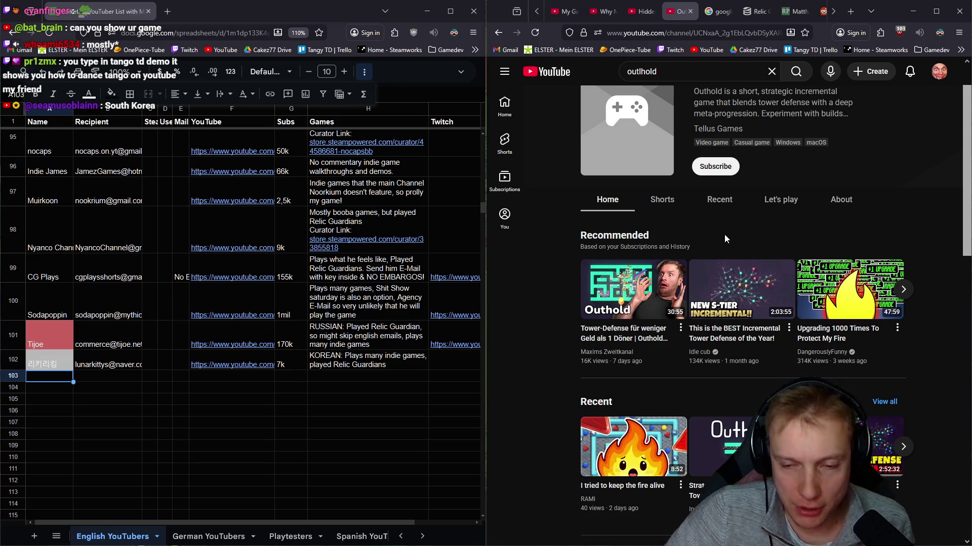
{"action": "scroll", "coordinate": [719, 282], "scroll_direction": "up", "scroll_amount": 1}
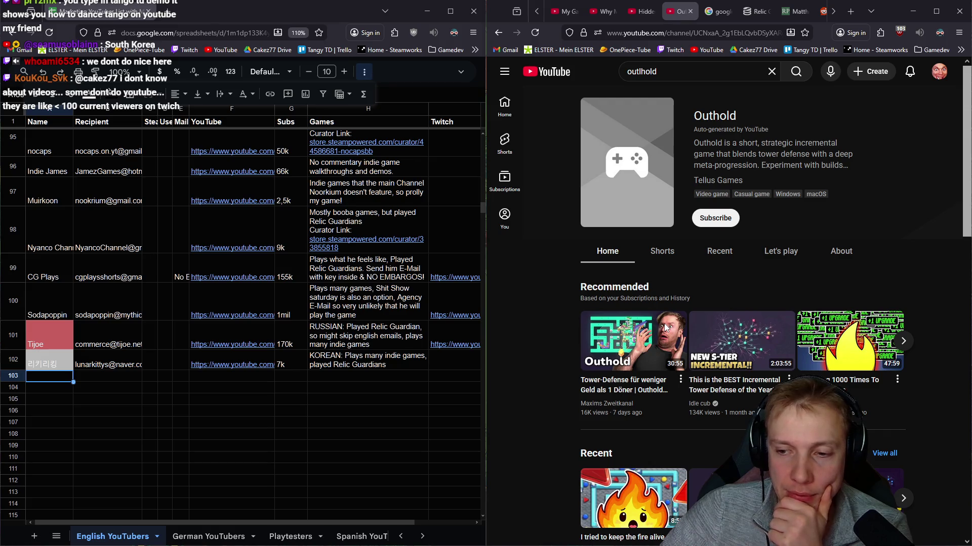
{"action": "mouse_move", "coordinate": [665, 328]}
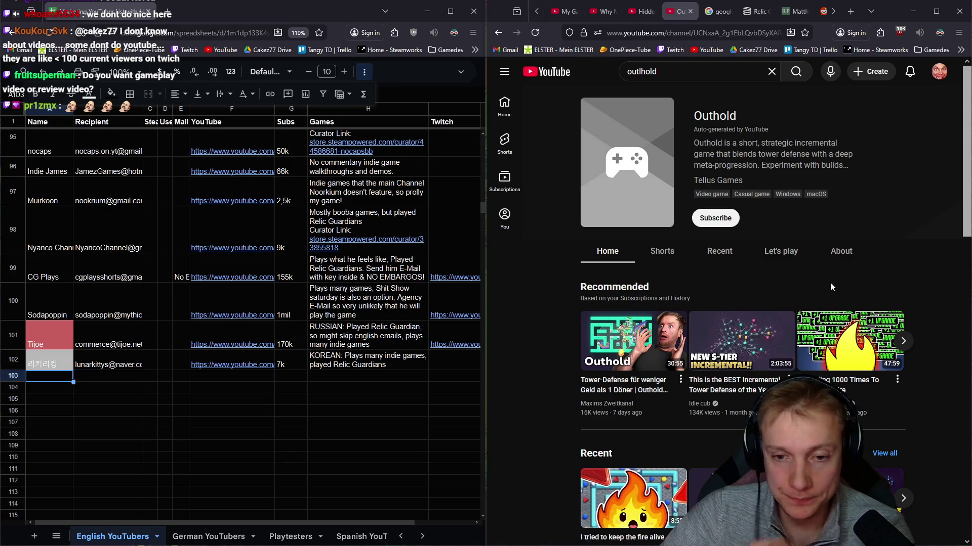
{"action": "scroll", "coordinate": [773, 261], "scroll_direction": "down", "scroll_amount": 15}
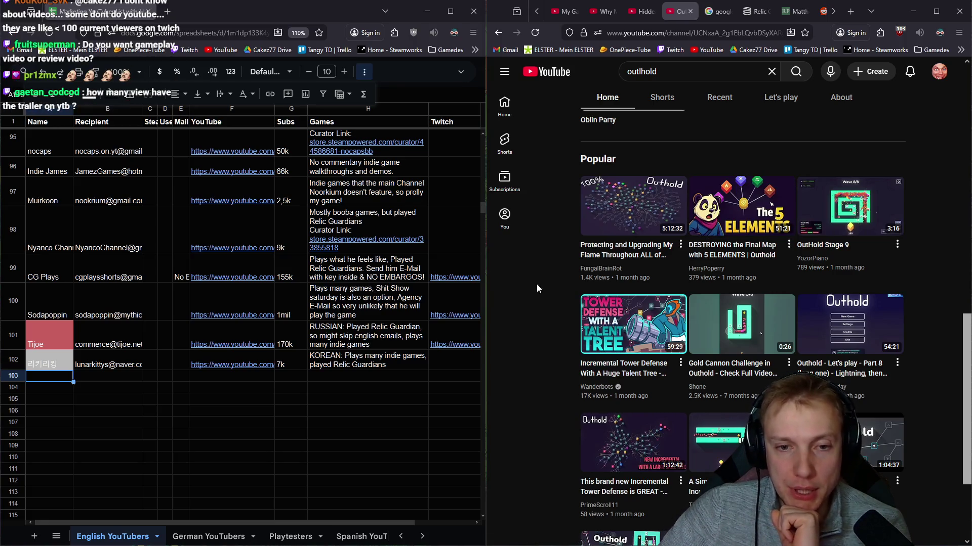
{"action": "middle_click", "coordinate": [637, 223]}
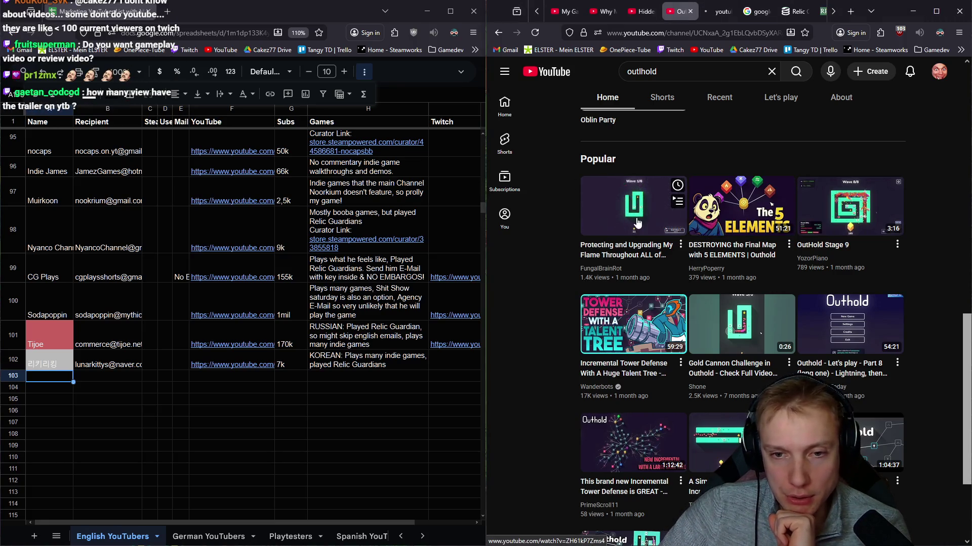
Step: Go from the new video to the FungalBrainRot channel and view its subscriber details
{"action": "key", "text": "ctrl+Tab"}
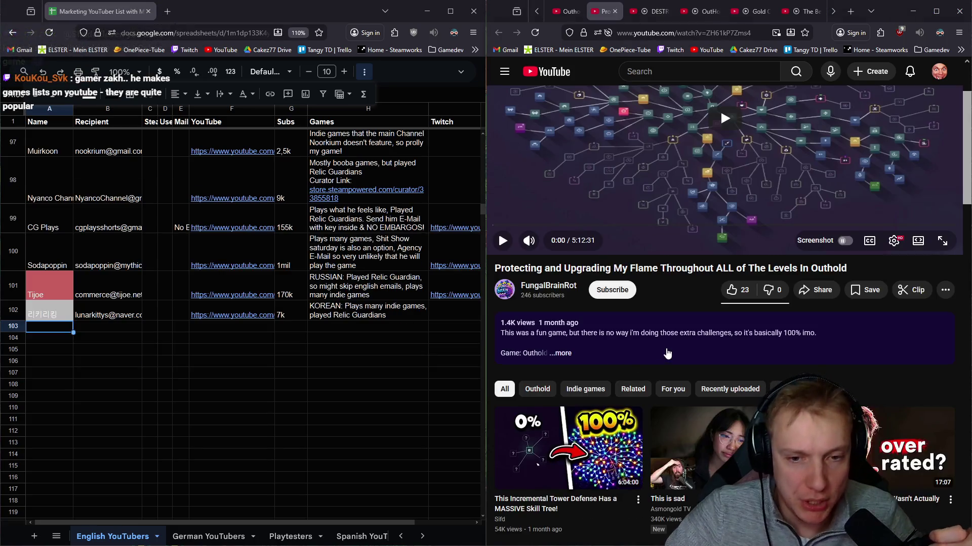
{"action": "left_click", "coordinate": [660, 347]}
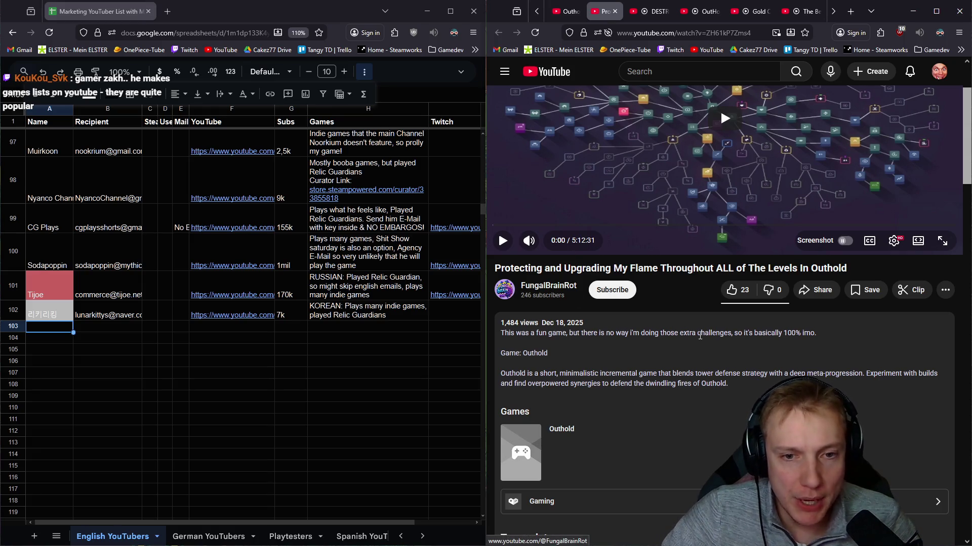
{"action": "left_click", "coordinate": [552, 286]}
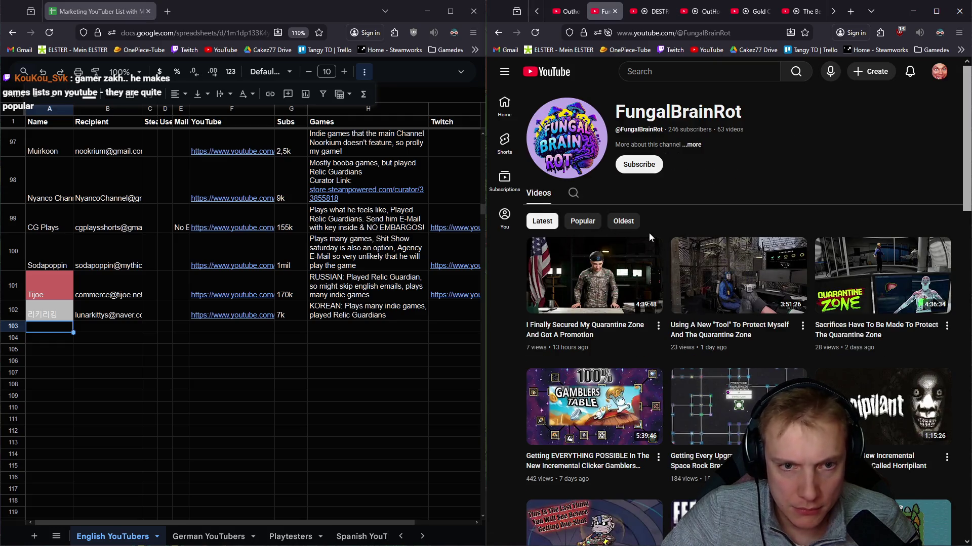
{"action": "scroll", "coordinate": [653, 329], "scroll_direction": "down", "scroll_amount": 8}
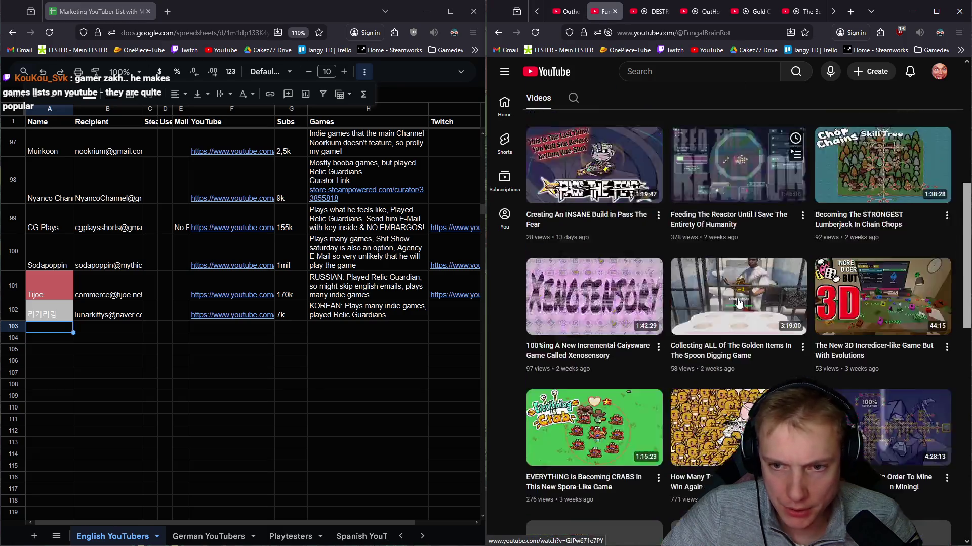
{"action": "scroll", "coordinate": [728, 308], "scroll_direction": "down", "scroll_amount": 9}
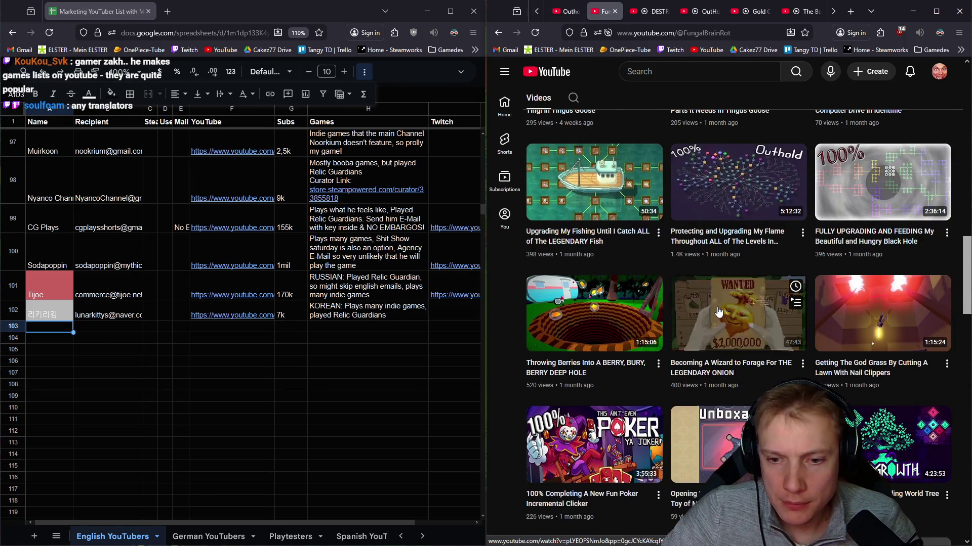
{"action": "mouse_move", "coordinate": [869, 363]}
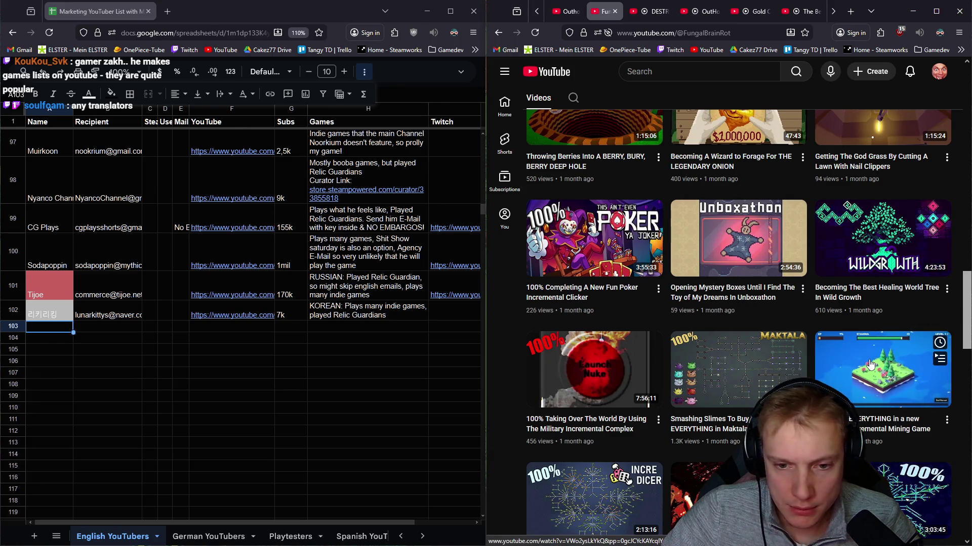
{"action": "scroll", "coordinate": [773, 311], "scroll_direction": "up", "scroll_amount": 10}
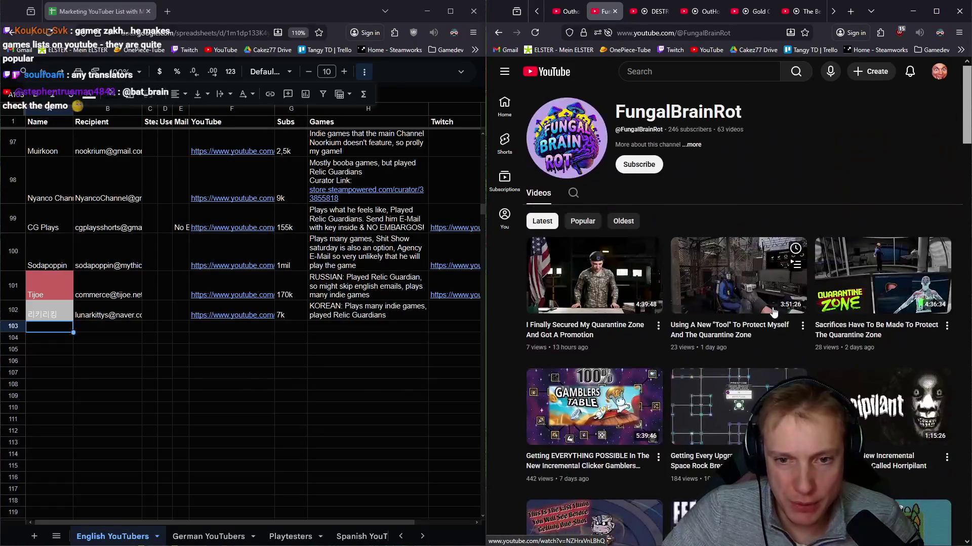
{"action": "scroll", "coordinate": [739, 283], "scroll_direction": "down", "scroll_amount": 2}
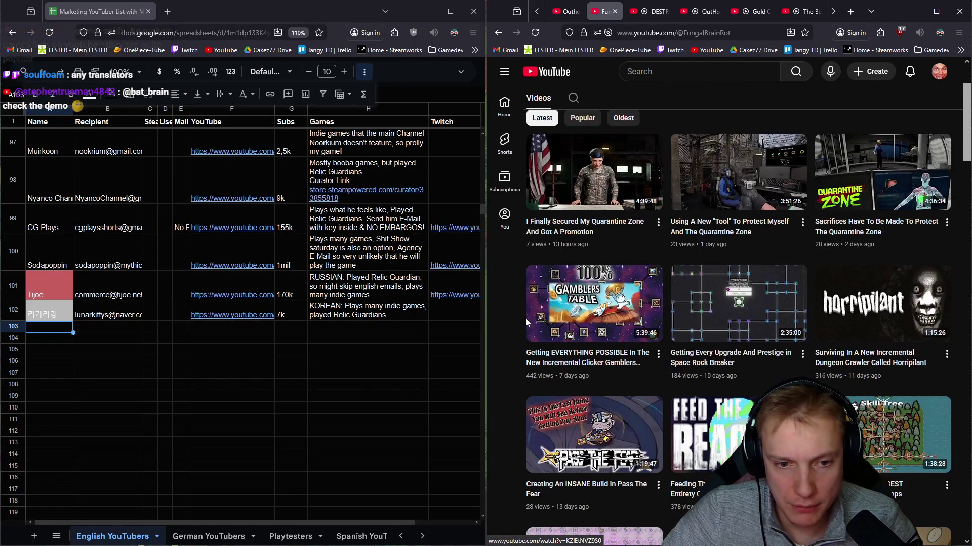
{"action": "scroll", "coordinate": [525, 322], "scroll_direction": "up", "scroll_amount": 2}
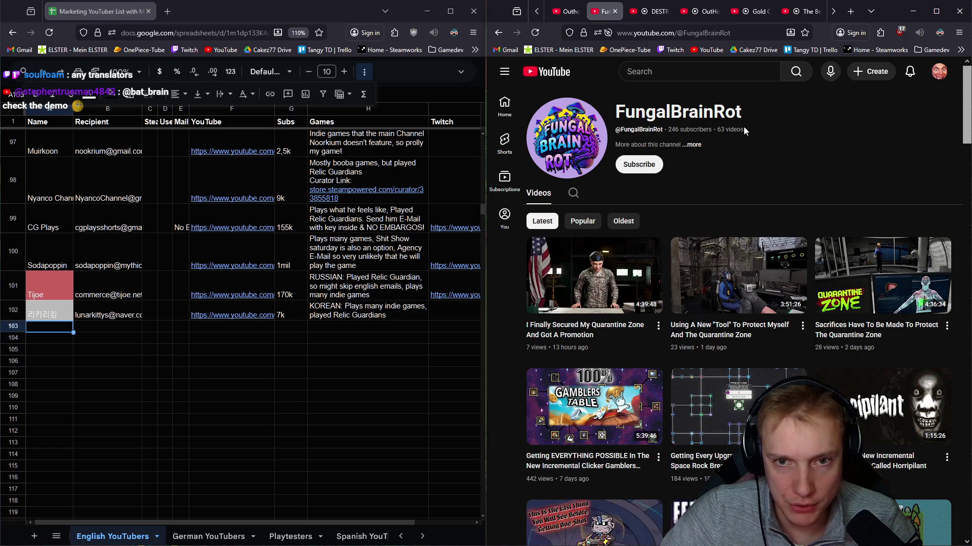
{"action": "left_click", "coordinate": [693, 145]}
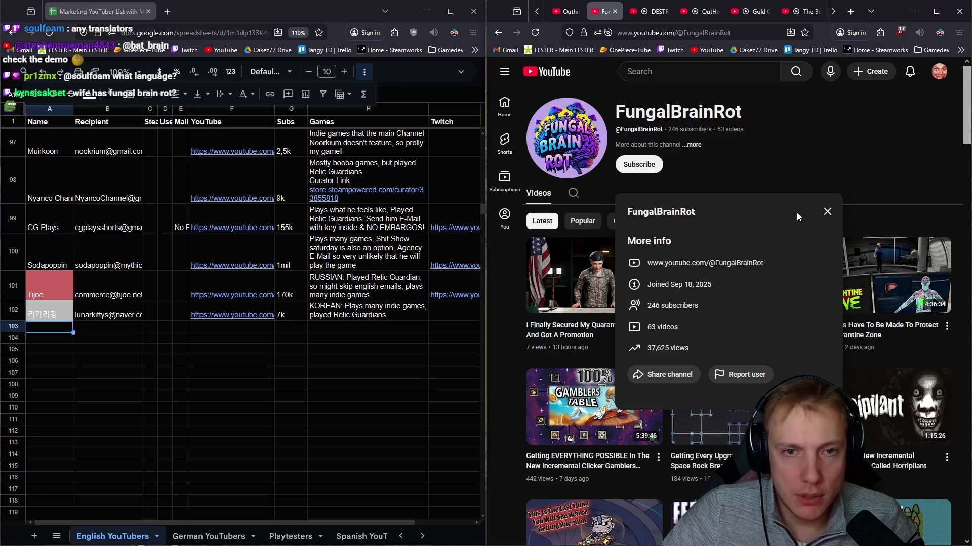
{"action": "left_click", "coordinate": [827, 212]}
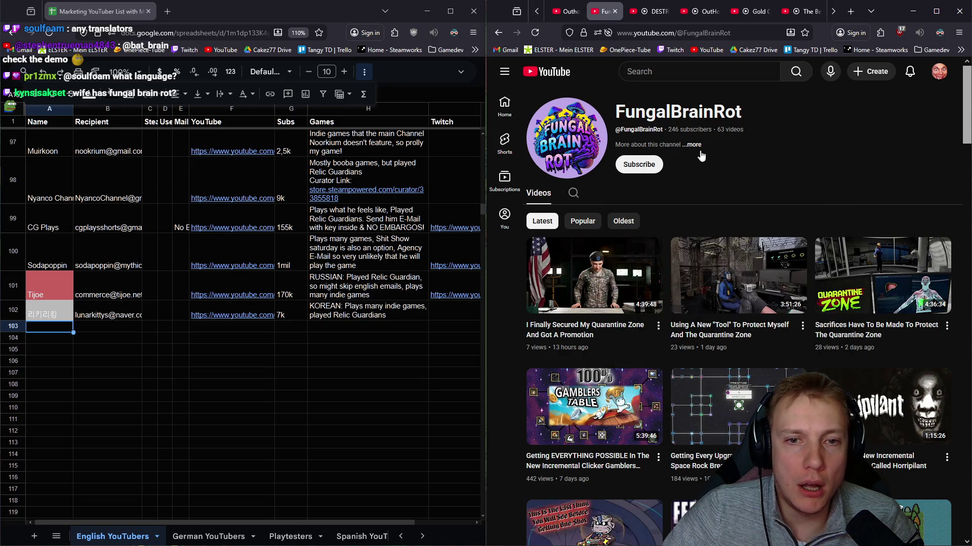
Step: Check the Wild Growth healing world tree video and its description, then return to the channel
{"action": "scroll", "coordinate": [708, 253], "scroll_direction": "down", "scroll_amount": 10}
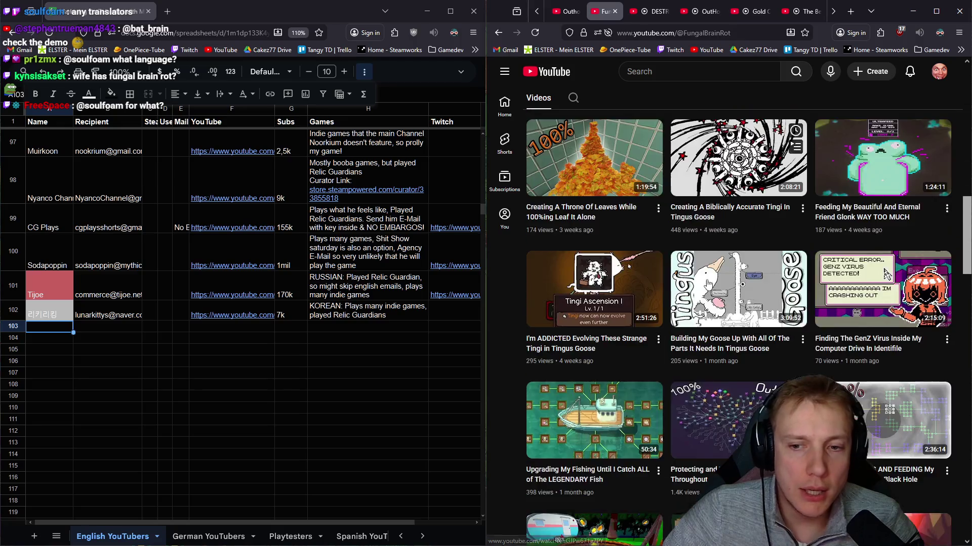
{"action": "scroll", "coordinate": [886, 275], "scroll_direction": "down", "scroll_amount": 8}
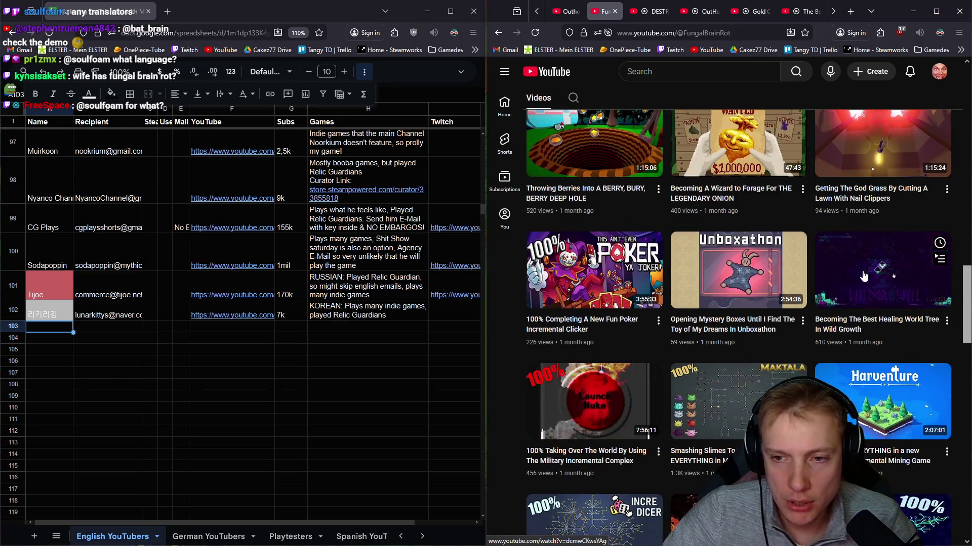
{"action": "left_click", "coordinate": [862, 274]}
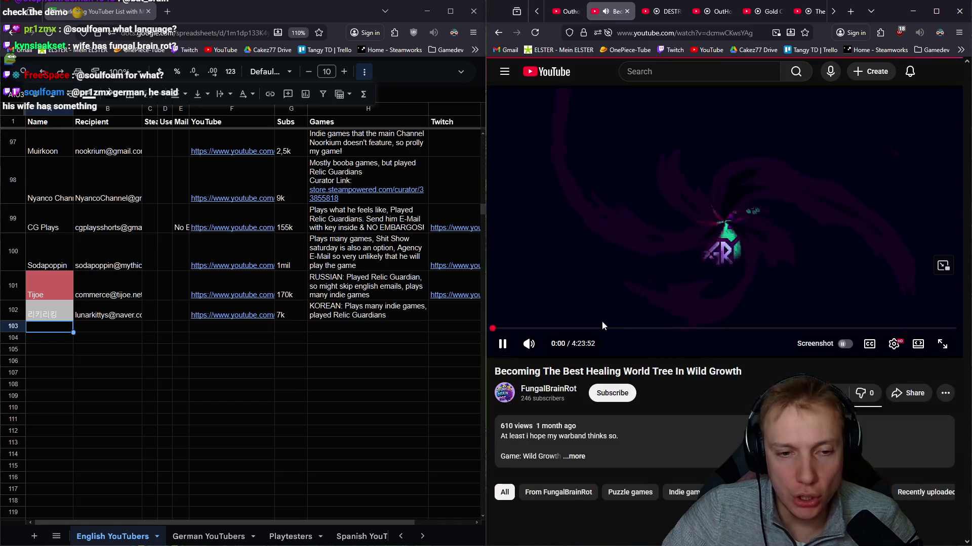
{"action": "left_click", "coordinate": [622, 304]}
{"action": "scroll", "coordinate": [658, 293], "scroll_direction": "down", "scroll_amount": 3}
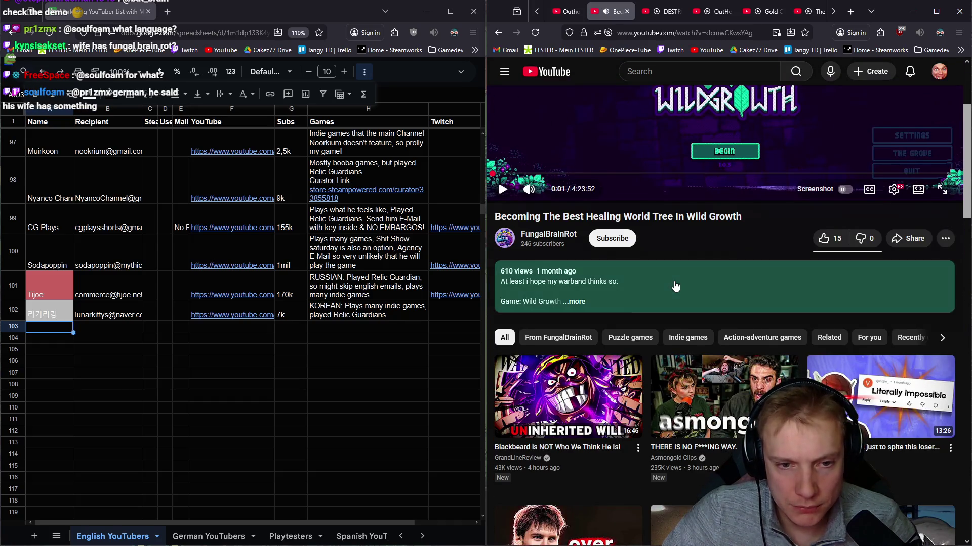
{"action": "left_click", "coordinate": [676, 286]}
{"action": "scroll", "coordinate": [622, 322], "scroll_direction": "up", "scroll_amount": 3}
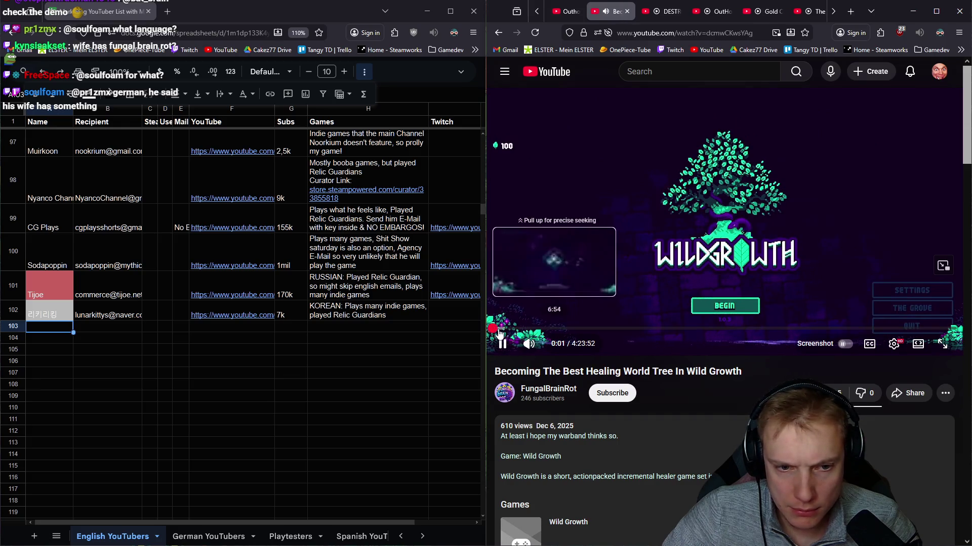
{"action": "left_click", "coordinate": [505, 342]}
{"action": "left_click", "coordinate": [548, 388]}
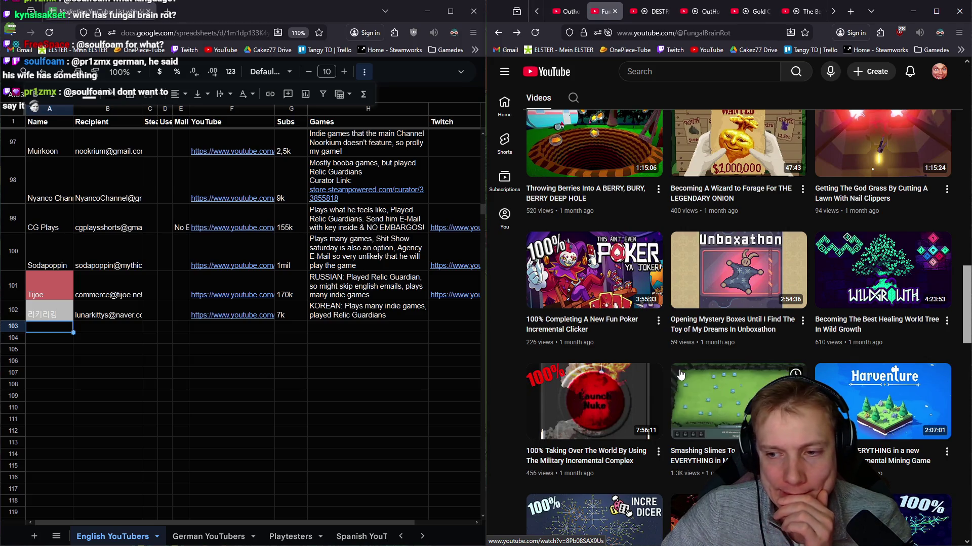
Step: Recheck FungalBrainRot's channel info, then close the channel tab
{"action": "mouse_move", "coordinate": [634, 312]}
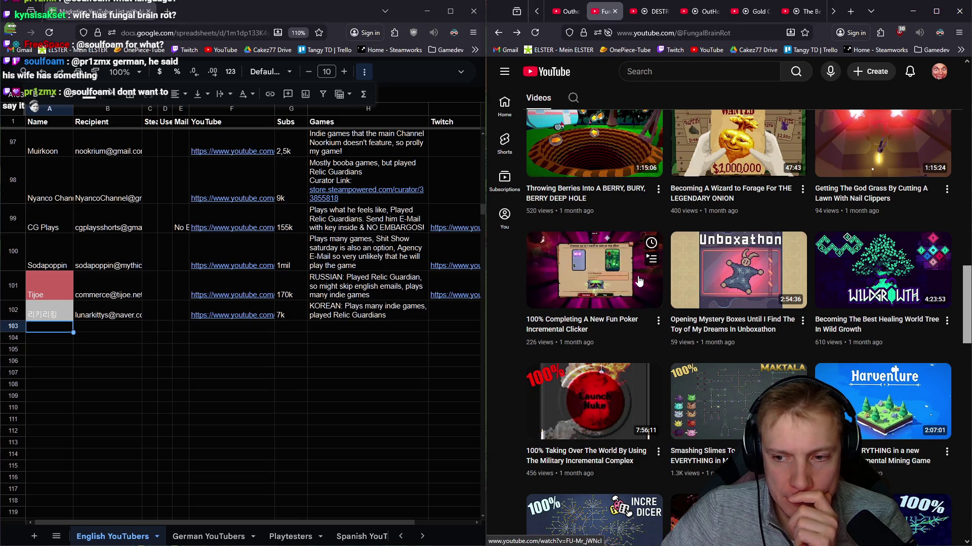
{"action": "scroll", "coordinate": [640, 281], "scroll_direction": "up", "scroll_amount": 2}
{"action": "scroll", "coordinate": [639, 280], "scroll_direction": "up", "scroll_amount": 15}
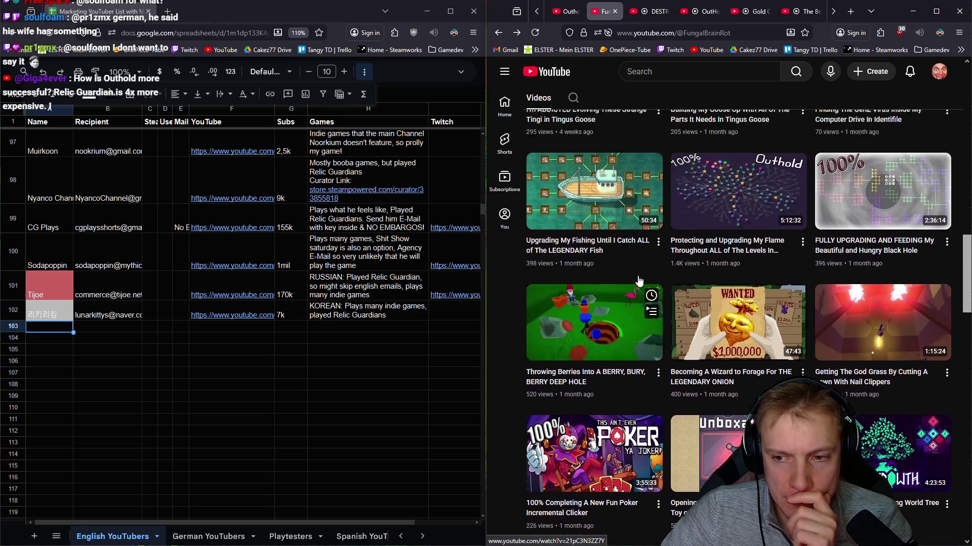
{"action": "scroll", "coordinate": [639, 281], "scroll_direction": "up", "scroll_amount": 4}
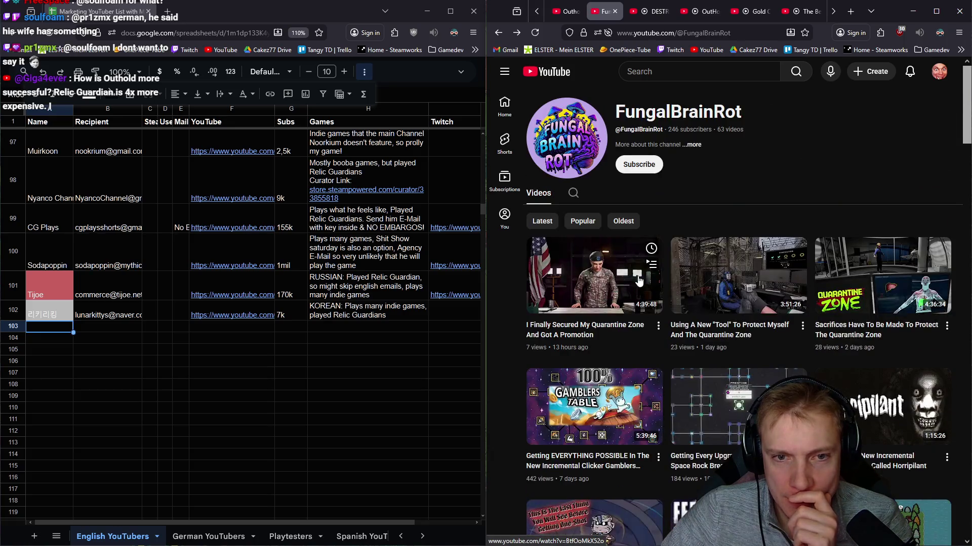
{"action": "left_click", "coordinate": [694, 145]}
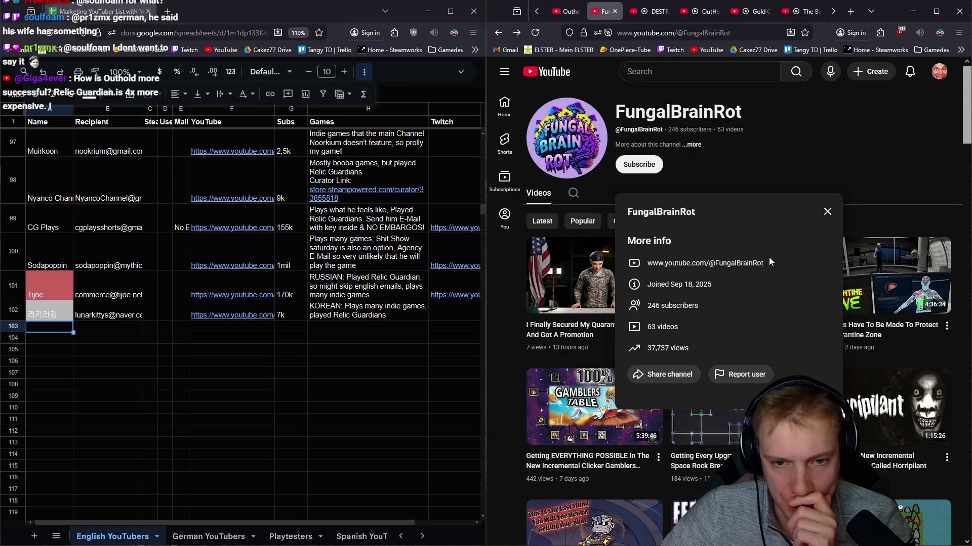
{"action": "left_click", "coordinate": [828, 210]}
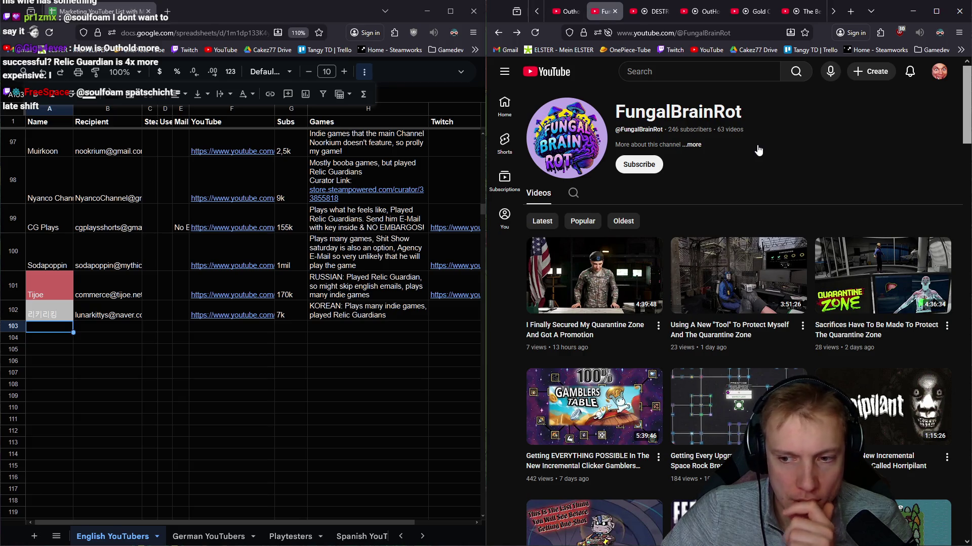
{"action": "middle_click", "coordinate": [600, 14]}
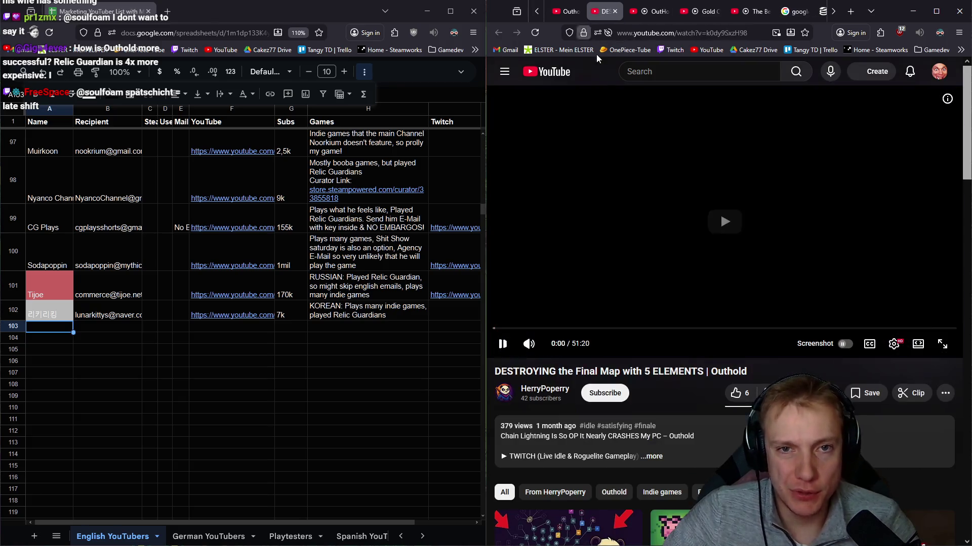
Step: Go from the Outhold video to HerryPoperry's channel, browse its videos and show its About details
{"action": "scroll", "coordinate": [626, 349], "scroll_direction": "down", "scroll_amount": 2}
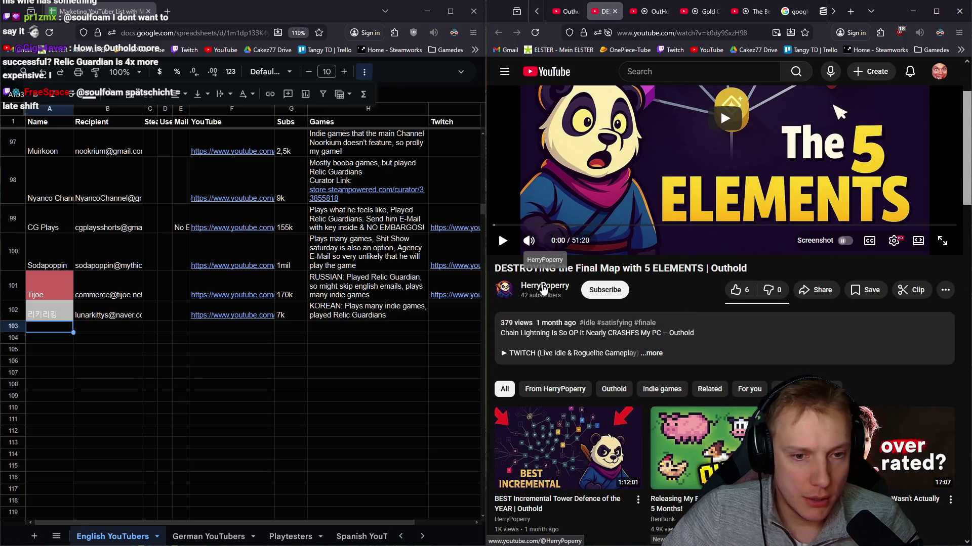
{"action": "left_click", "coordinate": [544, 286]}
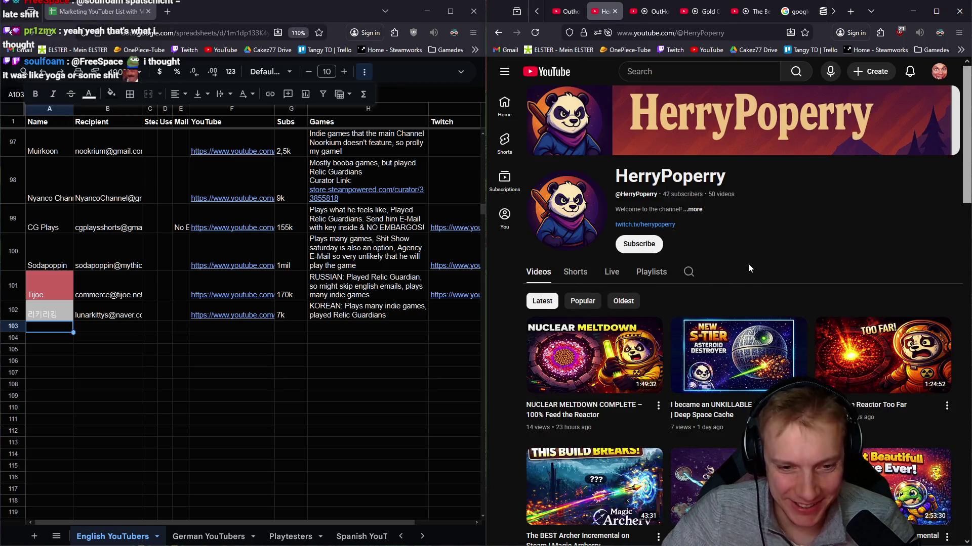
{"action": "scroll", "coordinate": [733, 279], "scroll_direction": "down", "scroll_amount": 4}
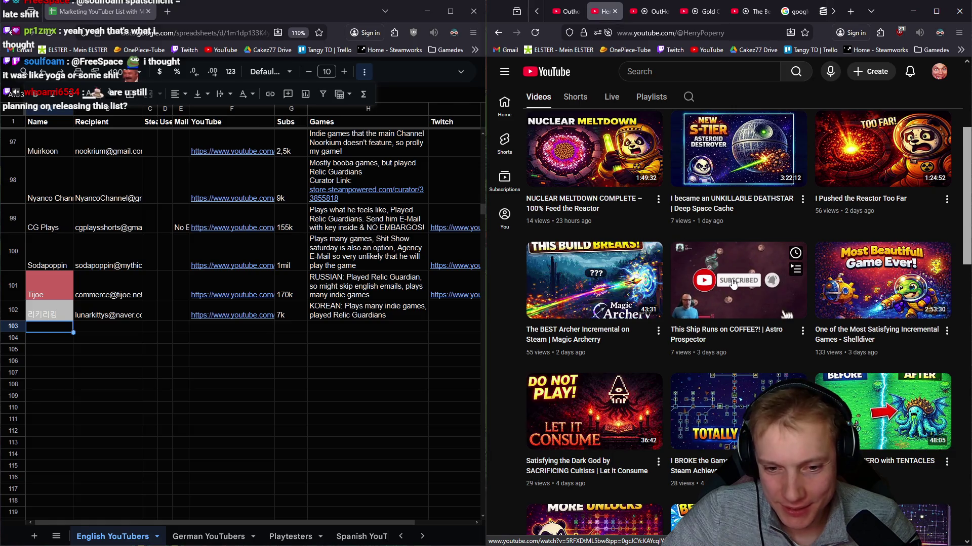
{"action": "scroll", "coordinate": [733, 283], "scroll_direction": "down", "scroll_amount": 4}
{"action": "scroll", "coordinate": [731, 277], "scroll_direction": "up", "scroll_amount": 8}
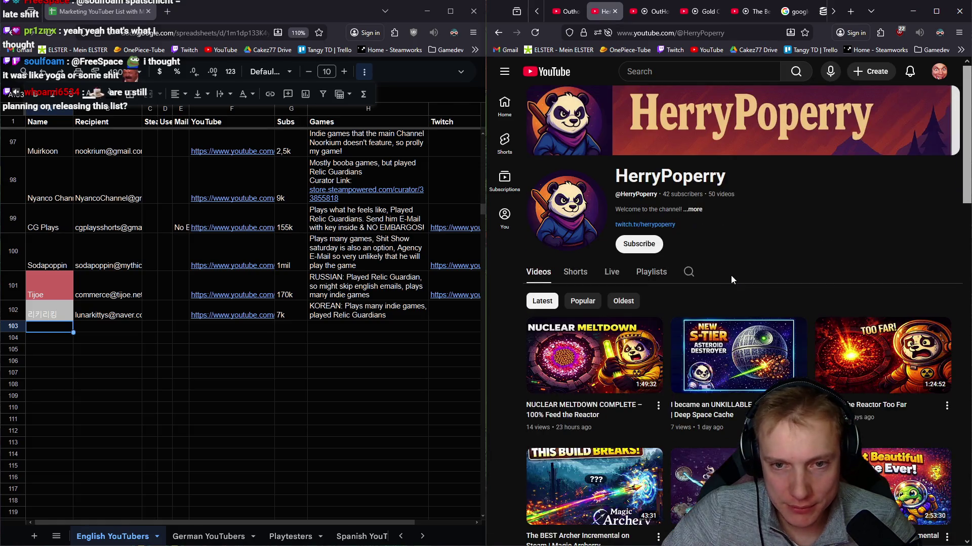
{"action": "scroll", "coordinate": [725, 279], "scroll_direction": "down", "scroll_amount": 10}
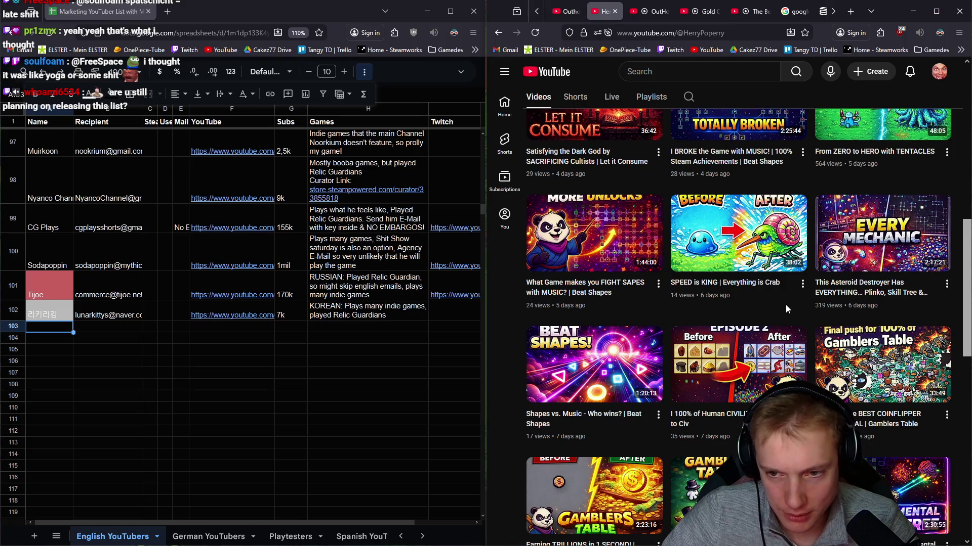
{"action": "scroll", "coordinate": [785, 307], "scroll_direction": "down", "scroll_amount": 2}
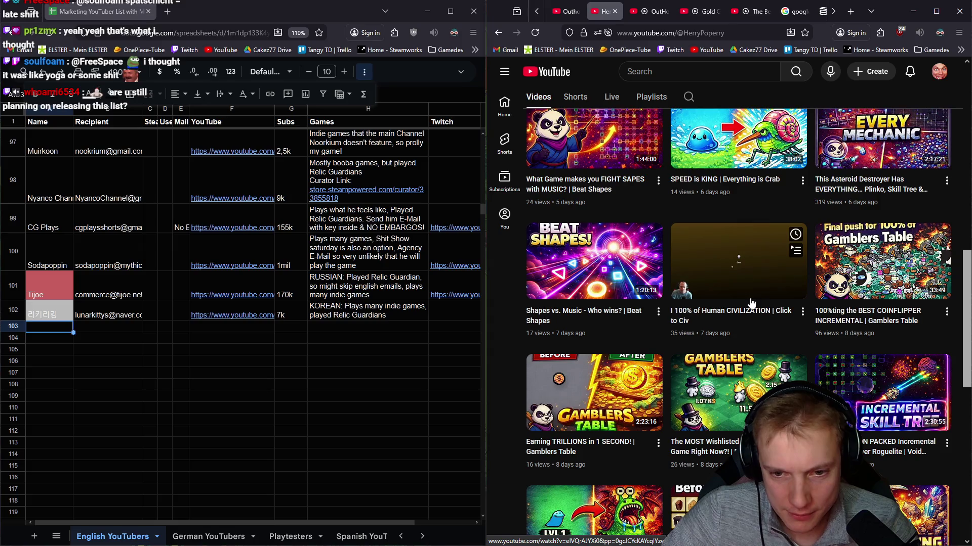
{"action": "scroll", "coordinate": [751, 302], "scroll_direction": "up", "scroll_amount": 10}
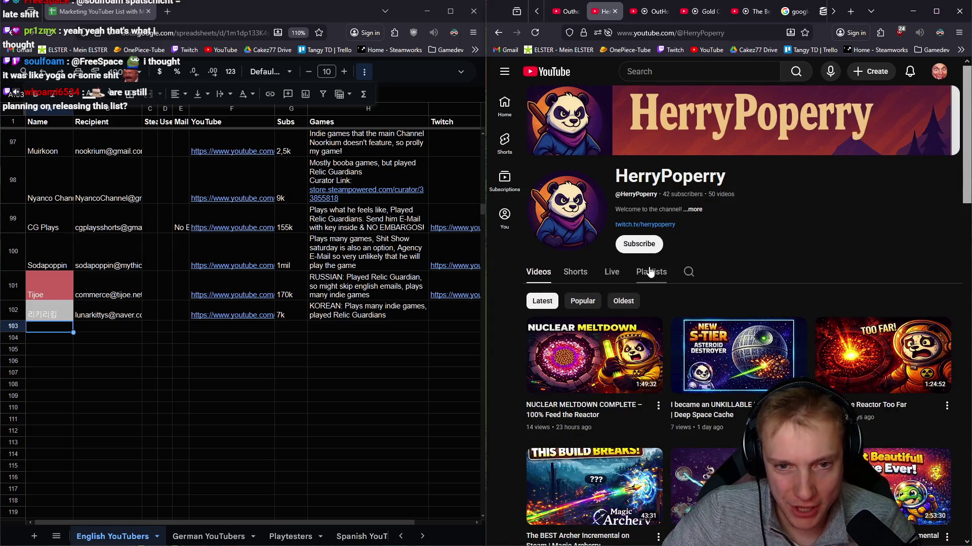
{"action": "left_click", "coordinate": [694, 210]}
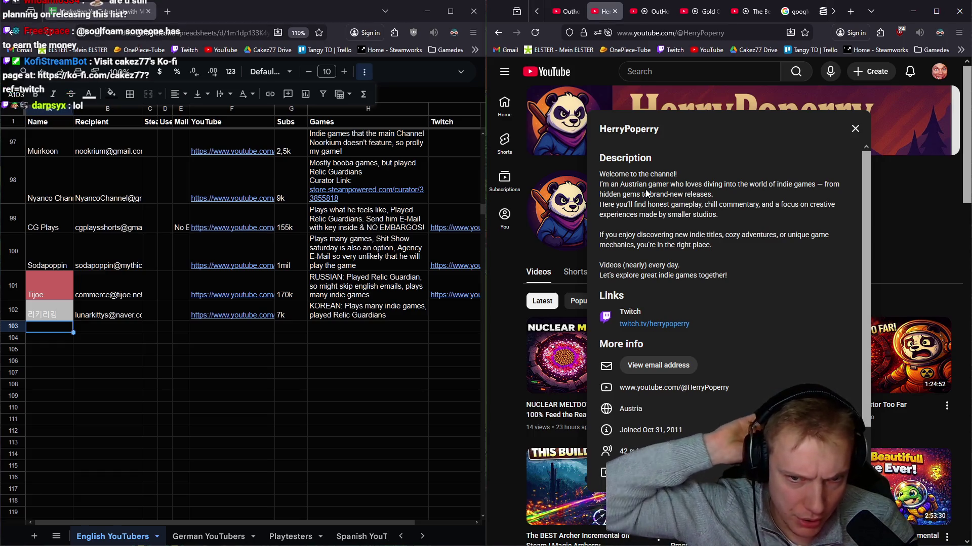
Step: Open HerryPoperry's Twitch link in a new tab and paste 'HerryPoperry' into cell A103
{"action": "middle_click", "coordinate": [646, 326]}
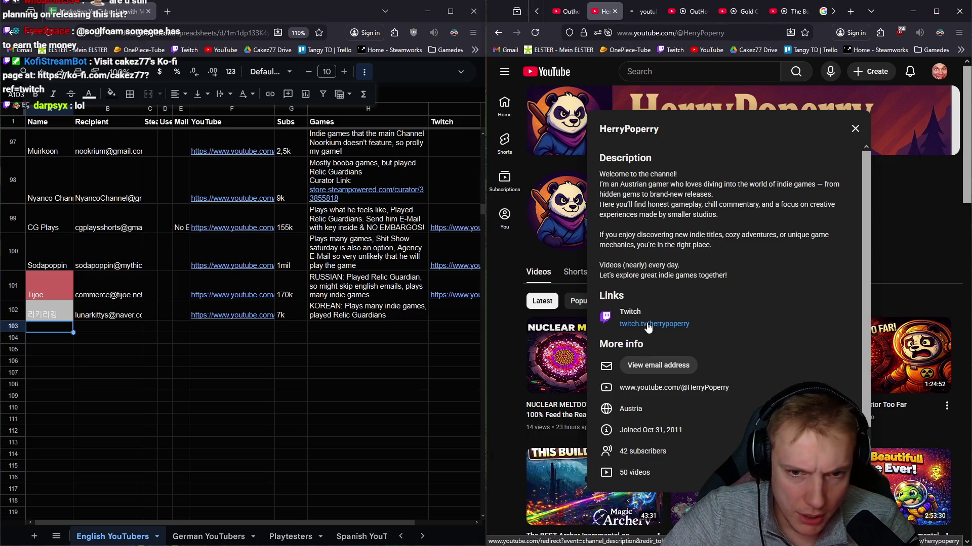
{"action": "double_click", "coordinate": [622, 130]}
{"action": "key", "text": "ctrl+c"}
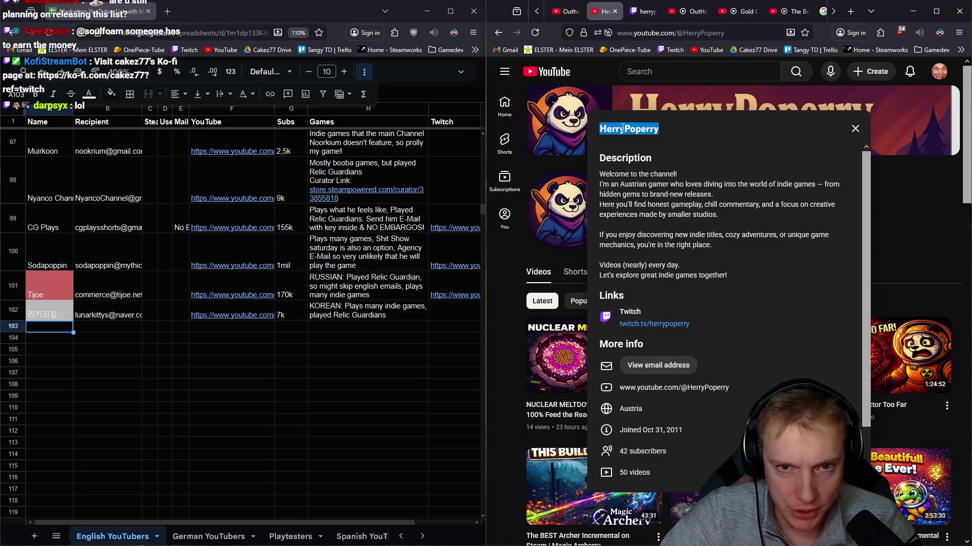
{"action": "left_click", "coordinate": [35, 326]}
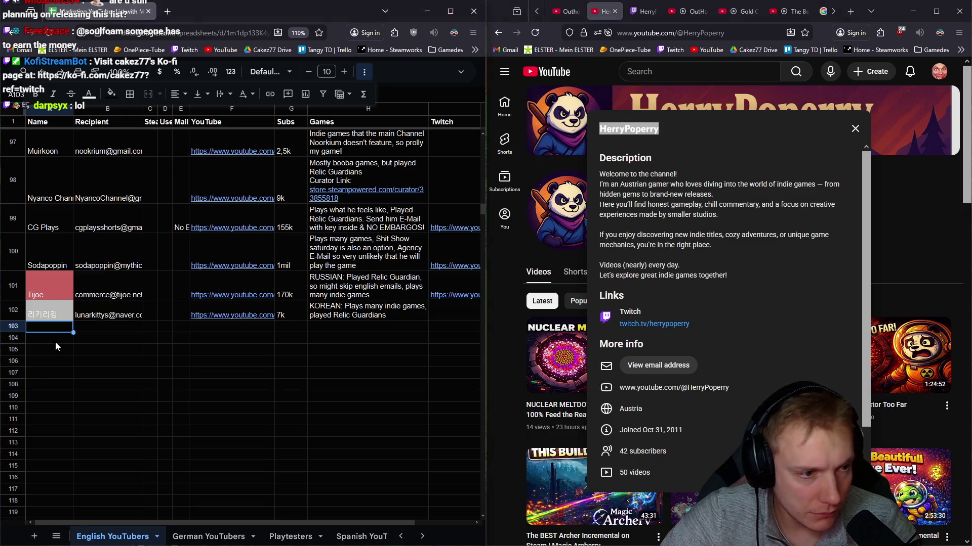
{"action": "key", "text": "ctrl+v"}
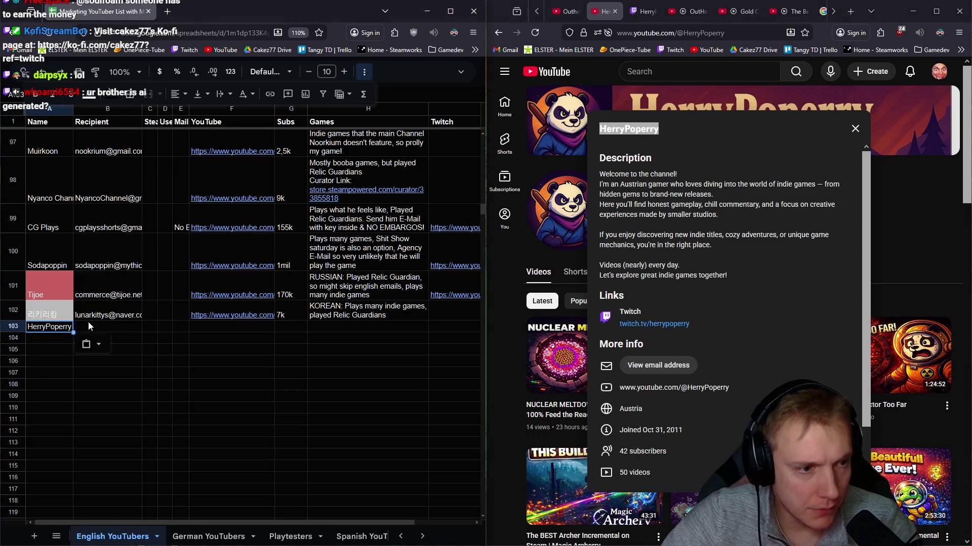
{"action": "key", "text": "Tab"}
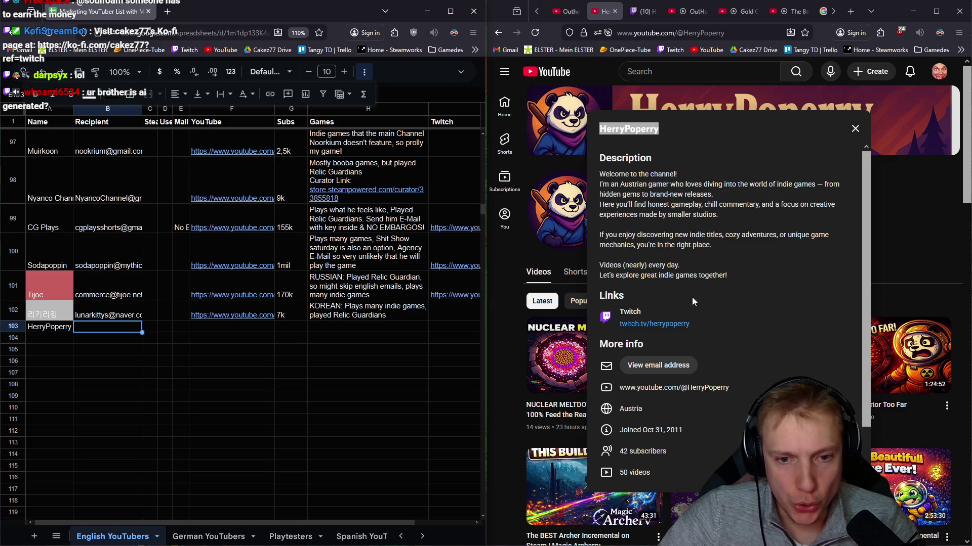
{"action": "left_click", "coordinate": [679, 368]}
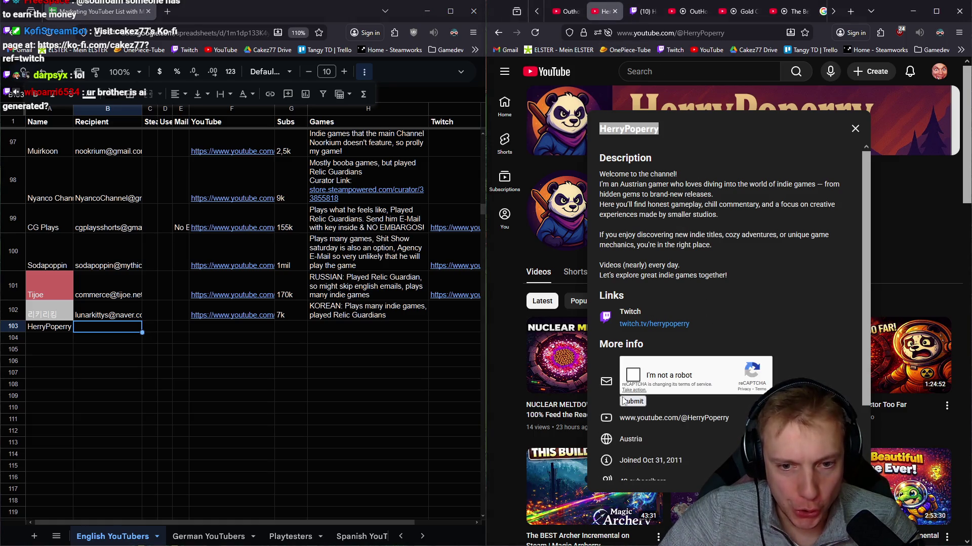
{"action": "left_click", "coordinate": [632, 375]}
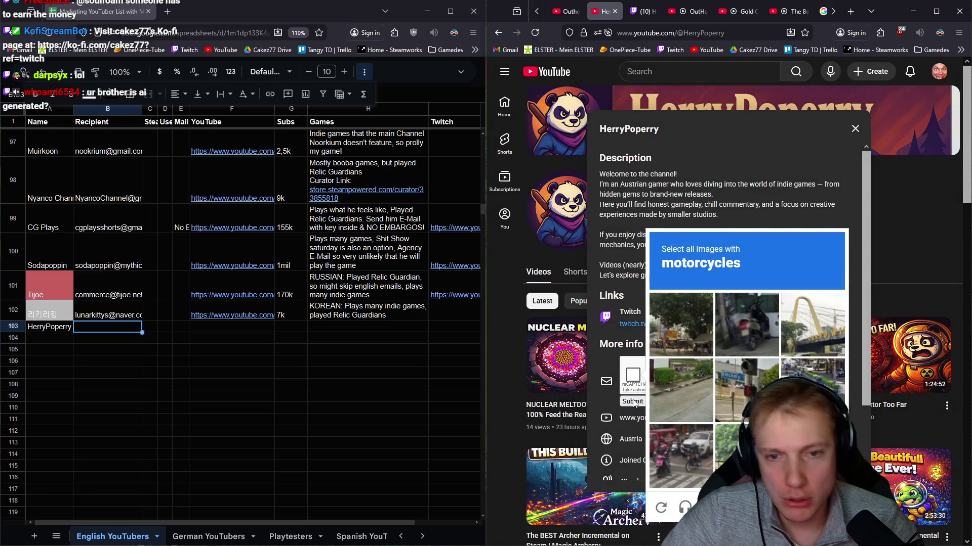
{"action": "left_click", "coordinate": [736, 319]}
{"action": "left_click", "coordinate": [812, 390]}
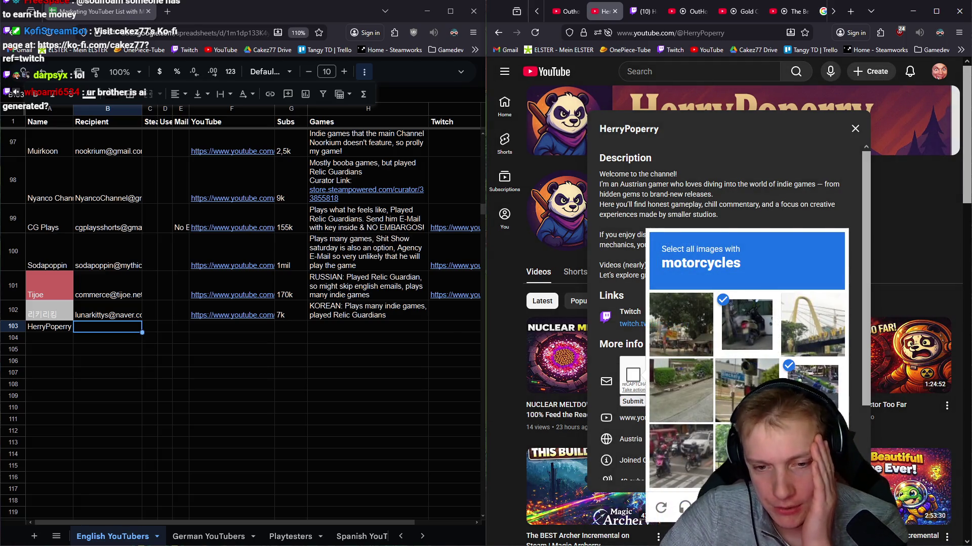
{"action": "left_click", "coordinate": [681, 455]}
{"action": "left_click", "coordinate": [823, 507]}
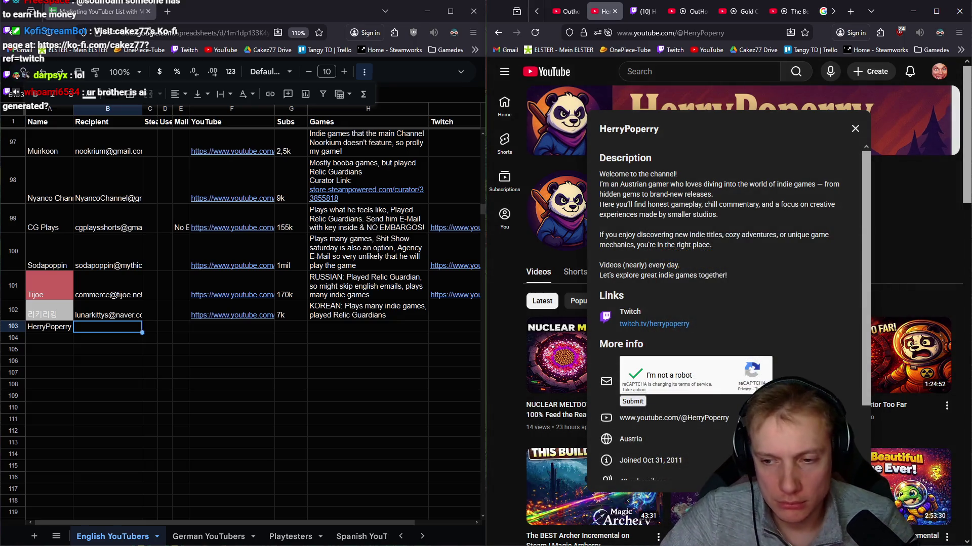
{"action": "left_click", "coordinate": [635, 400]}
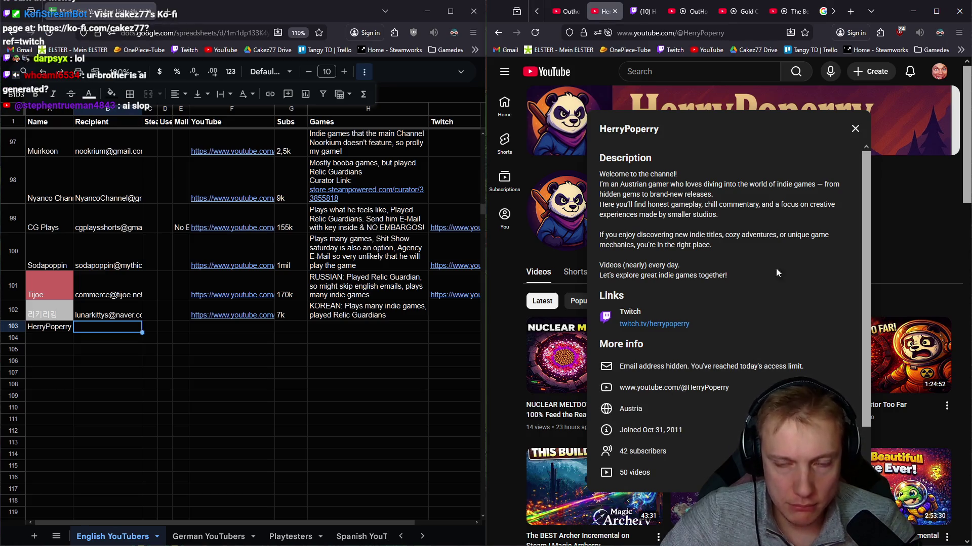
{"action": "left_click", "coordinate": [939, 72]}
{"action": "left_click", "coordinate": [939, 72]}
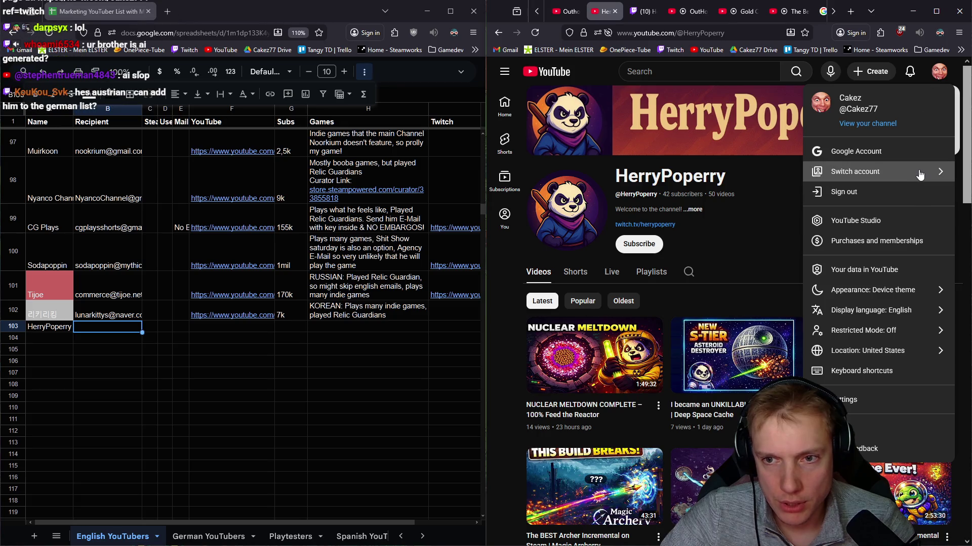
Step: Switch YouTube accounts and request HerryPoperry's email again from the channel details
{"action": "left_click", "coordinate": [928, 174]}
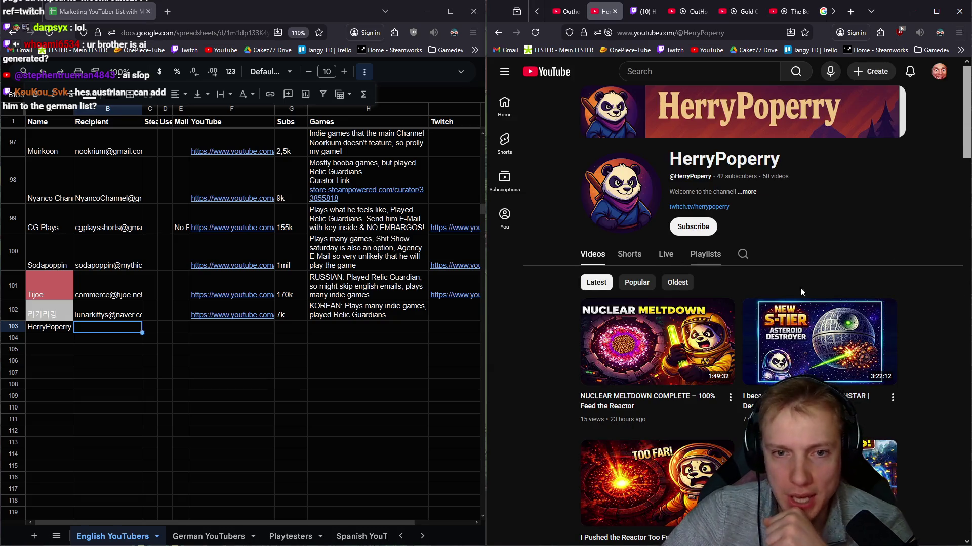
{"action": "left_click", "coordinate": [756, 192]}
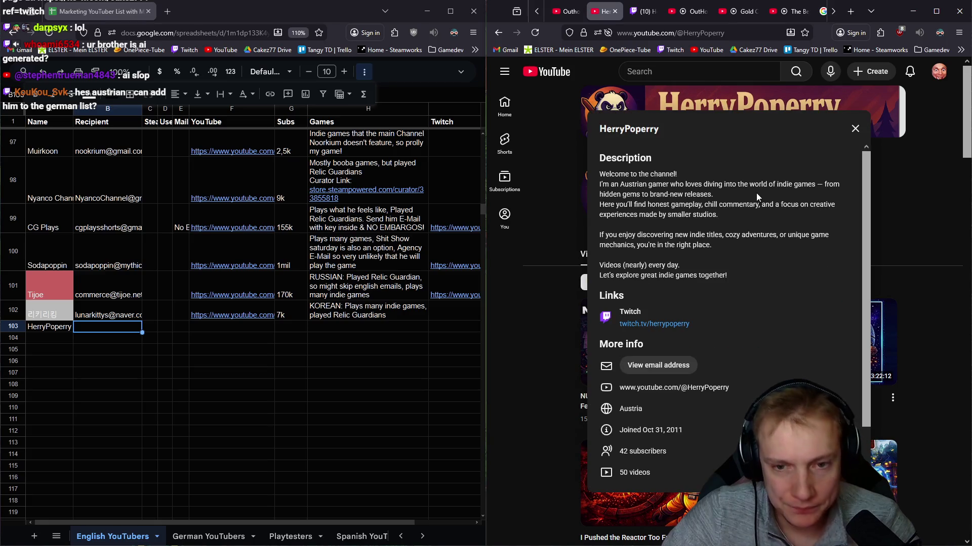
{"action": "left_click", "coordinate": [665, 371]}
{"action": "left_click", "coordinate": [633, 375]}
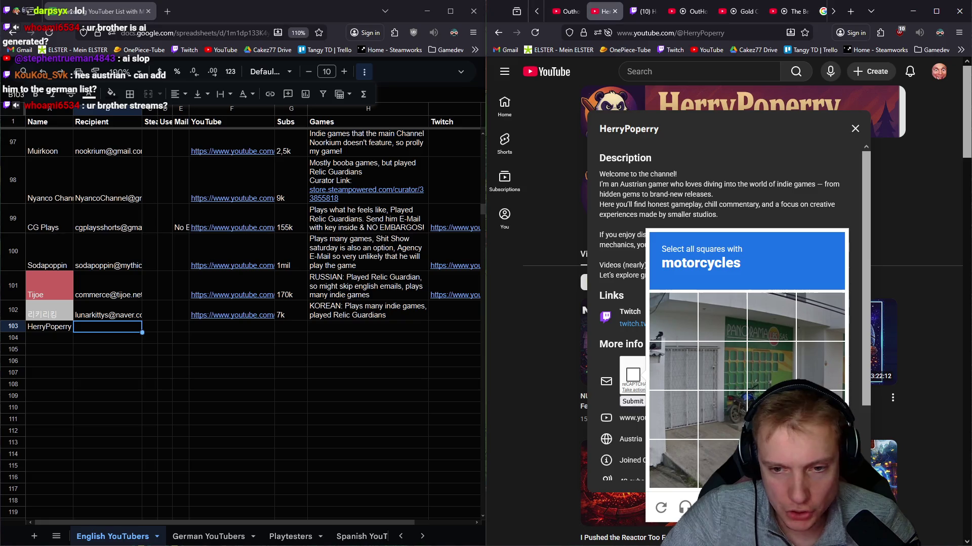
Step: Pass the motorcycle image challenge and submit to reveal the channel's email
{"action": "left_click", "coordinate": [771, 413]}
{"action": "left_click", "coordinate": [722, 414]}
{"action": "left_click", "coordinate": [718, 372]}
{"action": "left_click", "coordinate": [750, 366]}
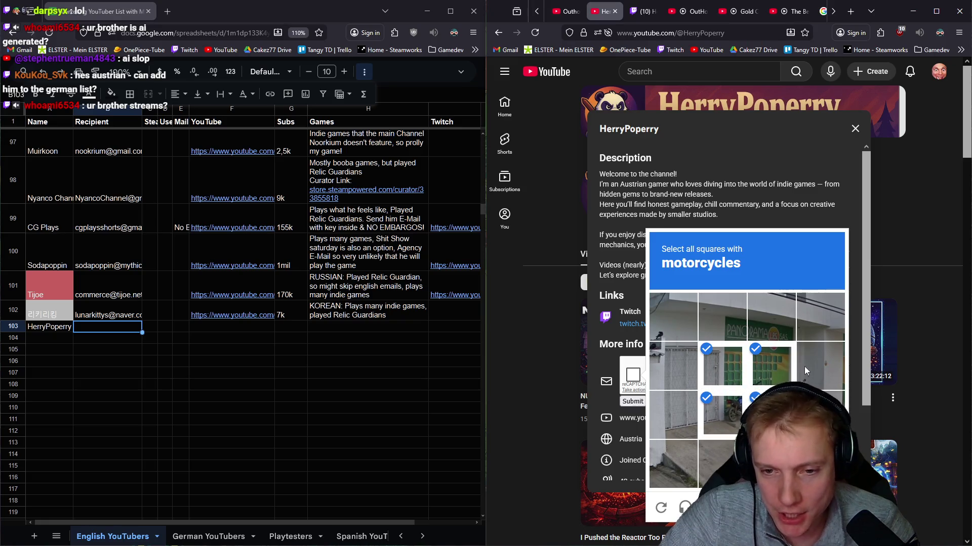
{"action": "left_click", "coordinate": [721, 369]}
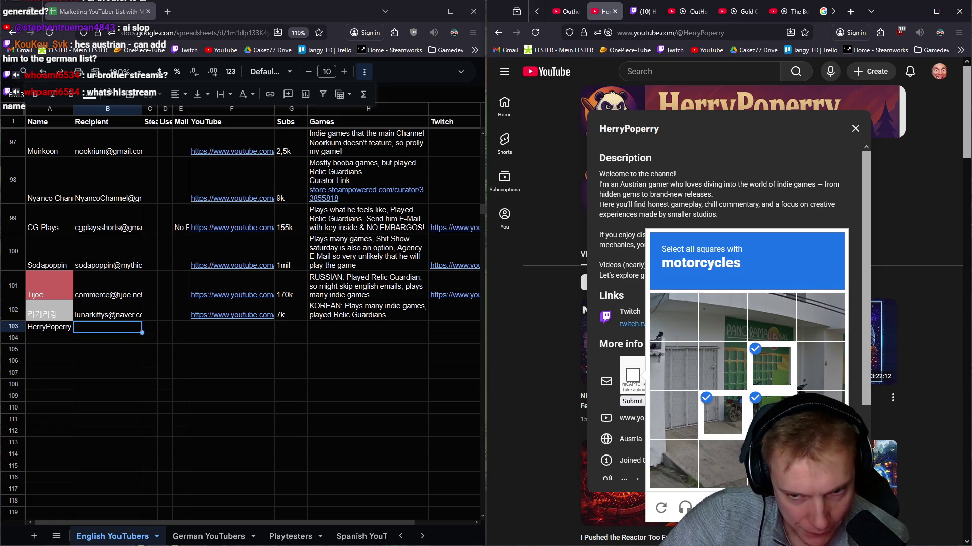
{"action": "left_click", "coordinate": [820, 385]}
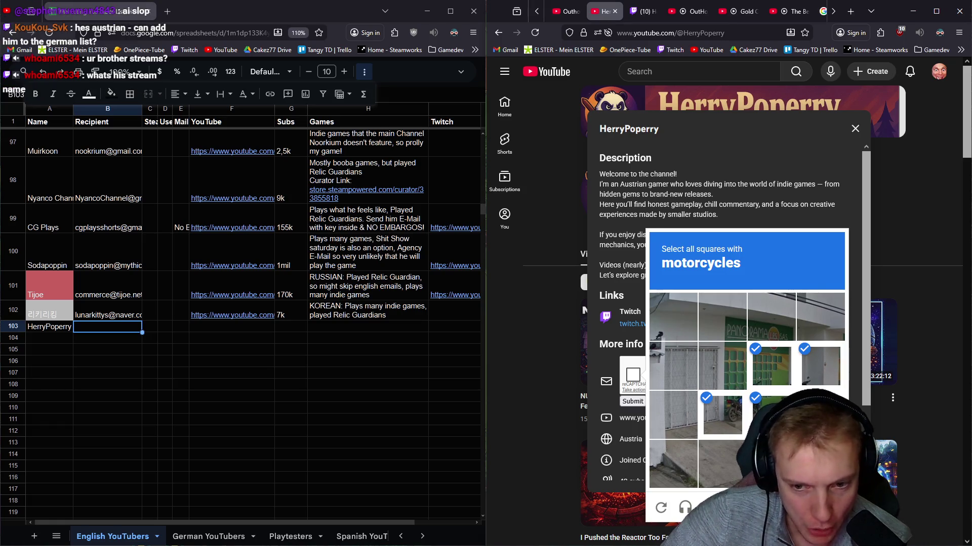
{"action": "left_click", "coordinate": [819, 508]}
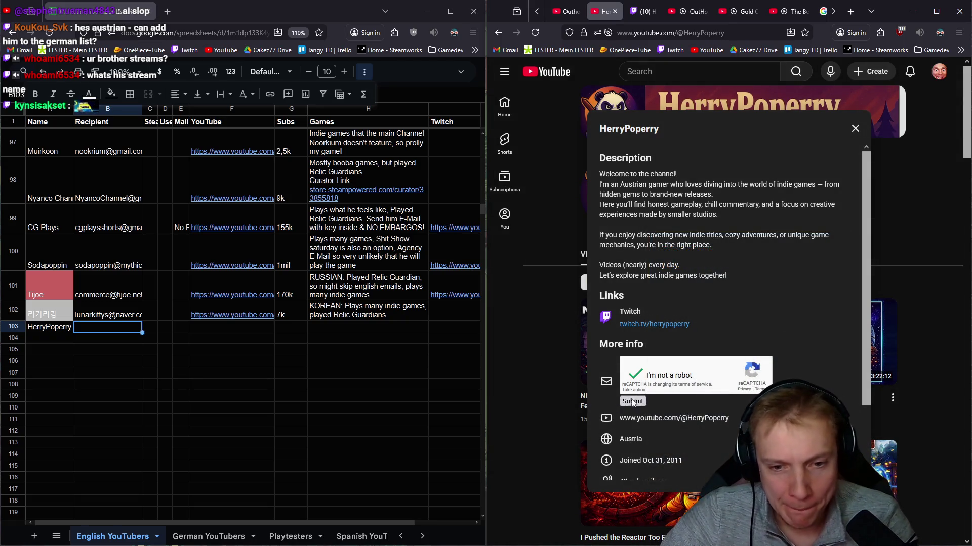
{"action": "left_click", "coordinate": [632, 401]}
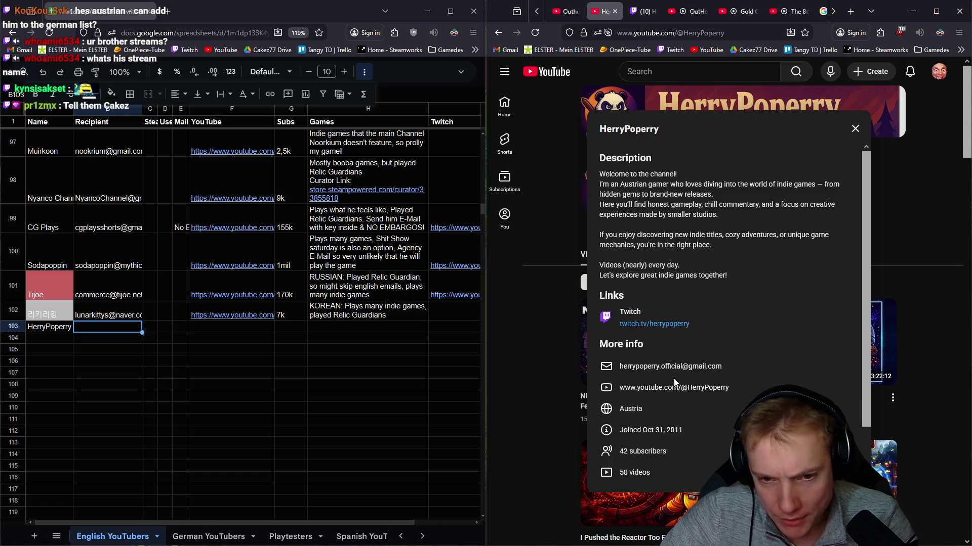
Step: Copy the revealed contact email and select the Recipient cell B103
{"action": "left_click_drag", "start_coordinate": [724, 365], "coordinate": [618, 366]}
{"action": "right_click", "coordinate": [647, 372]}
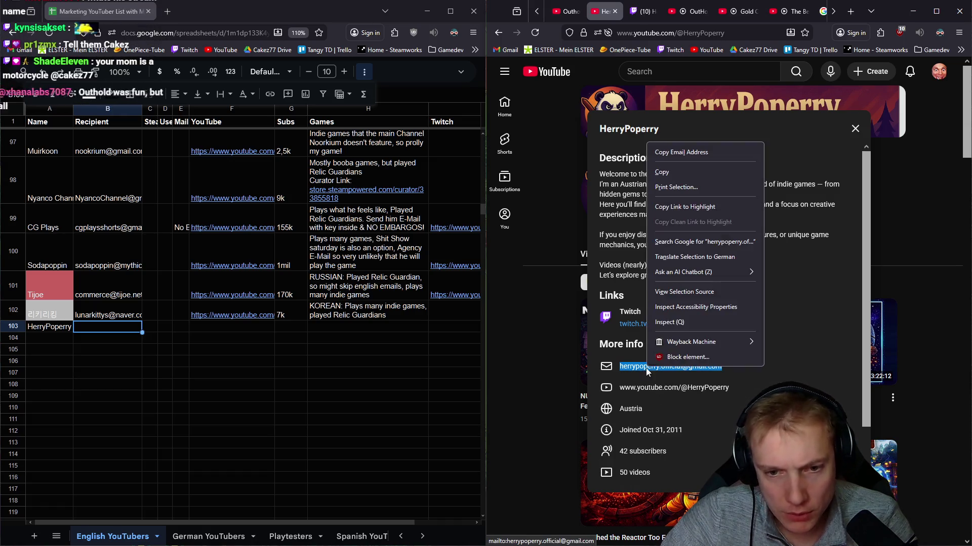
{"action": "left_click", "coordinate": [681, 153]}
{"action": "left_click", "coordinate": [122, 333]}
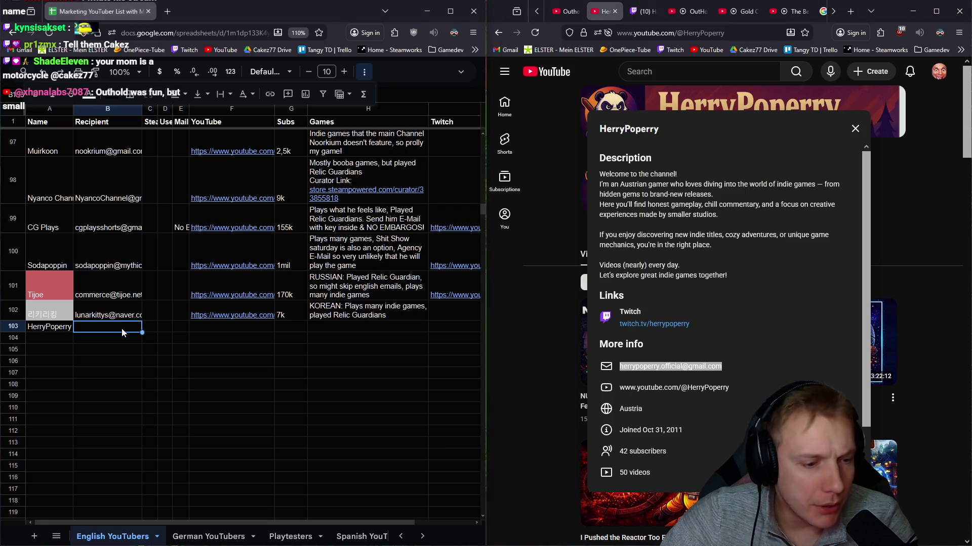
Step: Paste the email into B103 and the HerryPoperry channel URL into F103
{"action": "key", "text": "ctrl+v"}
{"action": "left_click", "coordinate": [233, 326]}
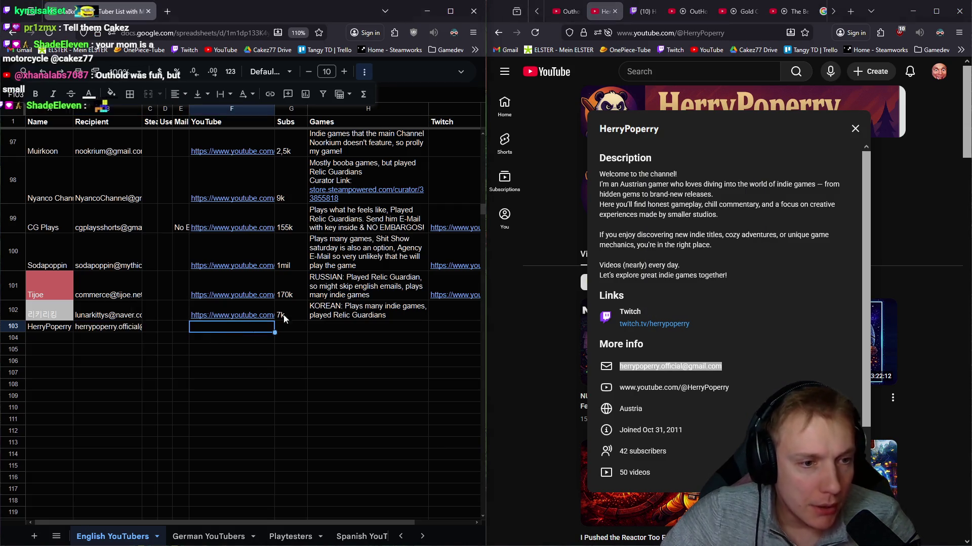
{"action": "left_click", "coordinate": [688, 33]}
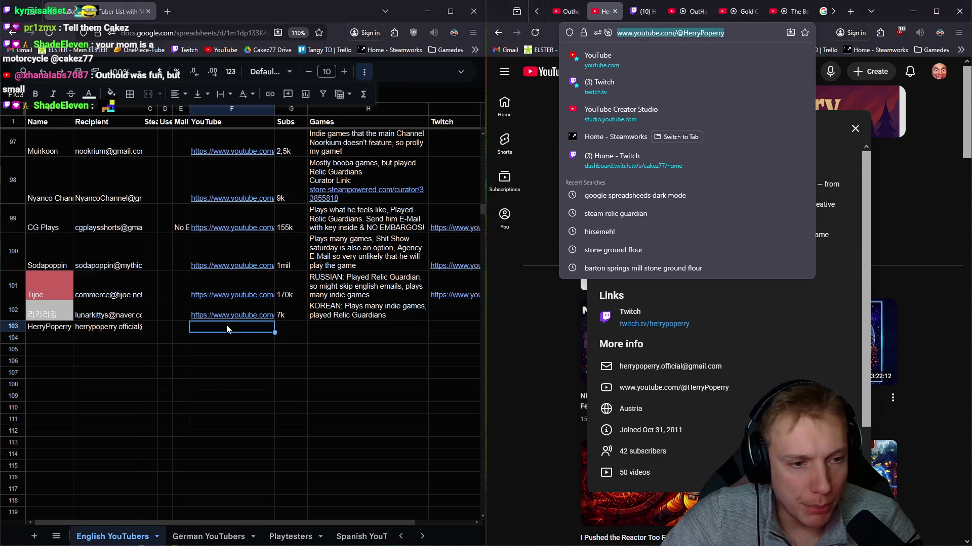
{"action": "left_click", "coordinate": [227, 329]}
{"action": "key", "text": "ctrl+v"}
Step: Enter 42 subscribers in G103 and write the Outhold games note in H103
{"action": "left_click", "coordinate": [303, 330]}
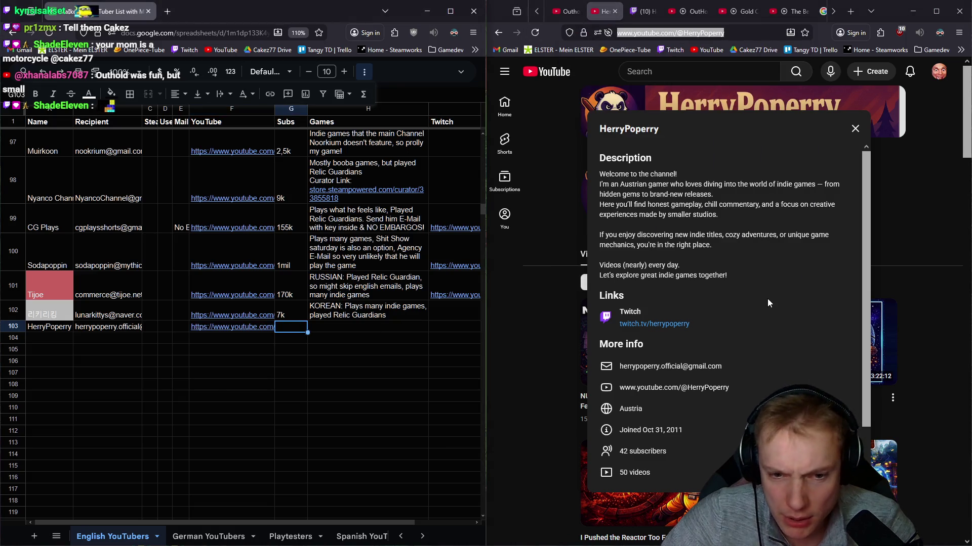
{"action": "scroll", "coordinate": [765, 308], "scroll_direction": "down", "scroll_amount": 2}
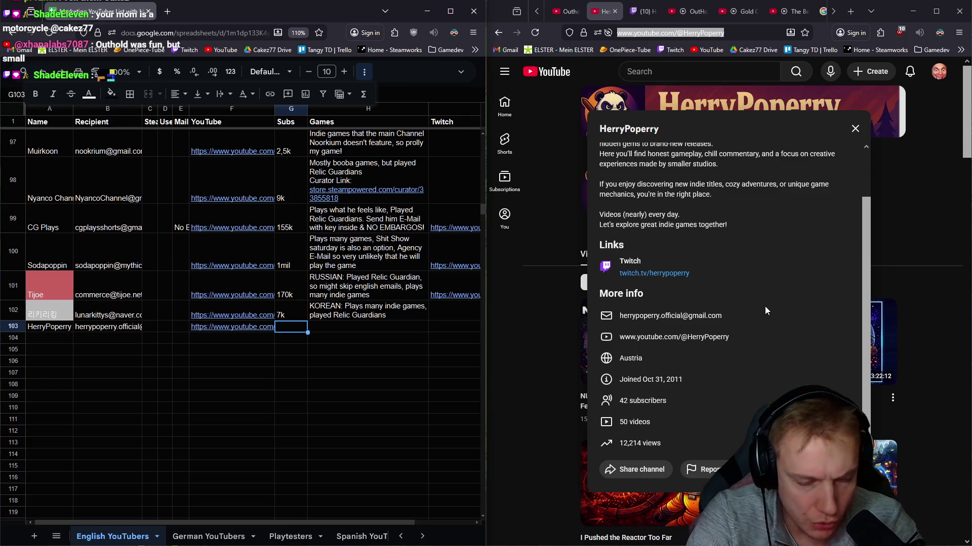
{"action": "type", "text": "42"}
{"action": "key", "text": "Tab"}
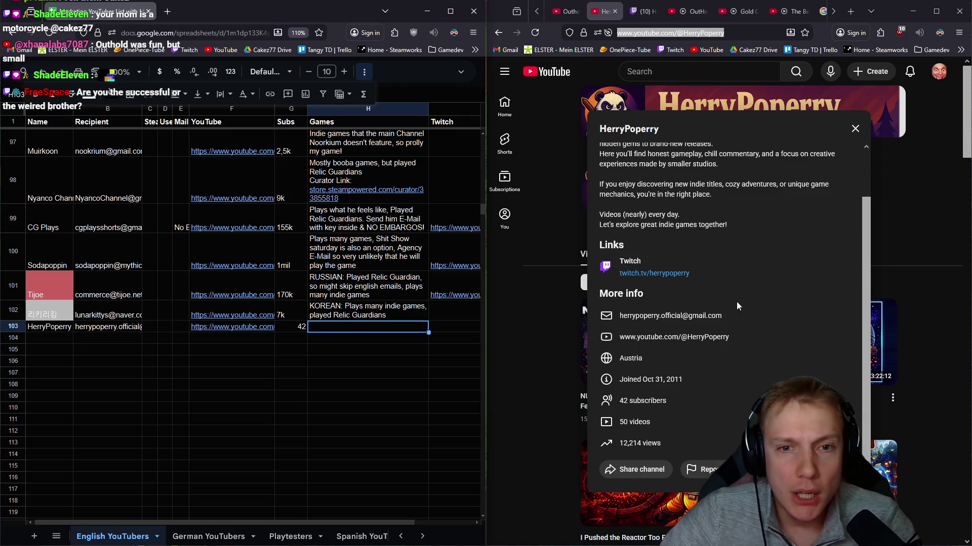
{"action": "scroll", "coordinate": [769, 294], "scroll_direction": "up", "scroll_amount": 2}
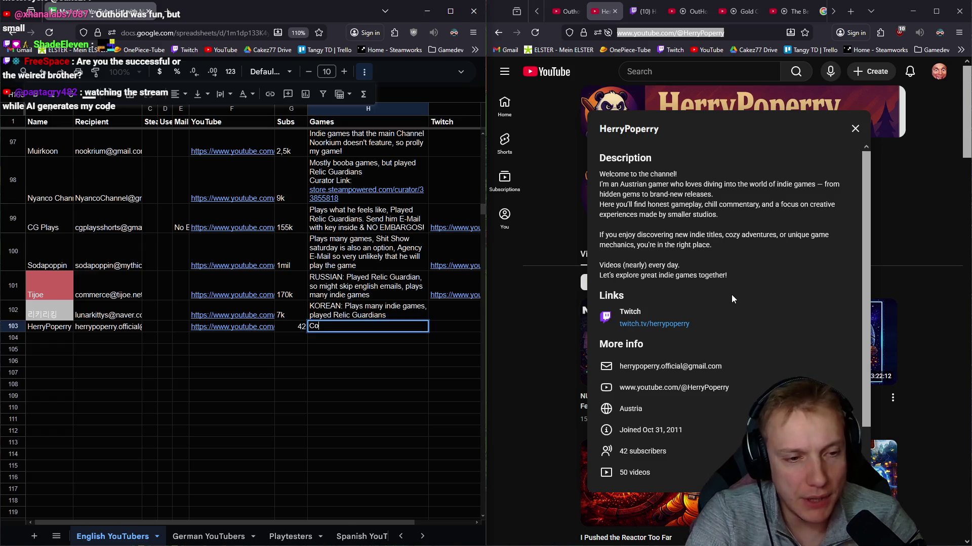
{"action": "type", "text": "Covers new indie titles"}
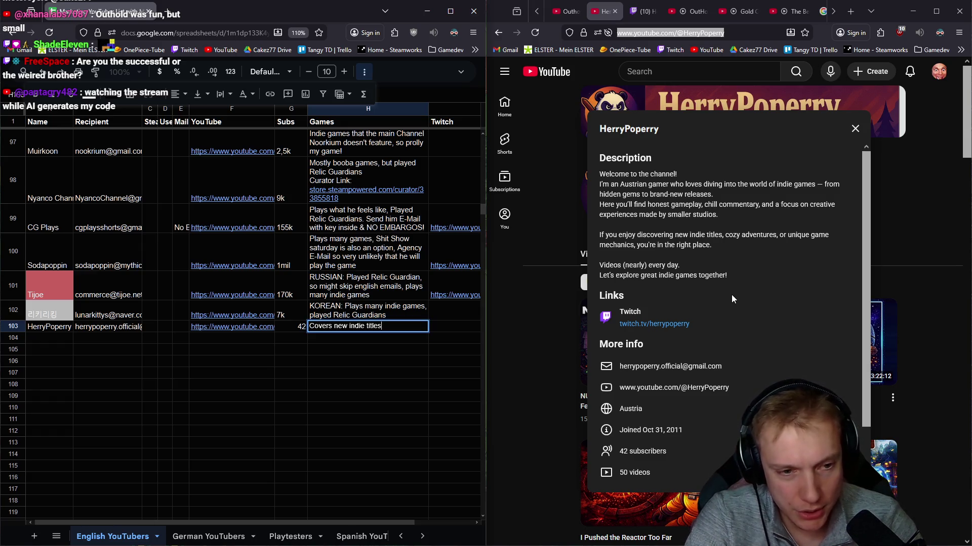
{"action": "type", "text": ", played Outhold"}
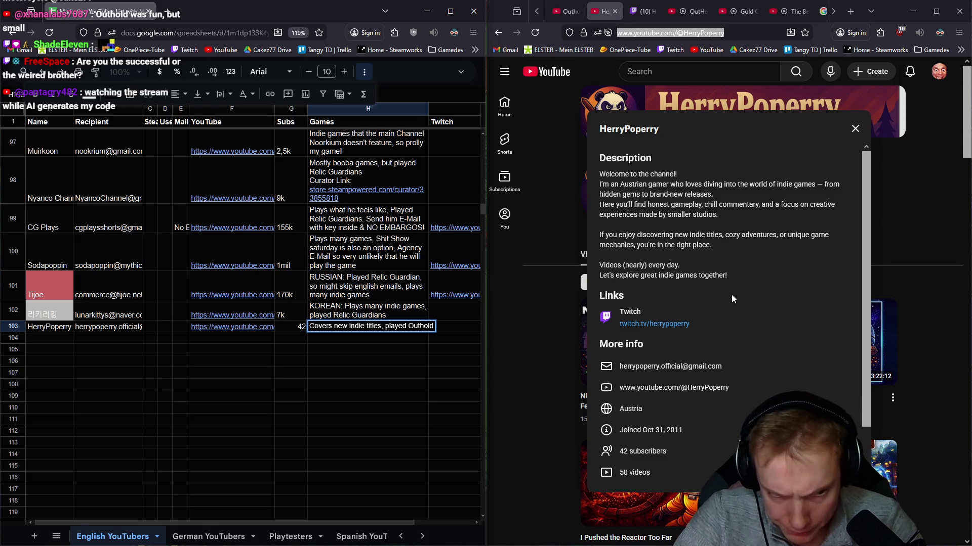
{"action": "key", "text": "Return"}
Step: Copy the Twitch link, select row 103's Twitch cell, and close the channel page
{"action": "right_click", "coordinate": [683, 327]}
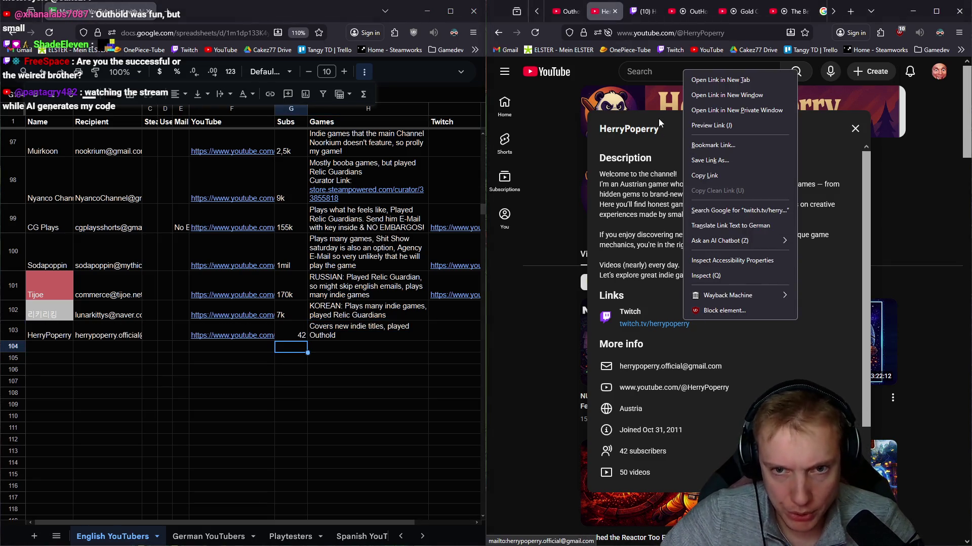
{"action": "left_click", "coordinate": [705, 178]}
{"action": "left_click", "coordinate": [447, 333]}
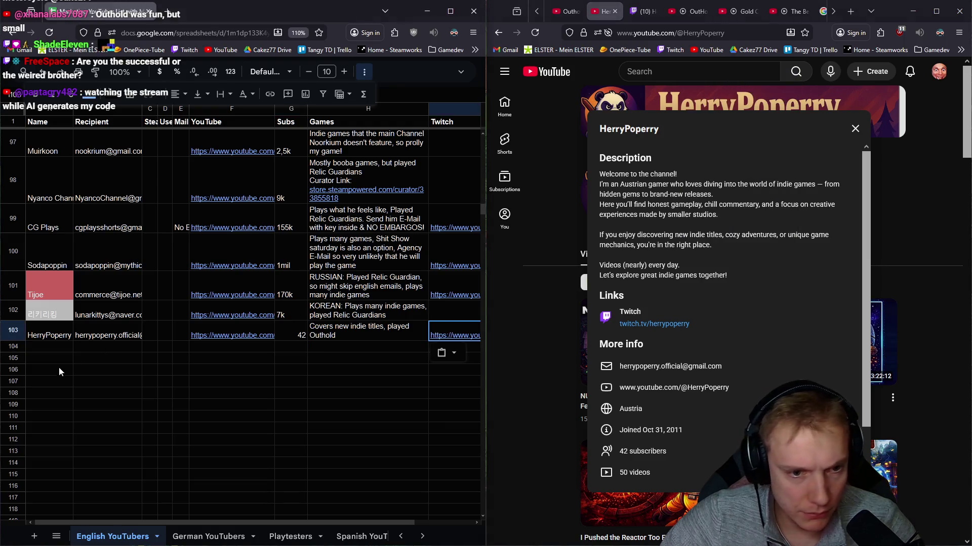
{"action": "left_click", "coordinate": [615, 11]}
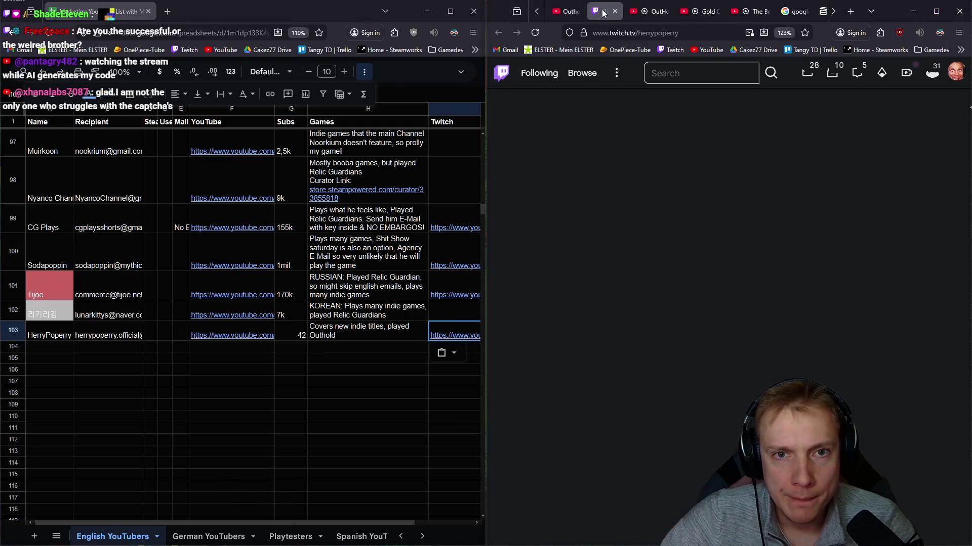
Step: Close the Twitch tab, check YozorPiano's channel details, then close its page
{"action": "left_click", "coordinate": [615, 11]}
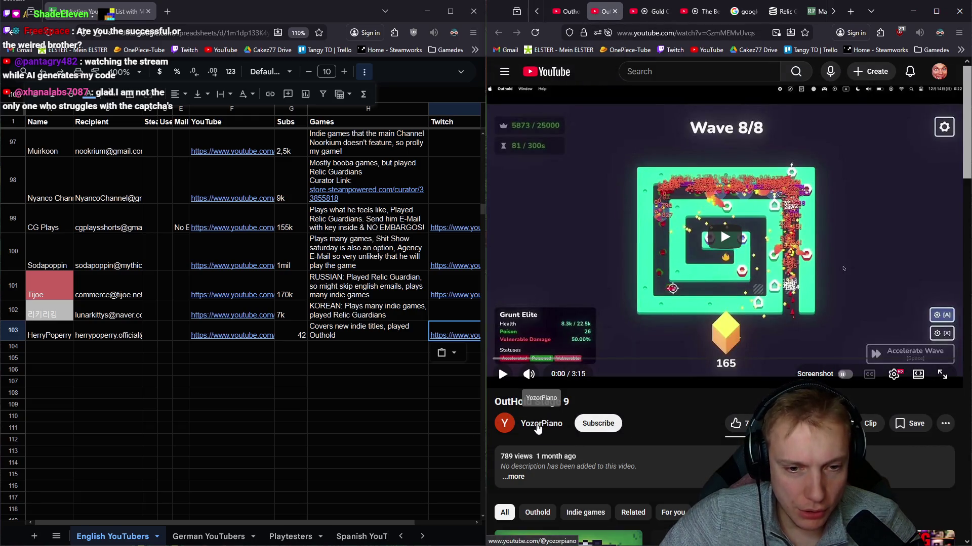
{"action": "left_click", "coordinate": [538, 427]}
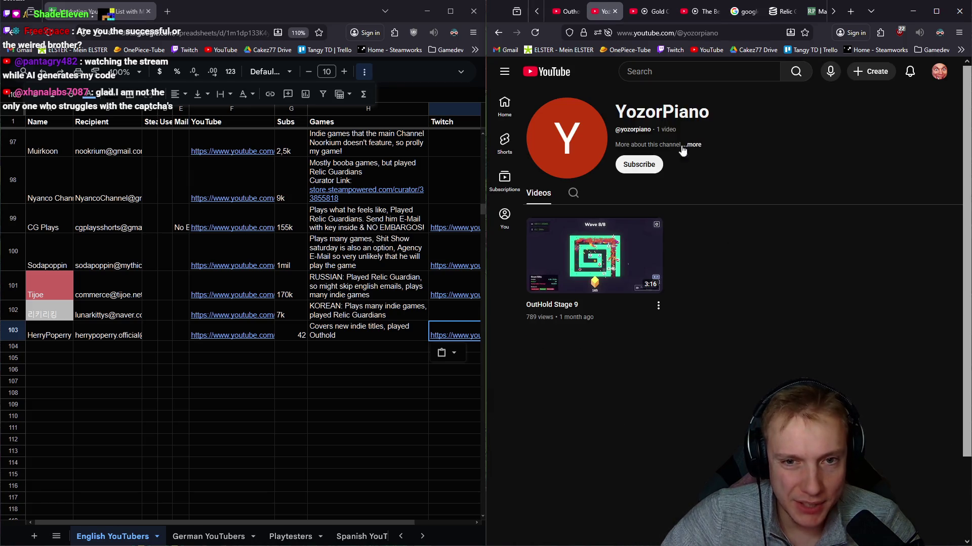
{"action": "left_click", "coordinate": [697, 145]}
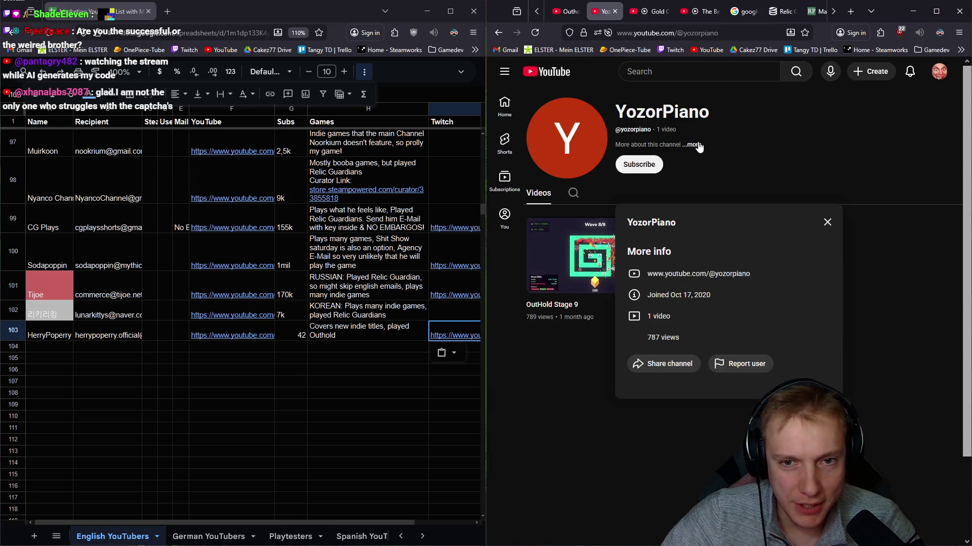
{"action": "left_click", "coordinate": [827, 223]}
{"action": "left_click", "coordinate": [615, 11]}
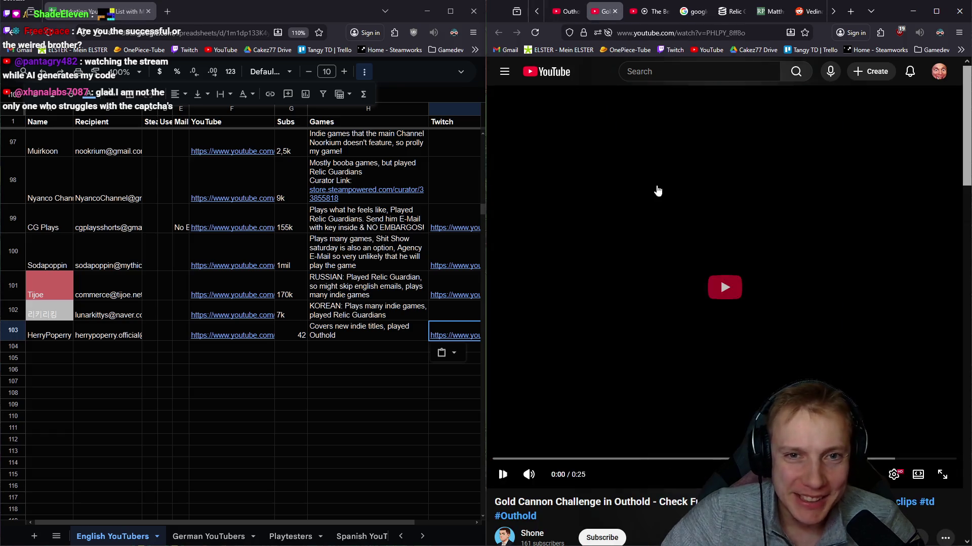
Step: Open the Shone channel, browse its Videos and Shorts, and show its full details
{"action": "scroll", "coordinate": [705, 181], "scroll_direction": "down", "scroll_amount": 3}
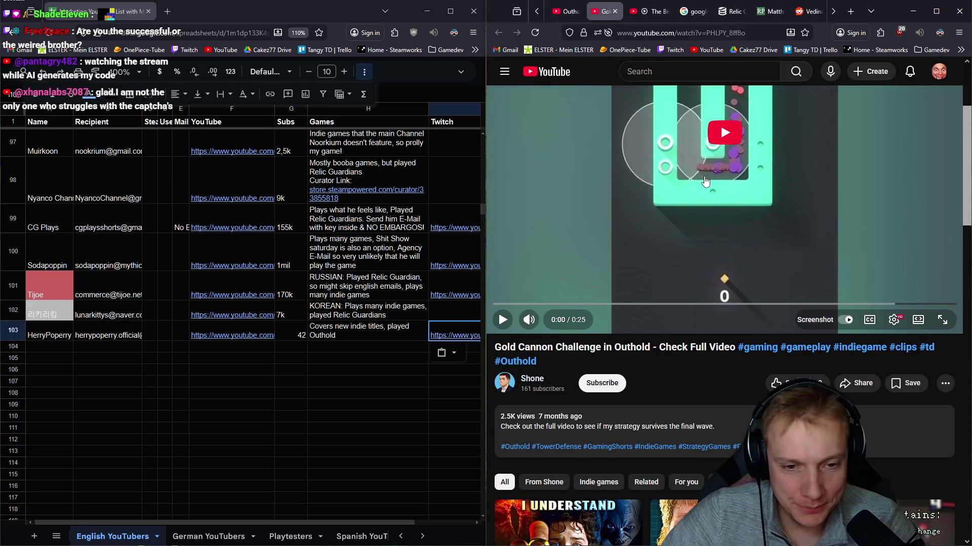
{"action": "left_click", "coordinate": [534, 380]}
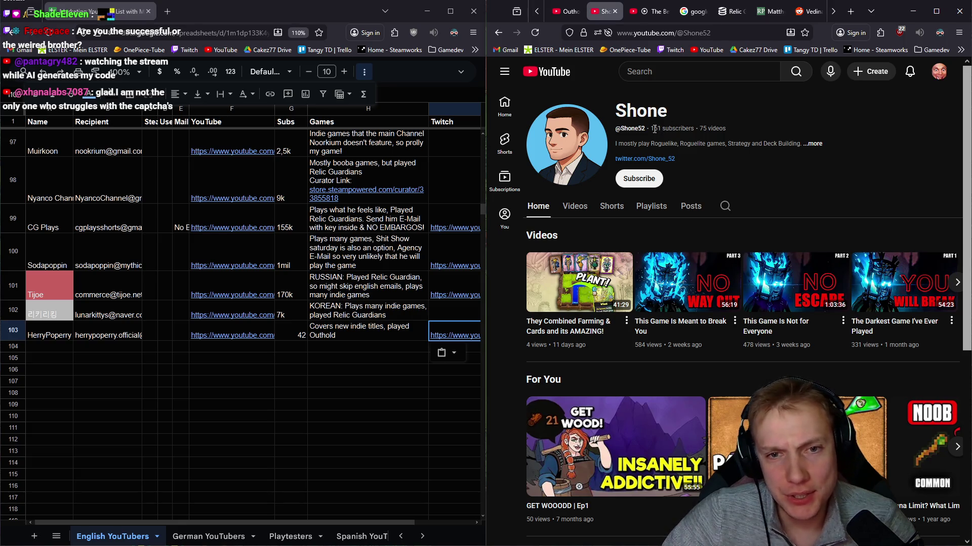
{"action": "left_click", "coordinate": [580, 210]}
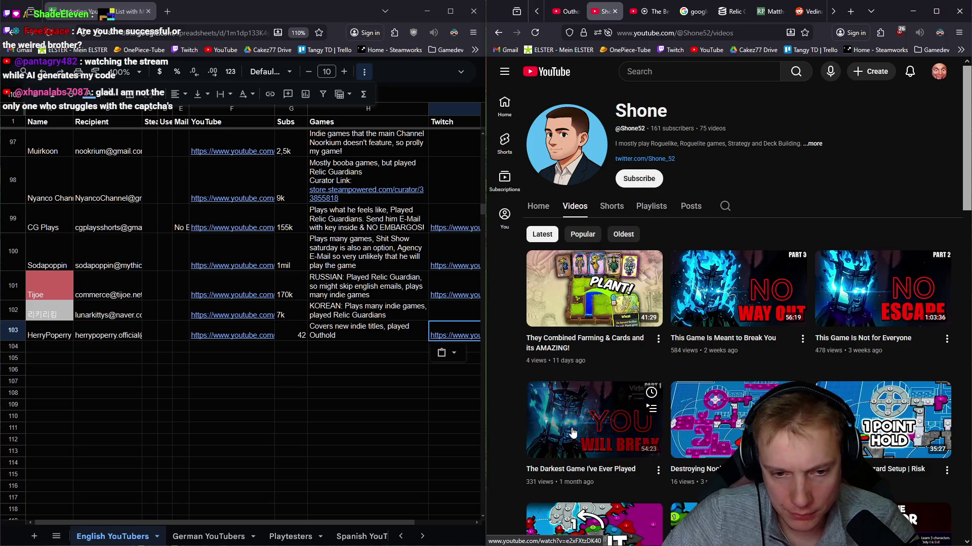
{"action": "scroll", "coordinate": [724, 411], "scroll_direction": "down", "scroll_amount": 3}
{"action": "scroll", "coordinate": [734, 329], "scroll_direction": "up", "scroll_amount": 3}
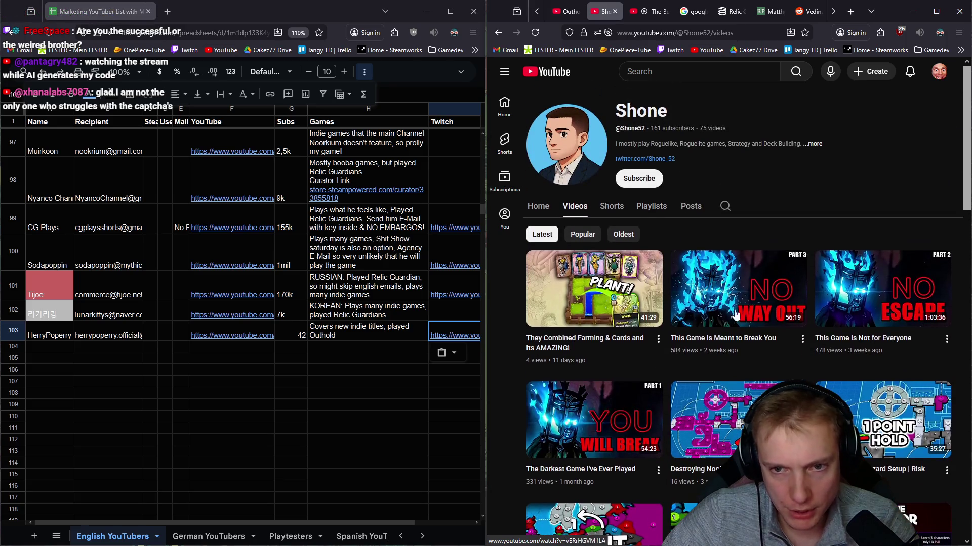
{"action": "left_click", "coordinate": [620, 210]}
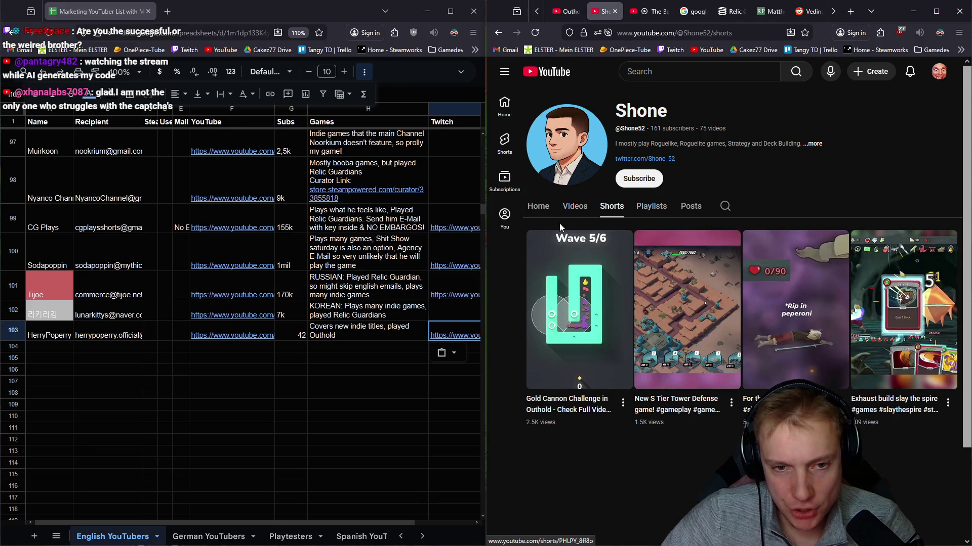
{"action": "left_click", "coordinate": [576, 212]}
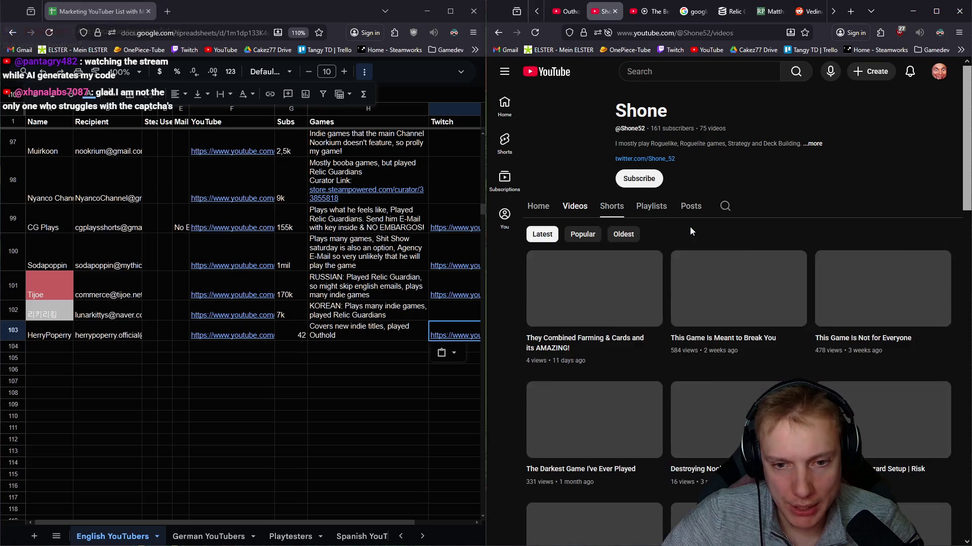
{"action": "scroll", "coordinate": [759, 276], "scroll_direction": "down", "scroll_amount": 5}
{"action": "scroll", "coordinate": [759, 276], "scroll_direction": "down", "scroll_amount": 4}
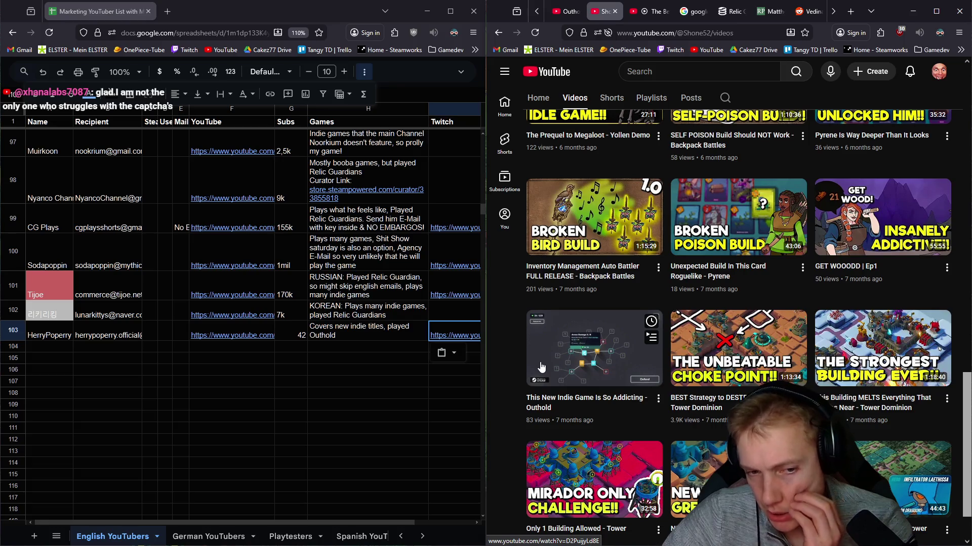
{"action": "scroll", "coordinate": [580, 362], "scroll_direction": "up", "scroll_amount": 10}
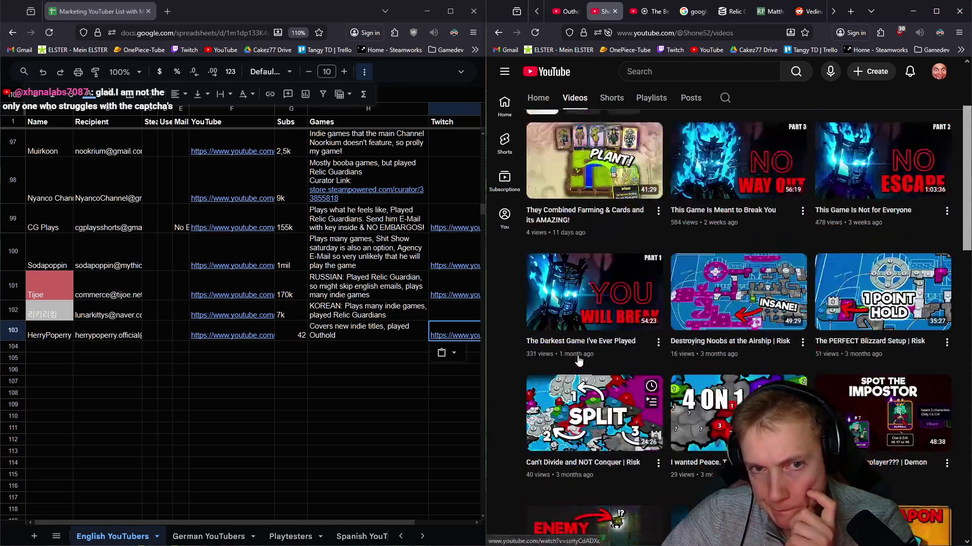
{"action": "left_click", "coordinate": [814, 144]}
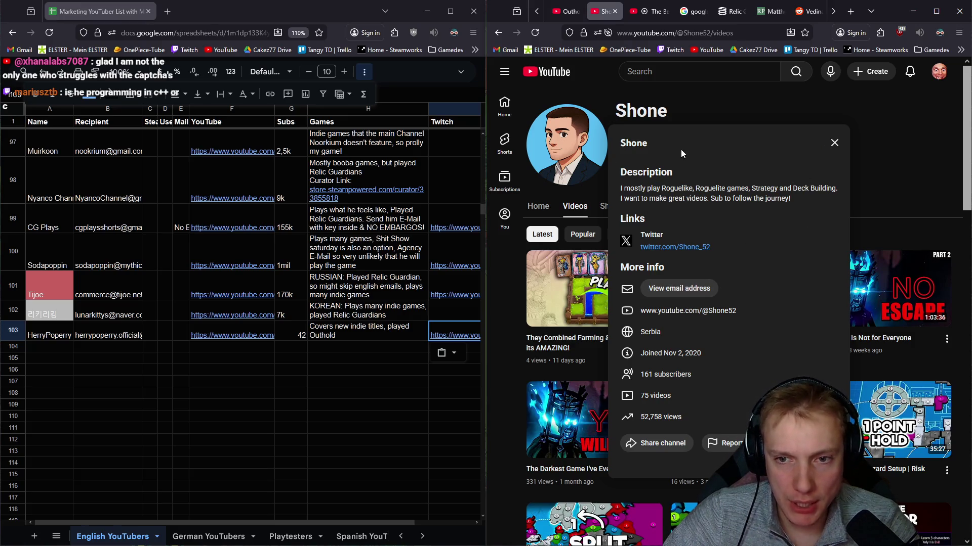
Step: Copy the channel name 'Shone' into cell A104 and move to B104
{"action": "double_click", "coordinate": [634, 144]}
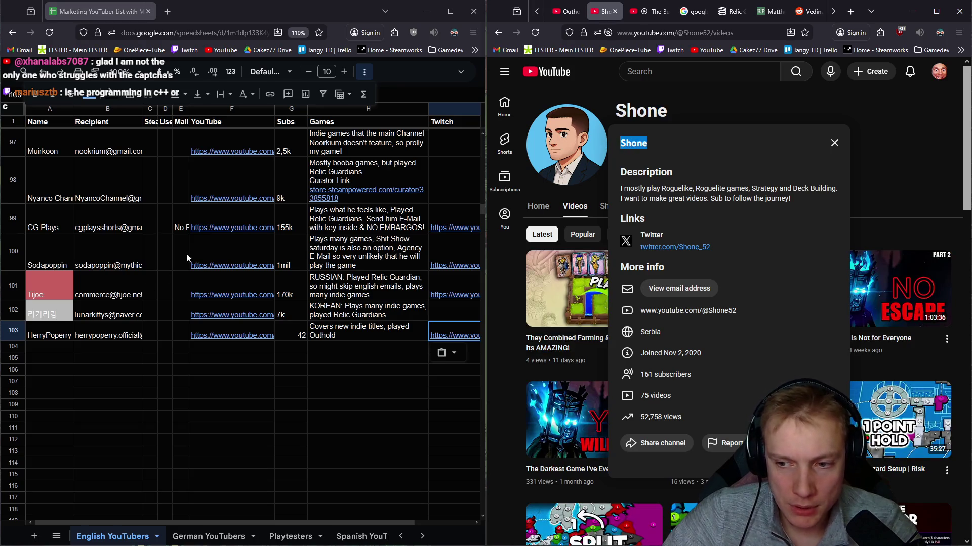
{"action": "left_click", "coordinate": [51, 346]}
{"action": "key", "text": "ctrl+v"}
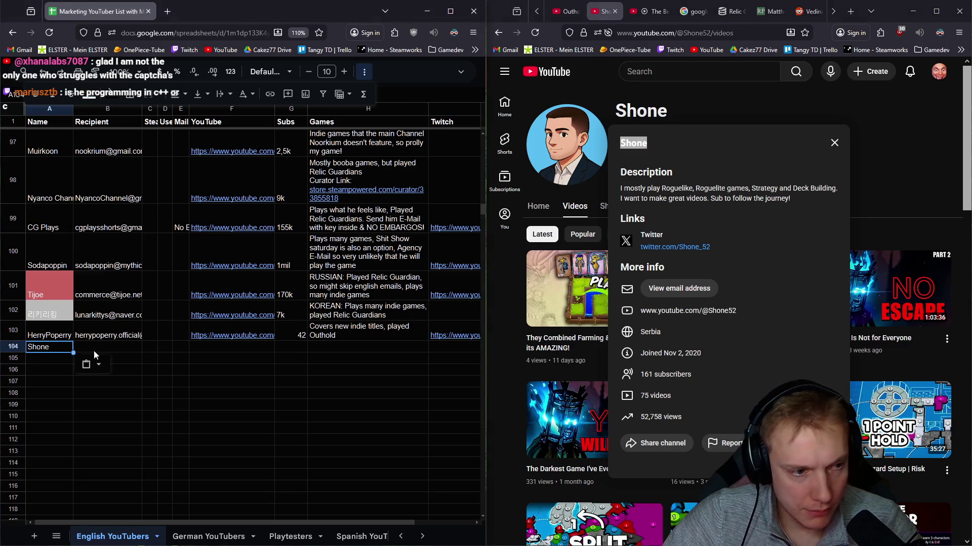
{"action": "left_click", "coordinate": [126, 350]}
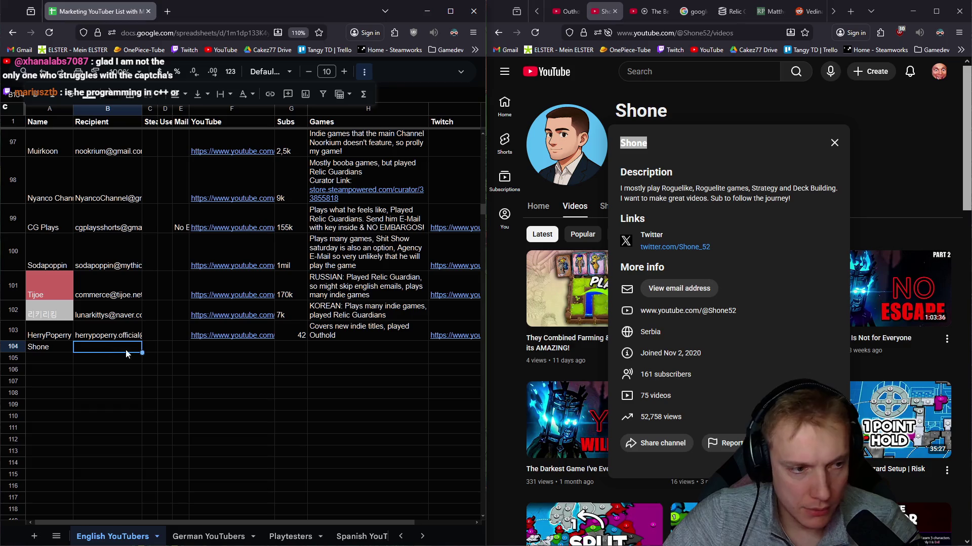
{"action": "left_click", "coordinate": [680, 289]}
{"action": "left_click", "coordinate": [654, 325]}
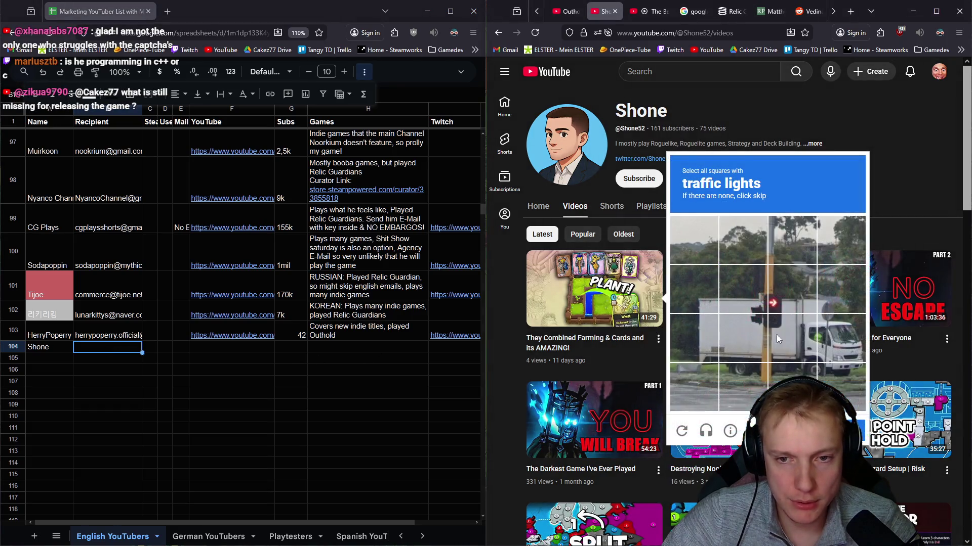
{"action": "left_click", "coordinate": [743, 289]}
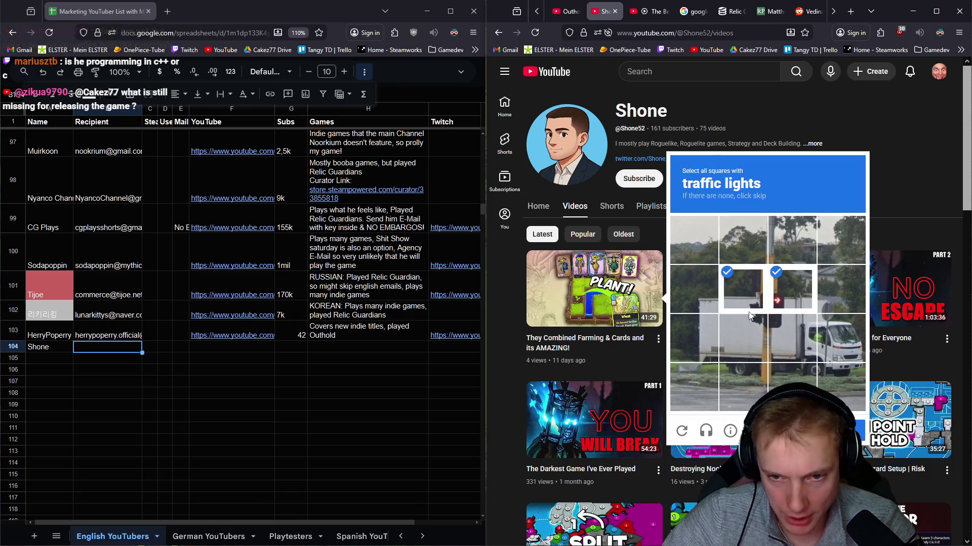
{"action": "left_click", "coordinate": [743, 338]}
{"action": "left_click", "coordinate": [793, 336]}
{"action": "left_click", "coordinate": [792, 289]}
{"action": "left_click", "coordinate": [846, 431]}
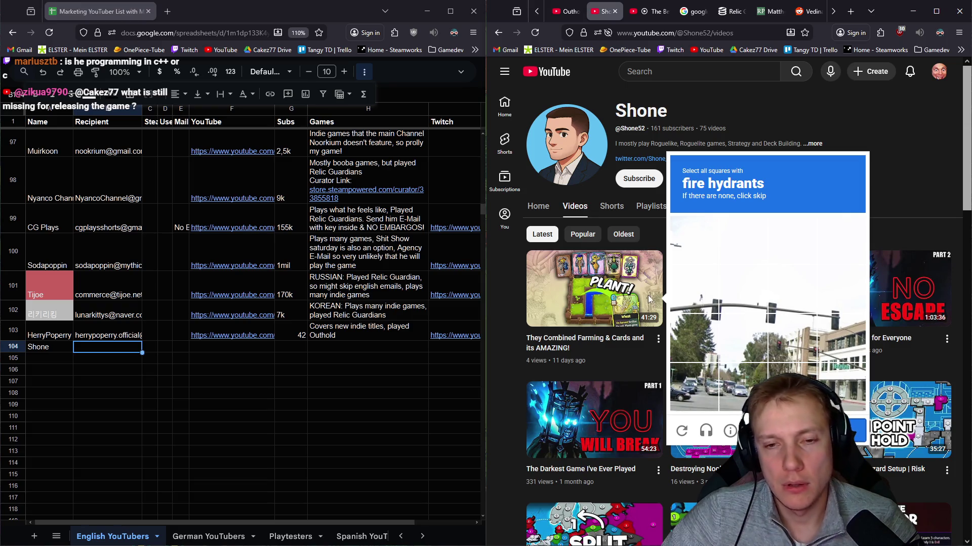
Step: Mark all fire-hydrant tiles and submit the image check
{"action": "left_click", "coordinate": [690, 290]}
{"action": "left_click", "coordinate": [684, 331]}
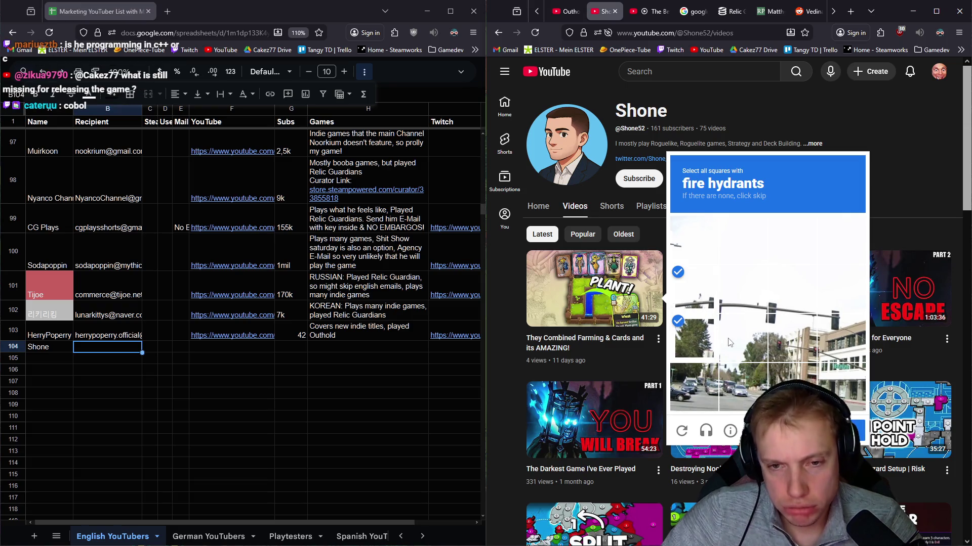
{"action": "left_click", "coordinate": [743, 338]}
{"action": "left_click", "coordinate": [742, 289]}
{"action": "left_click", "coordinate": [792, 338]}
{"action": "left_click", "coordinate": [784, 300]}
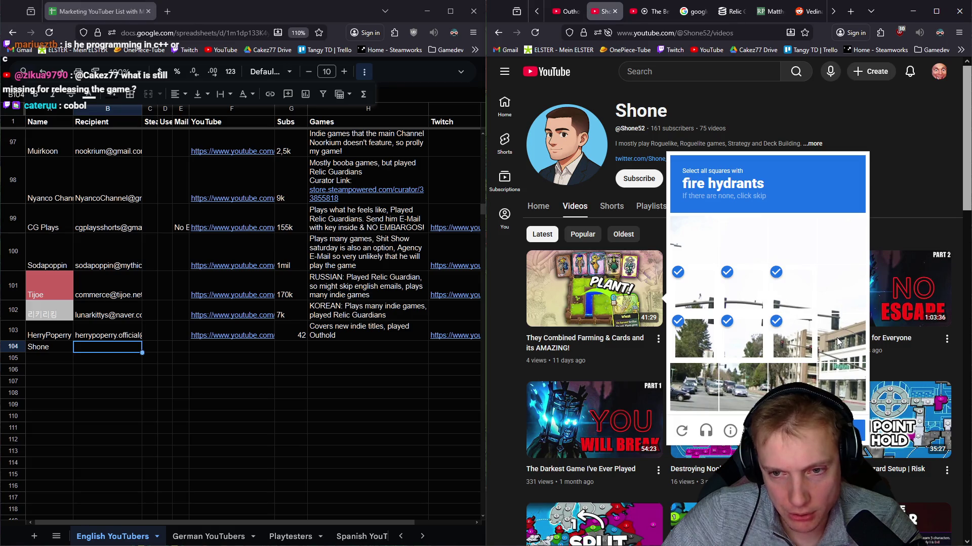
{"action": "left_click", "coordinate": [836, 338]}
{"action": "left_click", "coordinate": [835, 292]}
{"action": "left_click", "coordinate": [840, 431]}
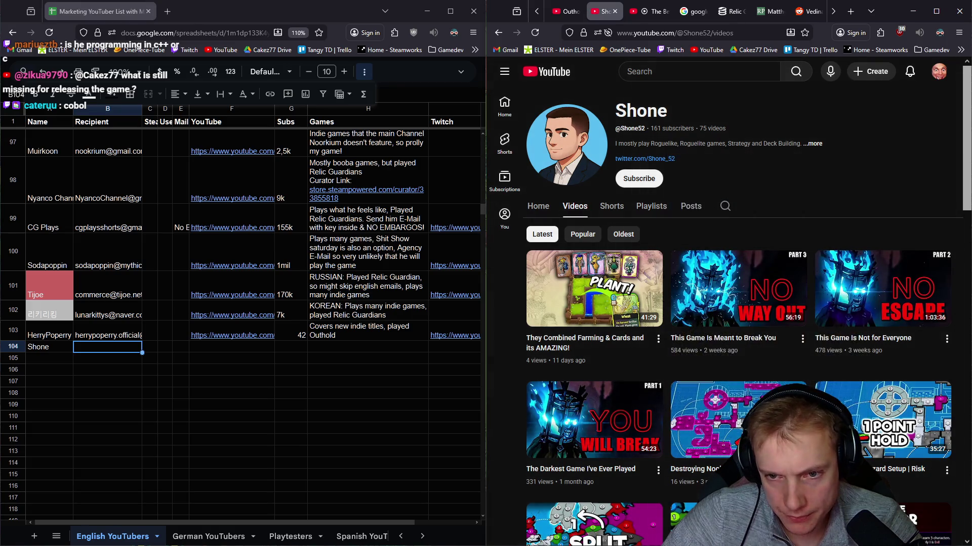
Step: Reopen Shone's details, request the email again, then close details and open the account menu
{"action": "left_click", "coordinate": [813, 144]}
{"action": "left_click", "coordinate": [679, 297]}
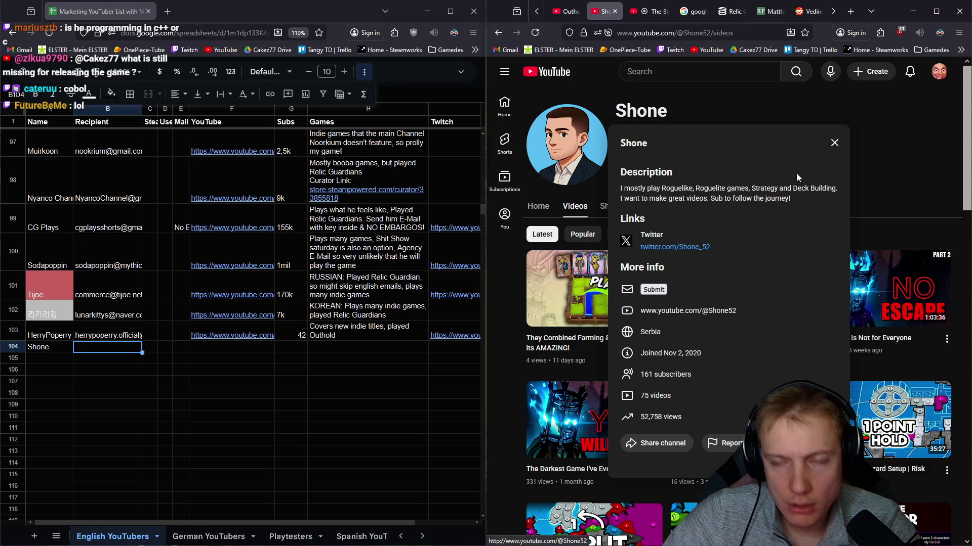
{"action": "left_click", "coordinate": [835, 143]}
{"action": "left_click", "coordinate": [940, 76]}
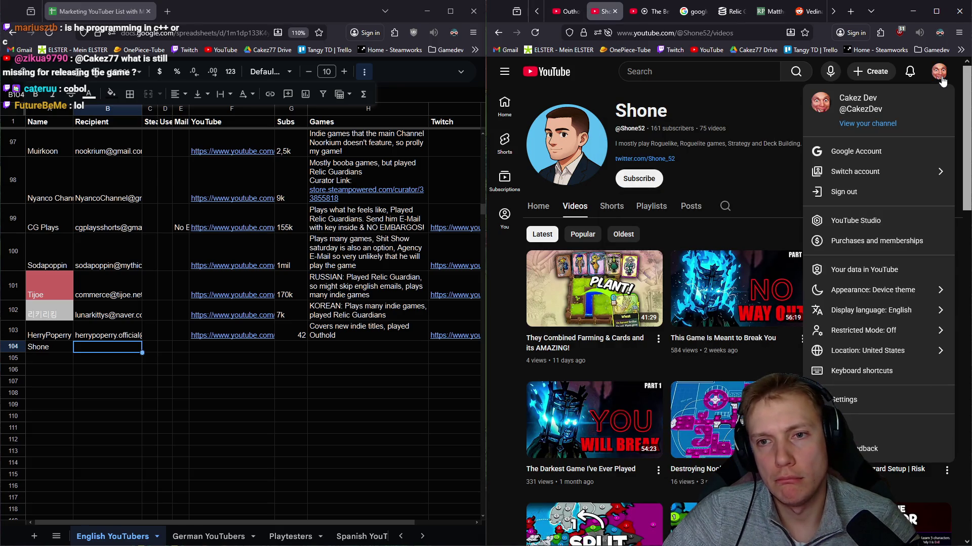
Step: Reload Shone's Videos page, reopen its details and start the email robot verification
{"action": "left_click", "coordinate": [939, 71]}
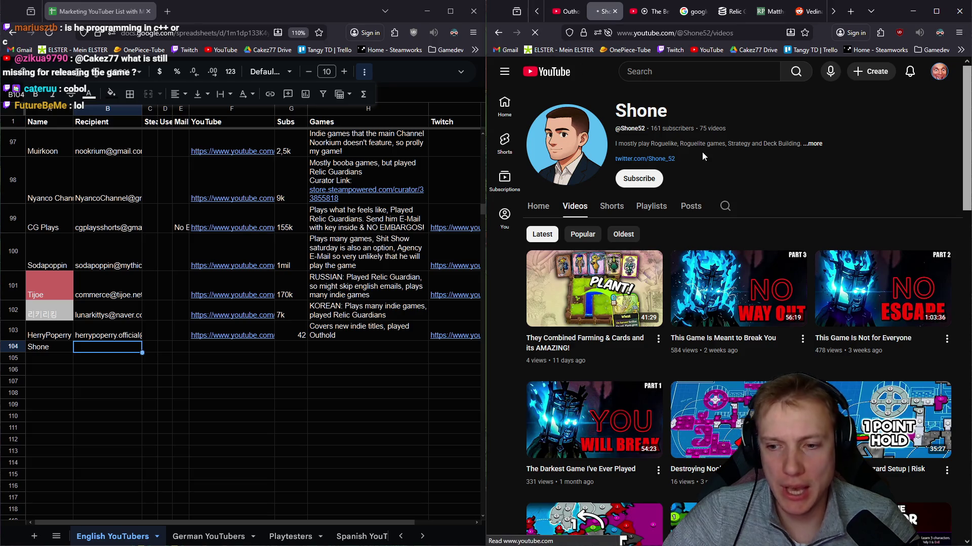
{"action": "left_click", "coordinate": [574, 206]}
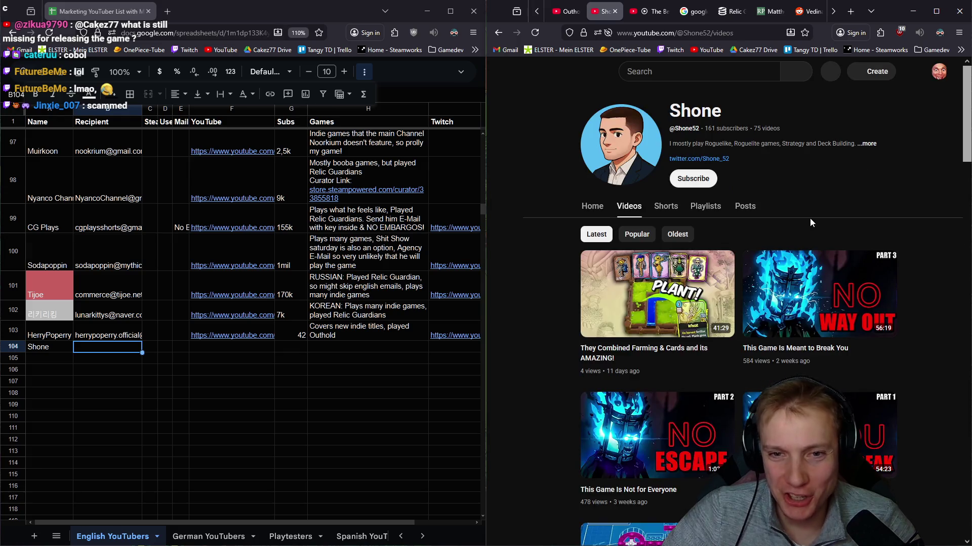
{"action": "left_click", "coordinate": [868, 144]}
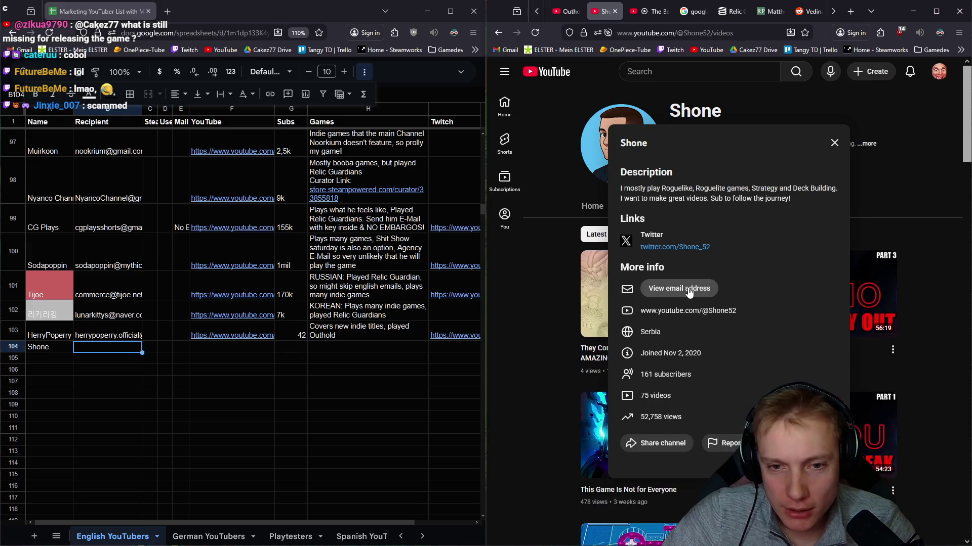
{"action": "left_click", "coordinate": [679, 288]}
{"action": "left_click", "coordinate": [665, 325]}
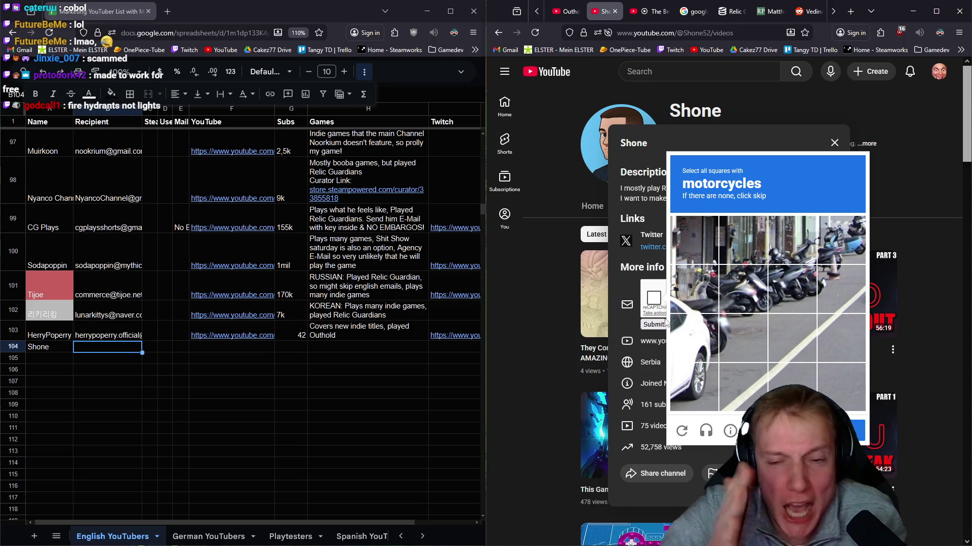
Step: Select every motorcycle square, including newly appeared ones, and submit the challenge
{"action": "left_click", "coordinate": [696, 337]}
{"action": "left_click", "coordinate": [742, 337]}
{"action": "left_click", "coordinate": [683, 286]}
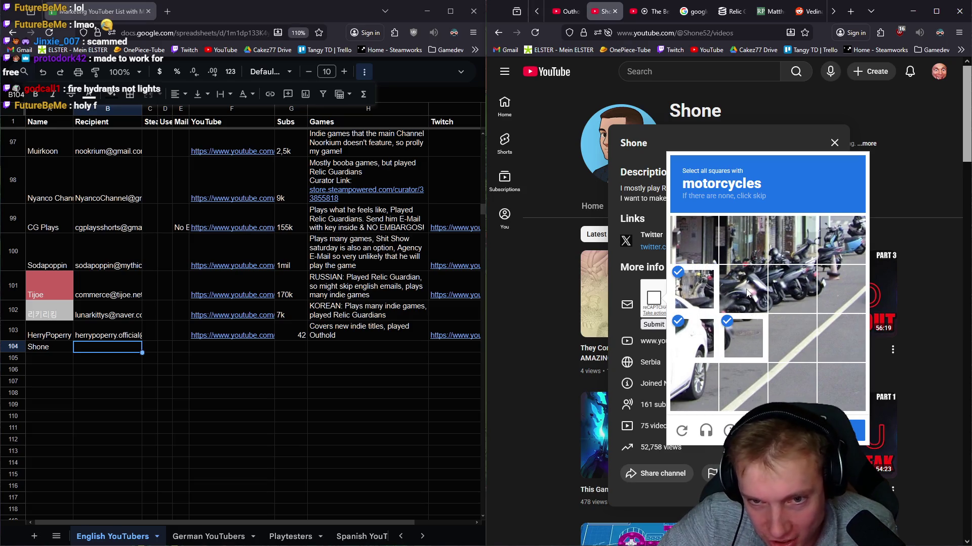
{"action": "left_click", "coordinate": [742, 288]}
{"action": "left_click", "coordinate": [742, 240]}
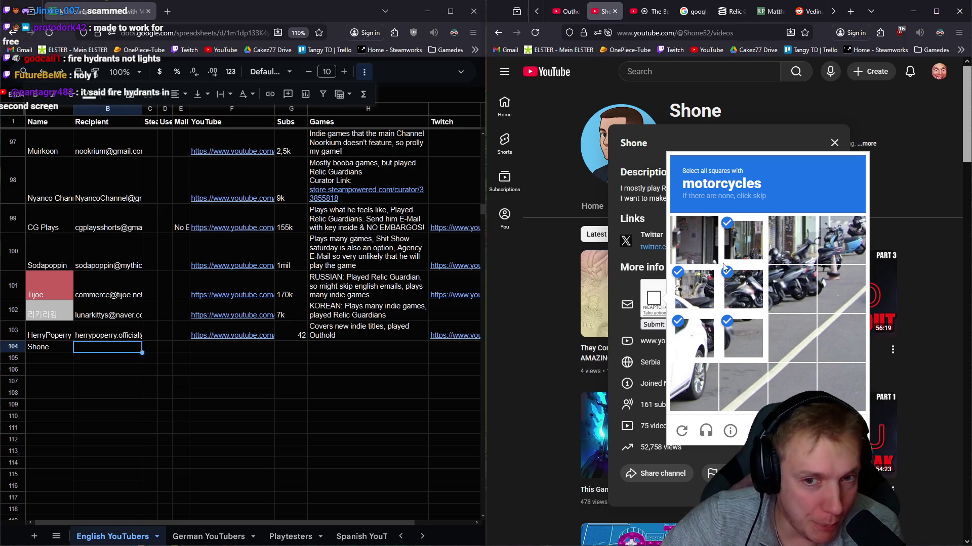
{"action": "left_click", "coordinate": [697, 257]}
{"action": "left_click", "coordinate": [793, 286]}
{"action": "left_click", "coordinate": [792, 254]}
{"action": "left_click", "coordinate": [836, 290]}
{"action": "left_click", "coordinate": [837, 248]}
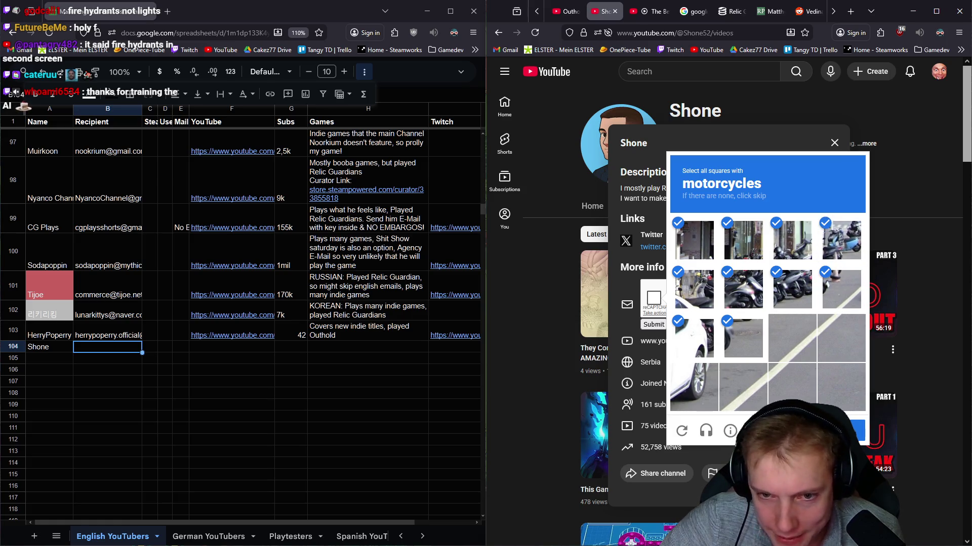
{"action": "left_click", "coordinate": [846, 430]}
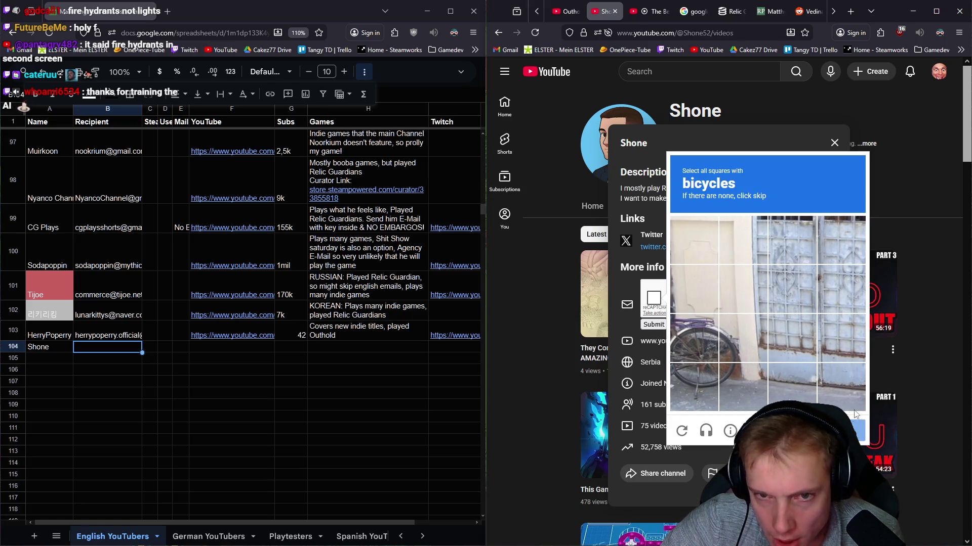
{"action": "left_click", "coordinate": [699, 342]}
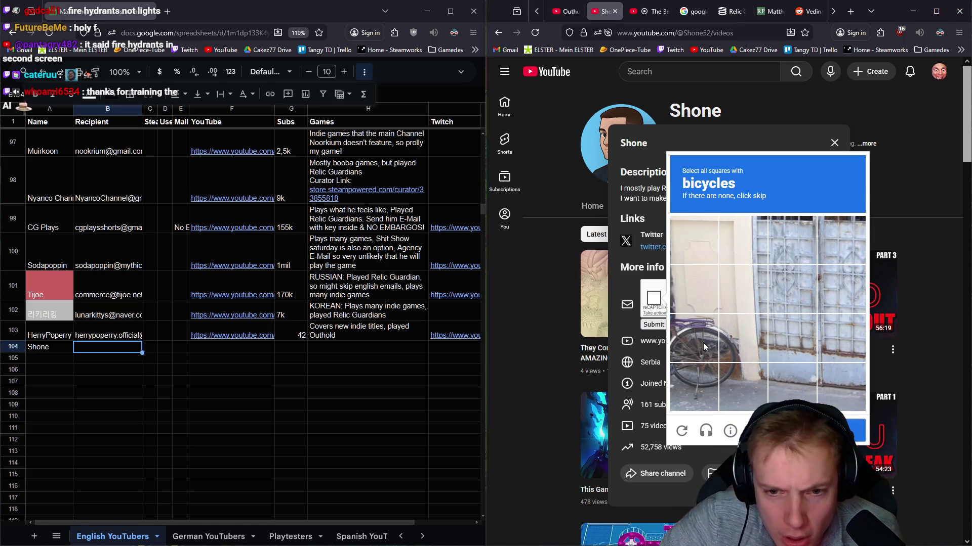
{"action": "left_click", "coordinate": [754, 363]}
{"action": "left_click", "coordinate": [696, 387]}
{"action": "left_click", "coordinate": [743, 387]}
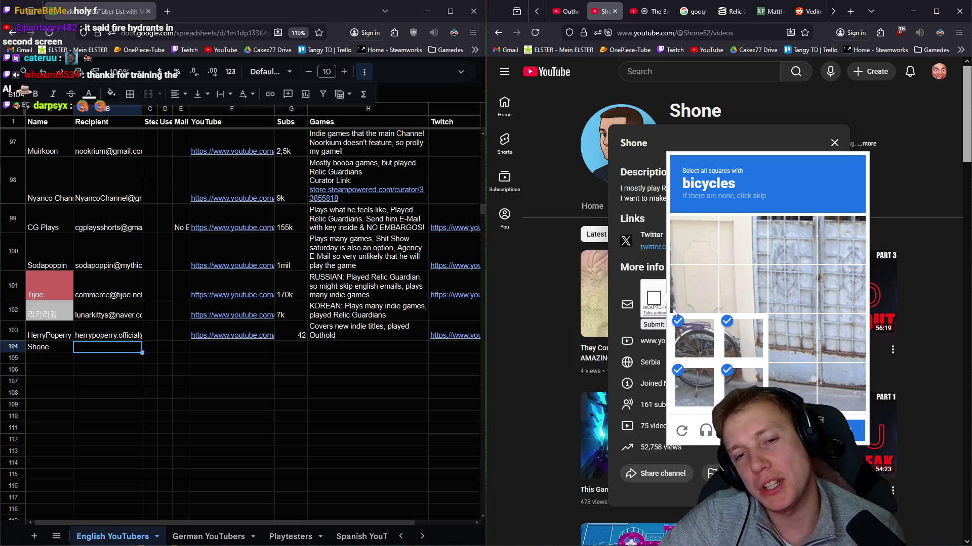
{"action": "left_click", "coordinate": [684, 302]}
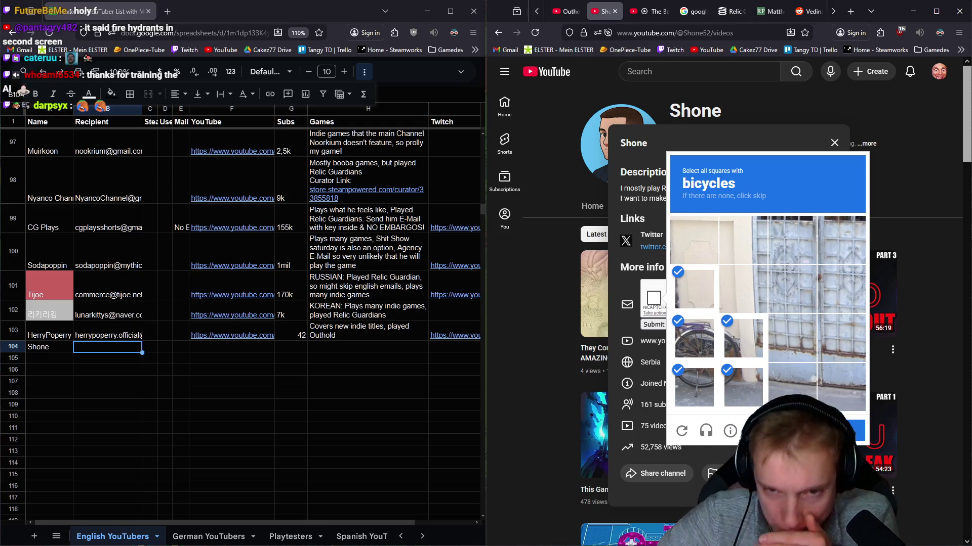
{"action": "left_click", "coordinate": [842, 431]}
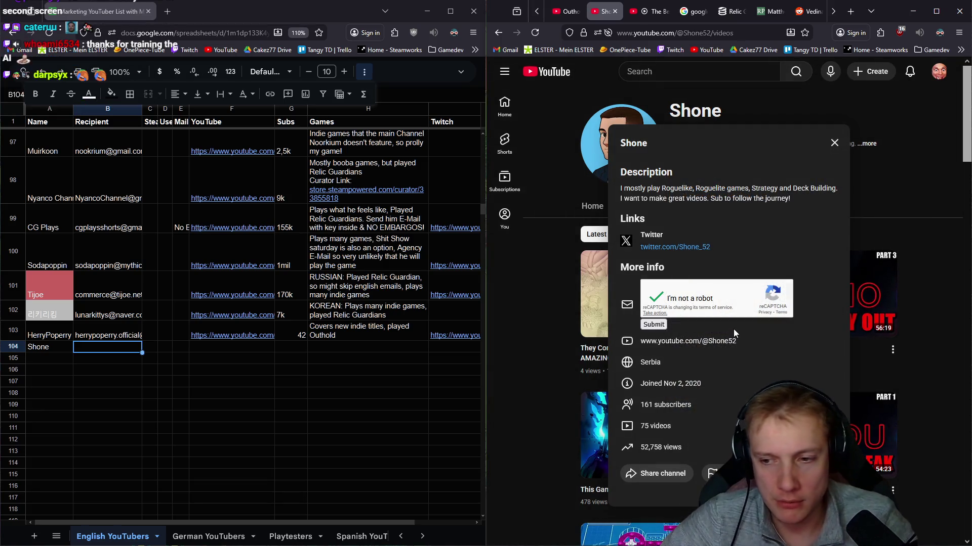
{"action": "left_click", "coordinate": [657, 324]}
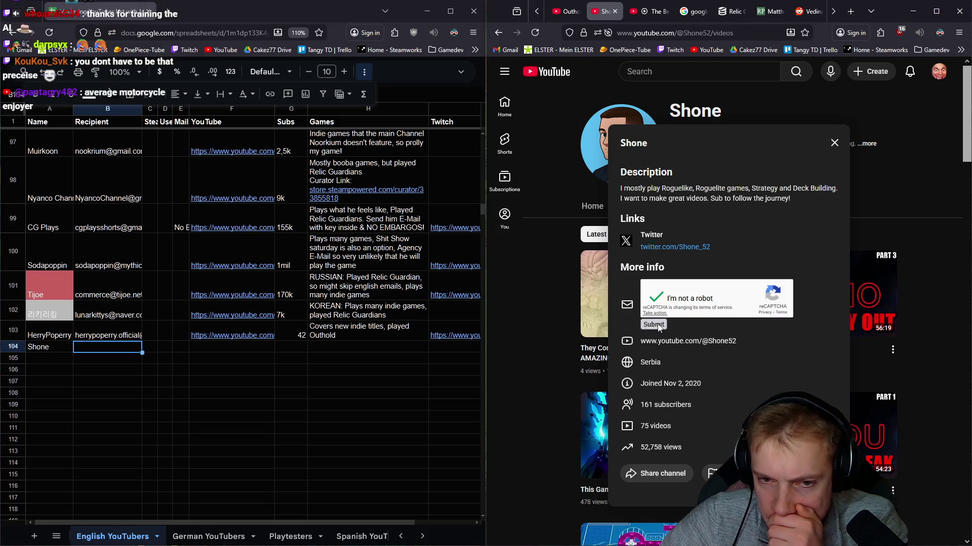
{"action": "right_click", "coordinate": [685, 284]}
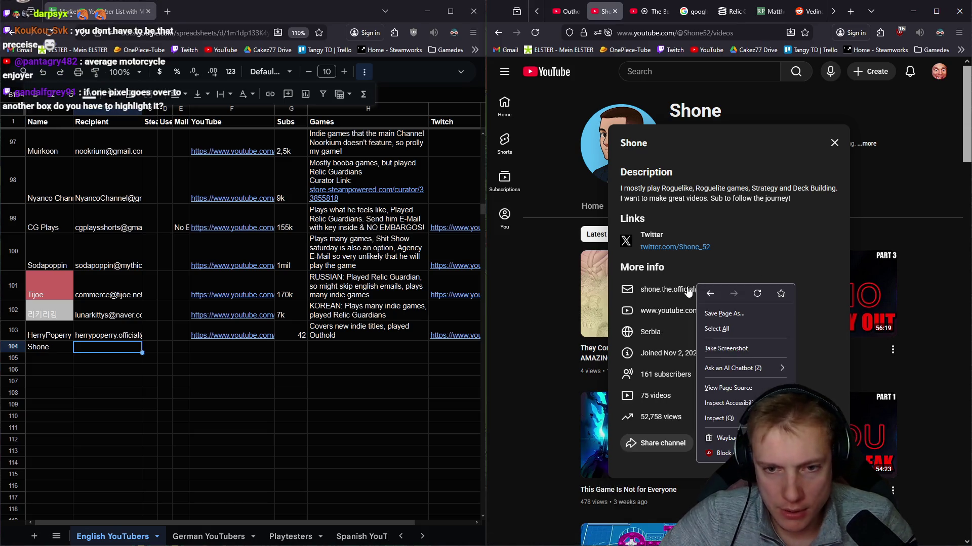
{"action": "right_click", "coordinate": [676, 287]}
{"action": "left_click", "coordinate": [703, 293]}
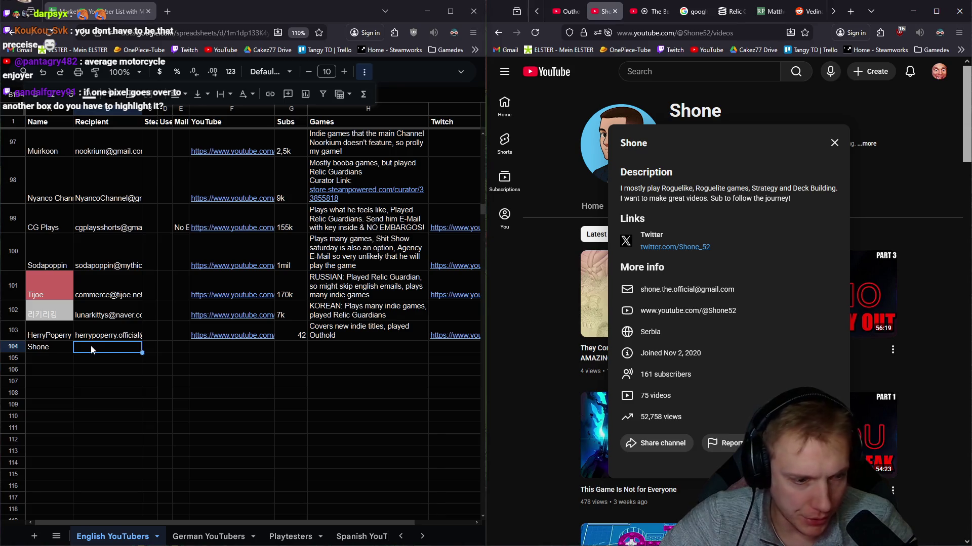
{"action": "key", "text": "ctrl+v"}
{"action": "left_click", "coordinate": [233, 348]}
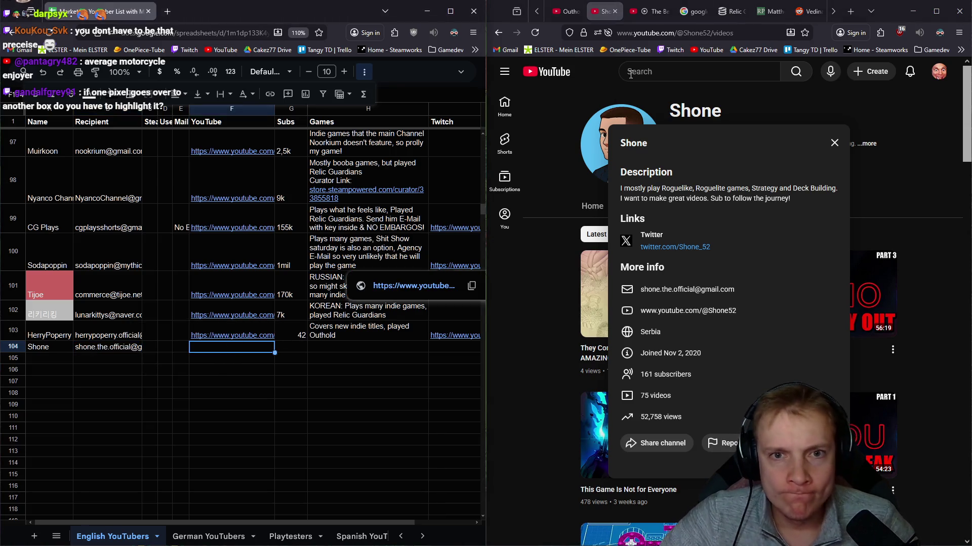
{"action": "left_click_drag", "start_coordinate": [710, 32], "coordinate": [616, 32]}
{"action": "key", "text": "ctrl+c"}
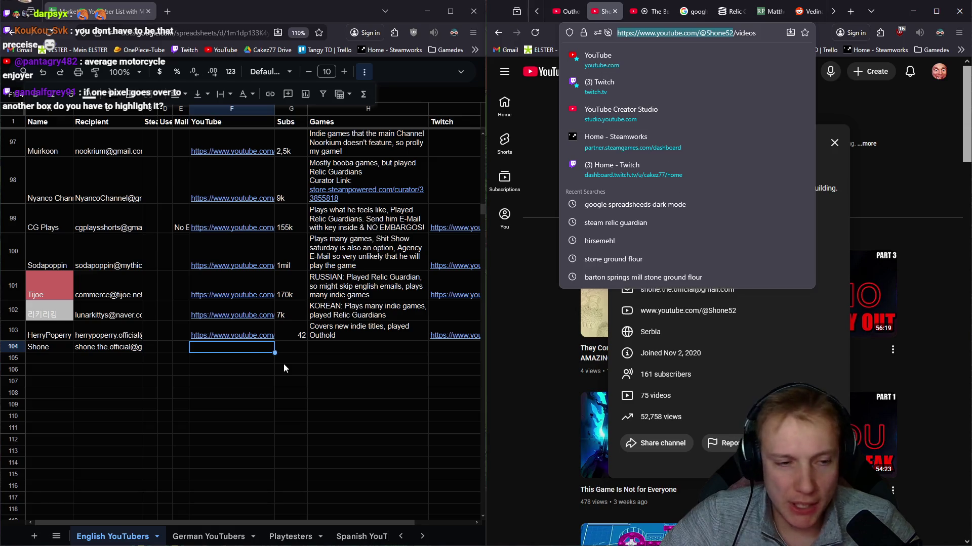
{"action": "left_click", "coordinate": [238, 347]}
{"action": "key", "text": "ctrl+v"}
Step: Enter 162 subs and the note 'Playes Roguelikes/lites, Strategy & Deck Building. Doesn't upload much tho'
{"action": "left_click", "coordinate": [299, 349]}
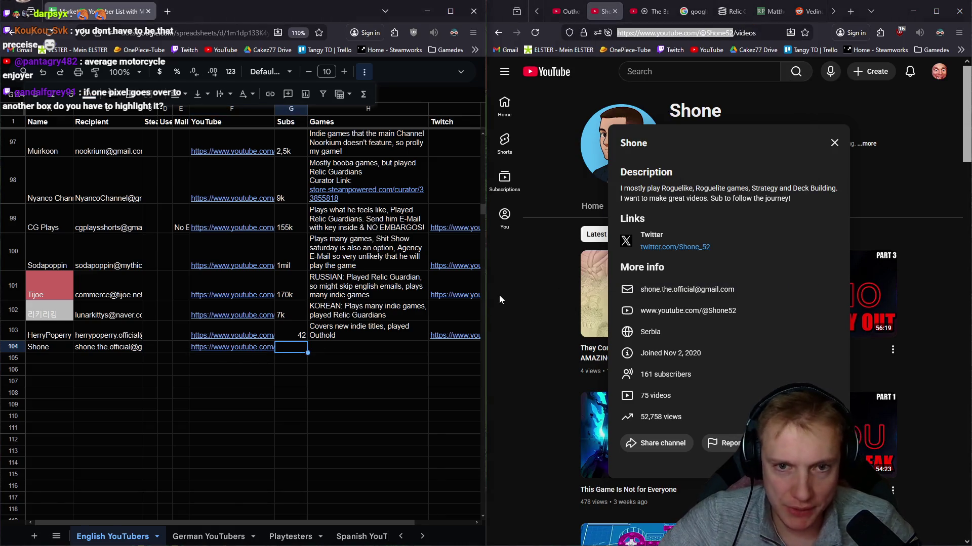
{"action": "type", "text": "162"}
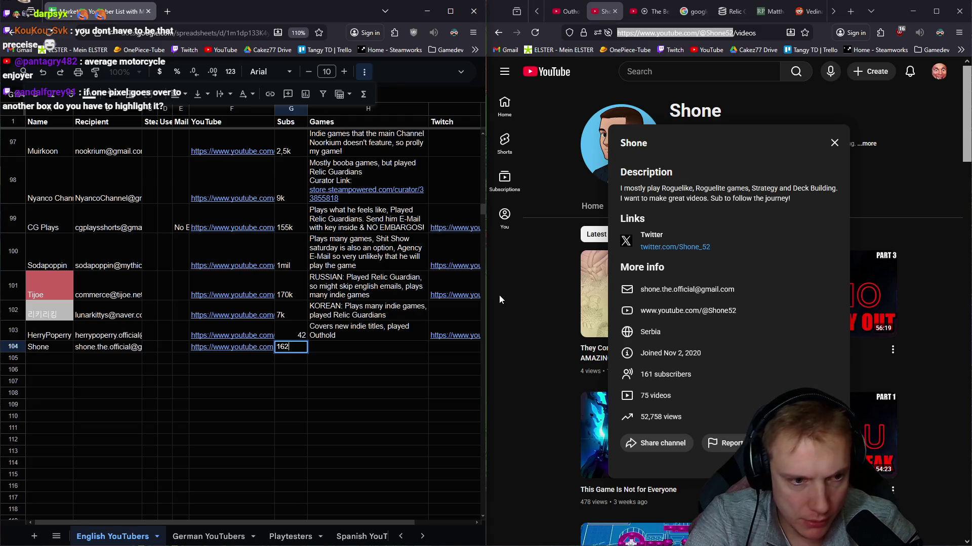
{"action": "key", "text": "Tab"}
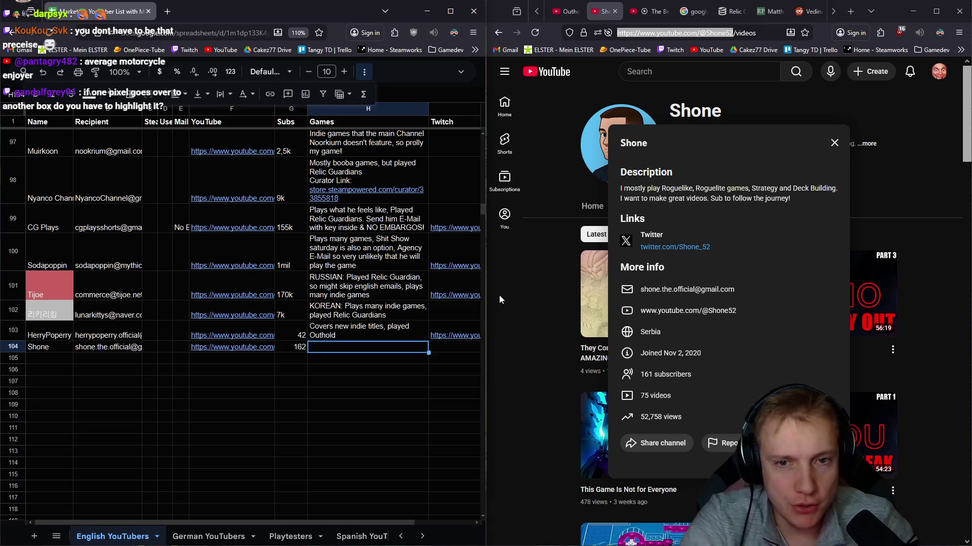
{"action": "type", "text": "Playes "}
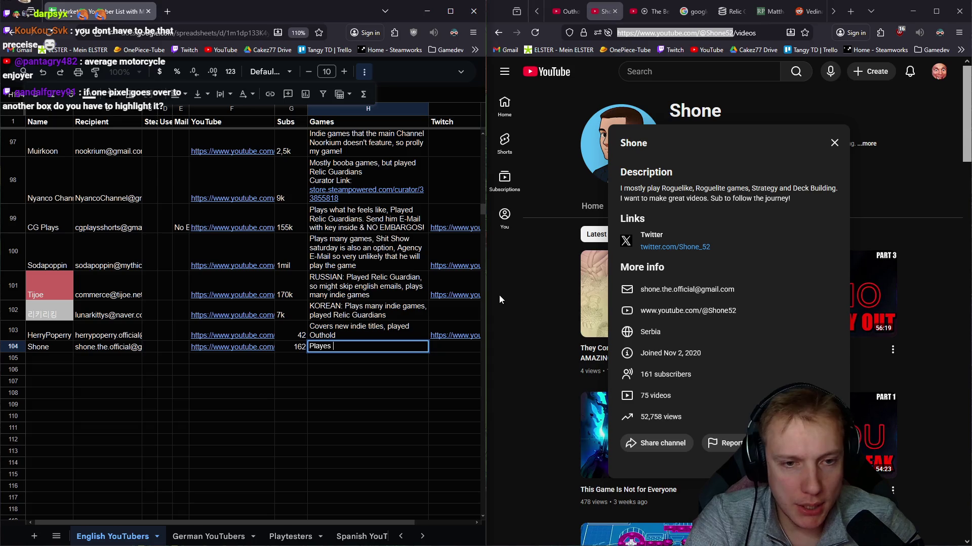
{"action": "type", "text": "Rogueli"}
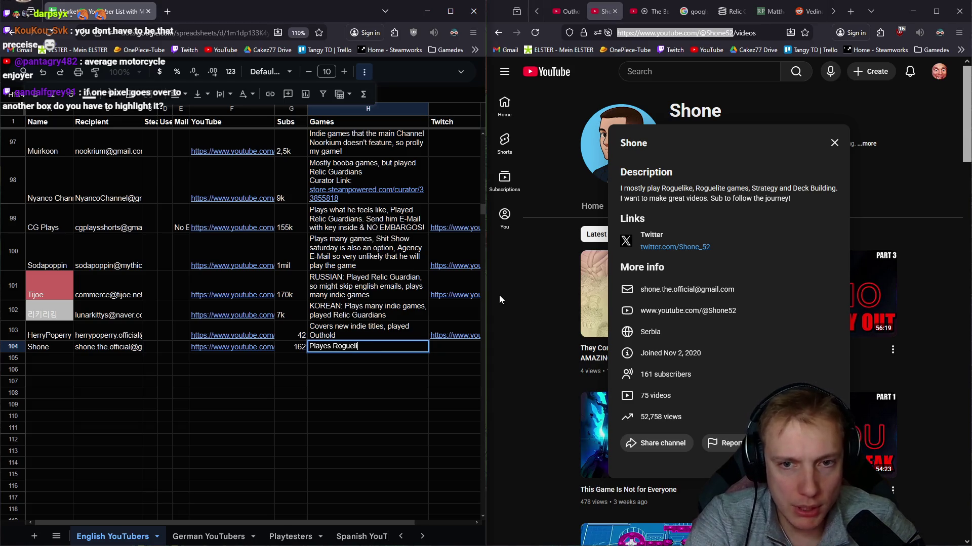
{"action": "type", "text": "kes/lites"}
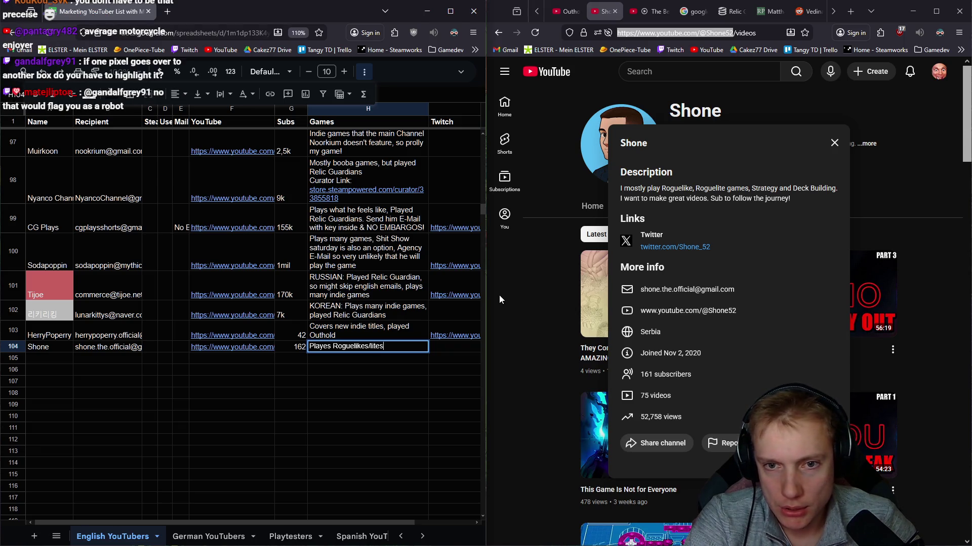
{"action": "type", "text": ", Stra"}
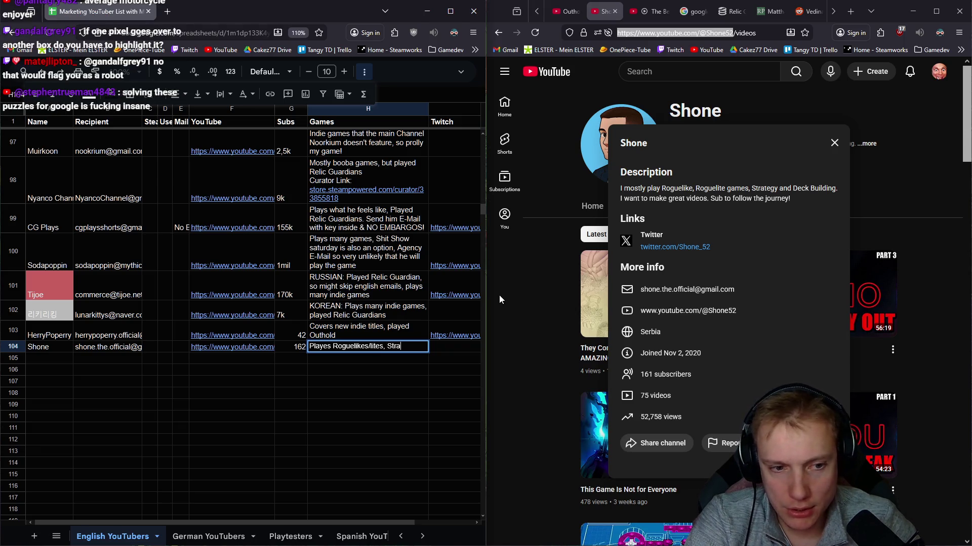
{"action": "type", "text": "tegy & "}
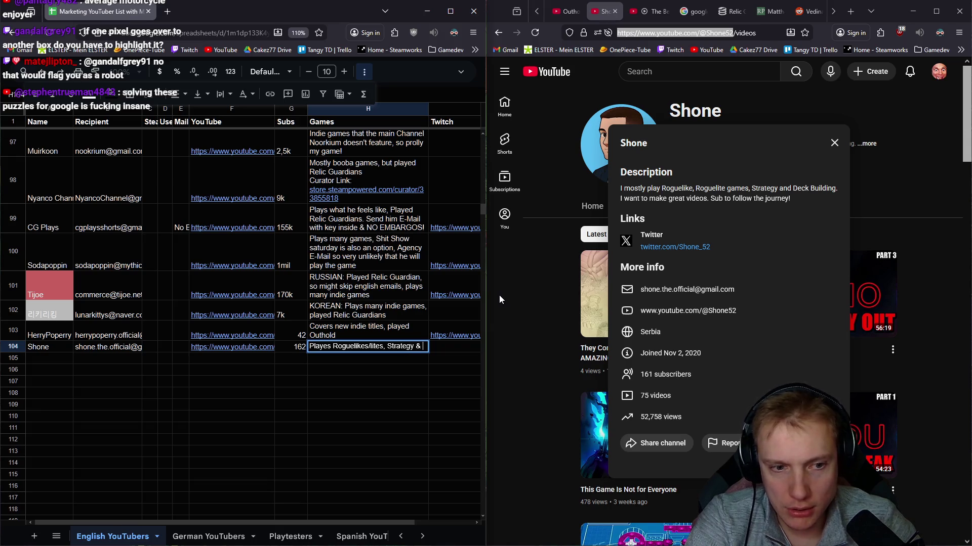
{"action": "type", "text": "Deck Buildi"}
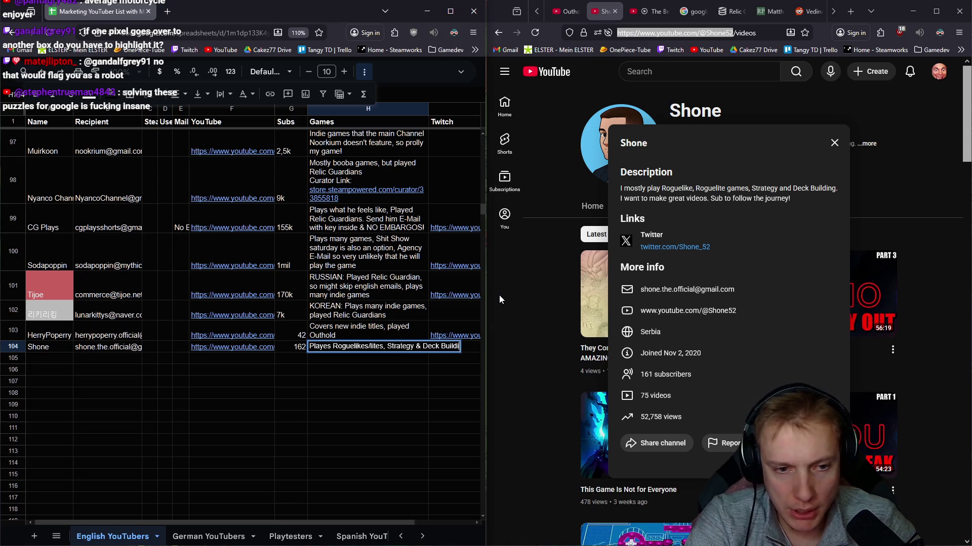
{"action": "type", "text": "ng. D"}
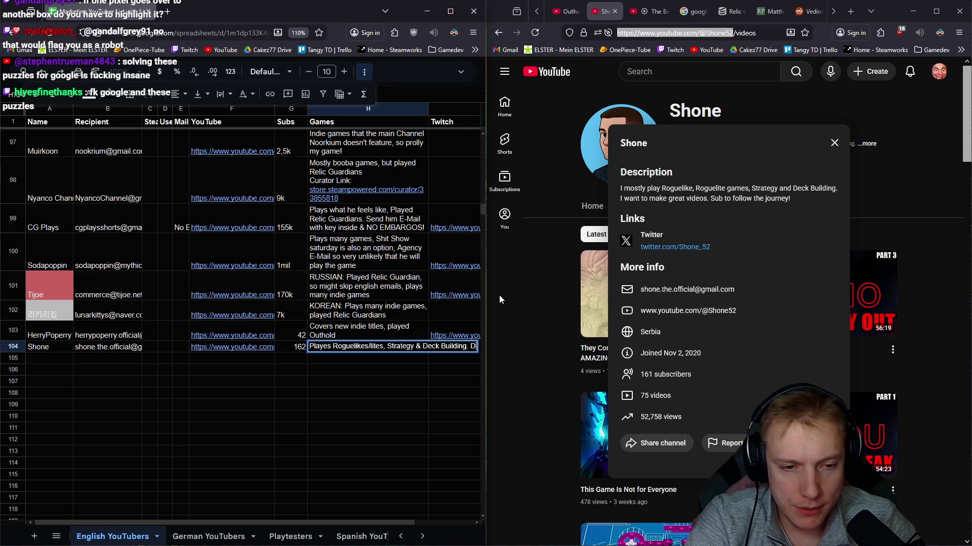
{"action": "type", "text": "oesn't upload much tho"}
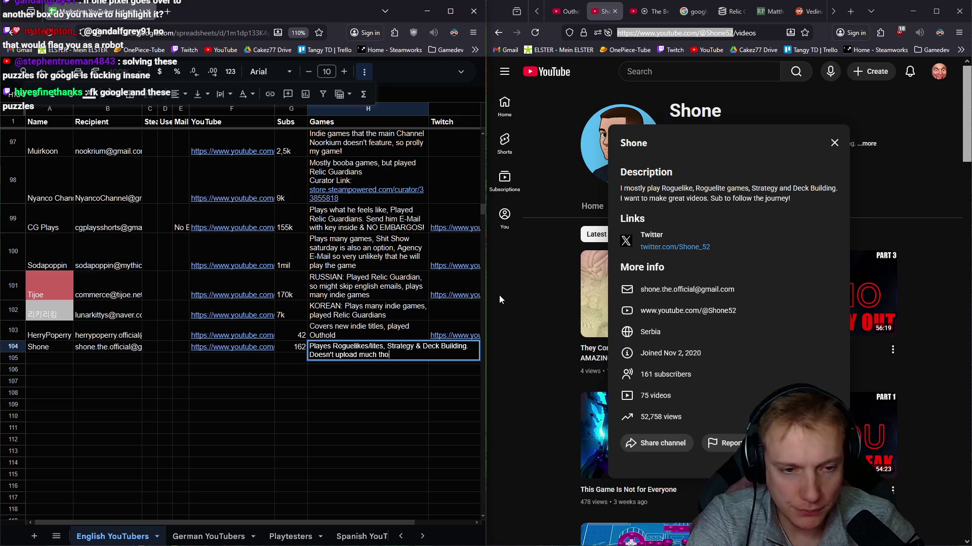
{"action": "key", "text": "Tab"}
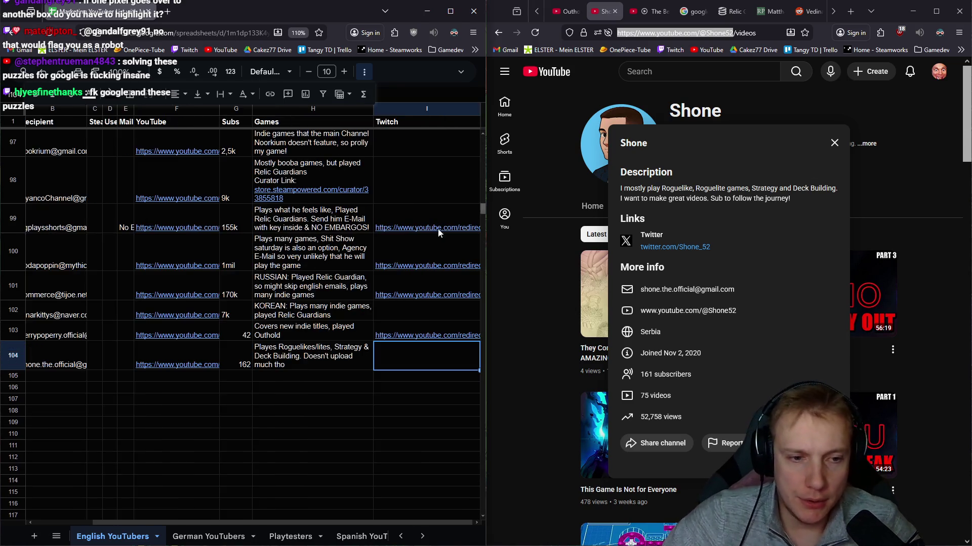
{"action": "left_click_drag", "start_coordinate": [193, 523], "coordinate": [136, 523]}
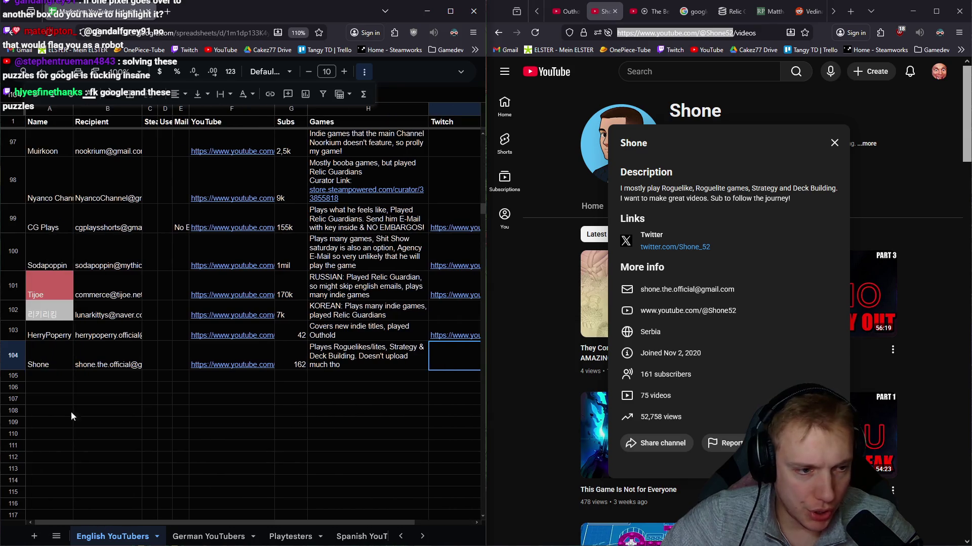
Step: Select A105, close Shone's tab, and open AFK Cat's videos and full channel details
{"action": "left_click", "coordinate": [41, 375]}
{"action": "left_click", "coordinate": [835, 145]}
{"action": "left_click", "coordinate": [614, 11]}
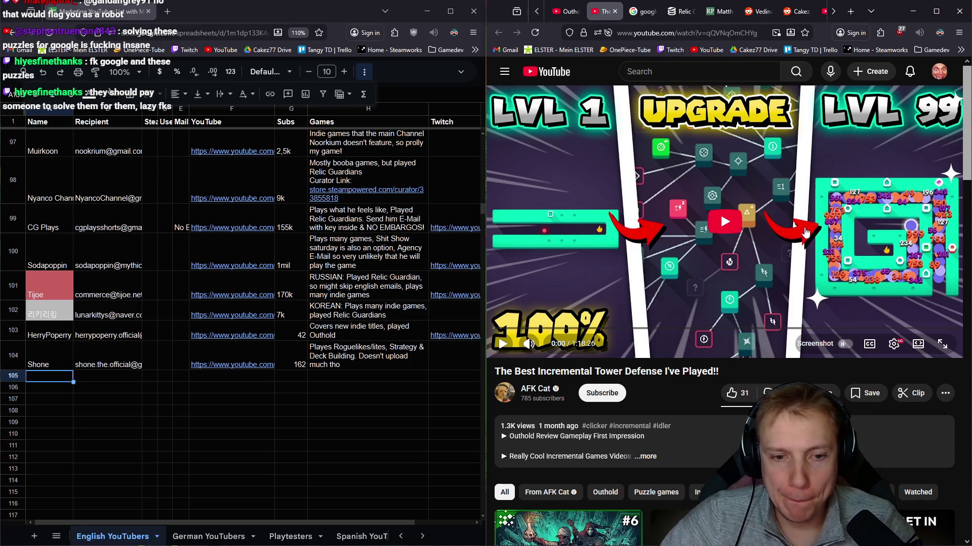
{"action": "left_click", "coordinate": [540, 394]}
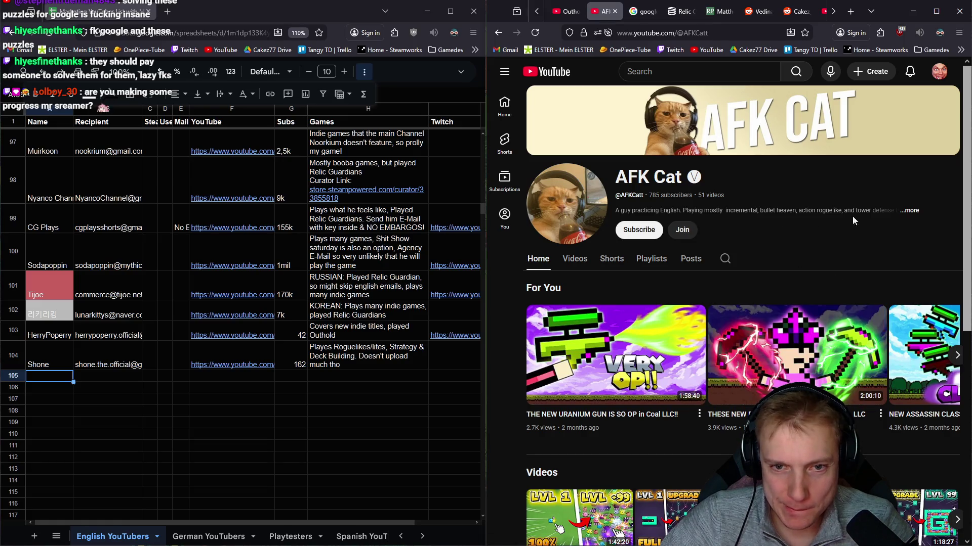
{"action": "left_click", "coordinate": [572, 261]}
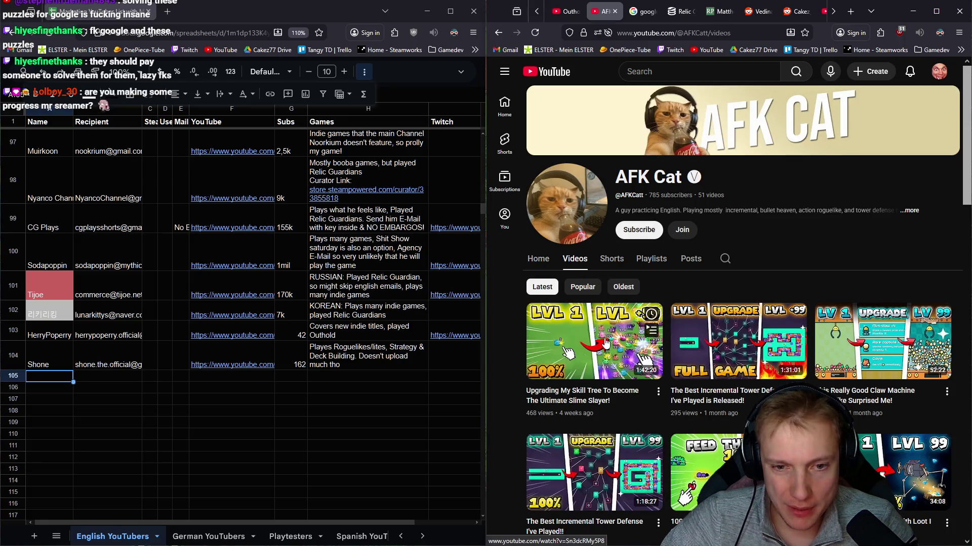
{"action": "left_click", "coordinate": [911, 211]}
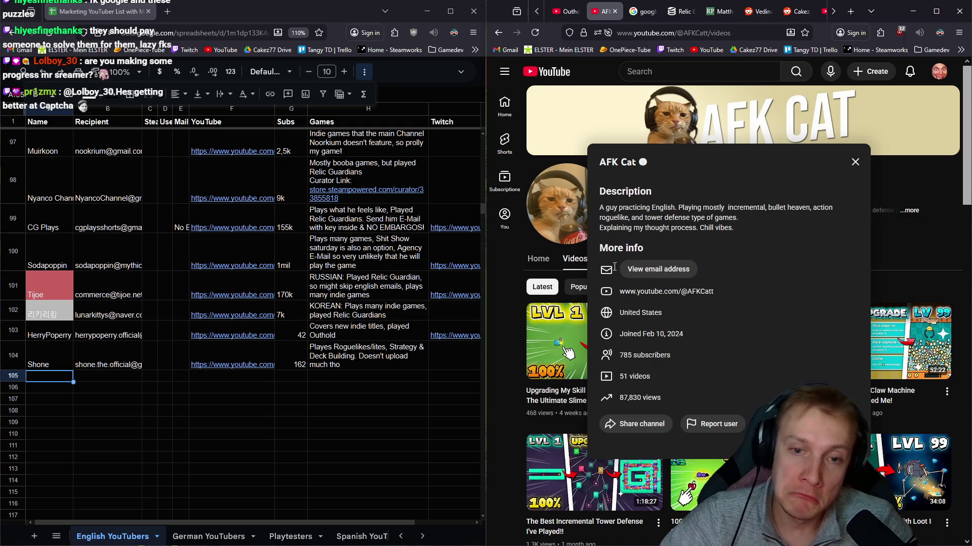
Step: Copy the channel name 'AFK Cat' into cell A105, then request the channel's e-mail address
{"action": "double_click", "coordinate": [622, 163]}
{"action": "left_click", "coordinate": [615, 167]}
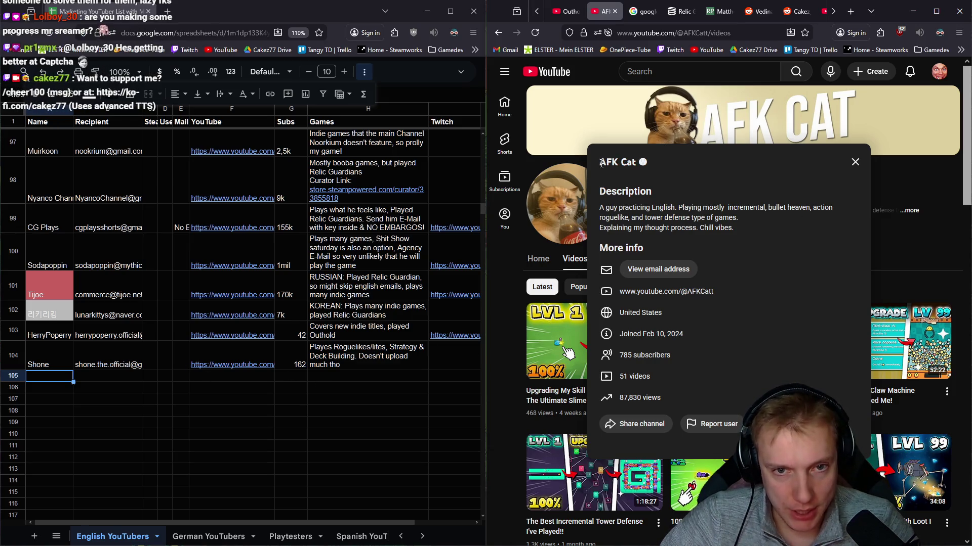
{"action": "left_click_drag", "start_coordinate": [602, 163], "coordinate": [637, 164]}
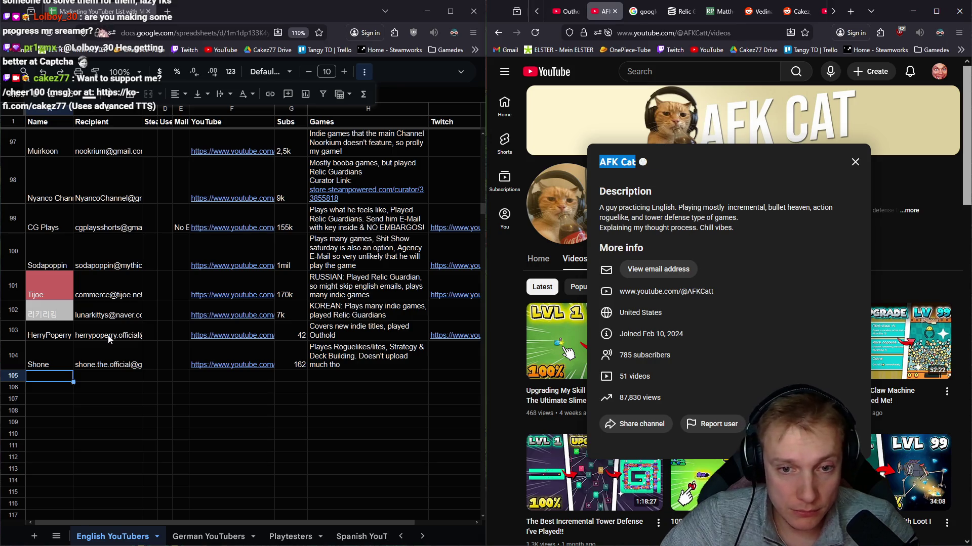
{"action": "left_click", "coordinate": [49, 379]}
{"action": "key", "text": "ctrl+v"}
{"action": "key", "text": "Tab"}
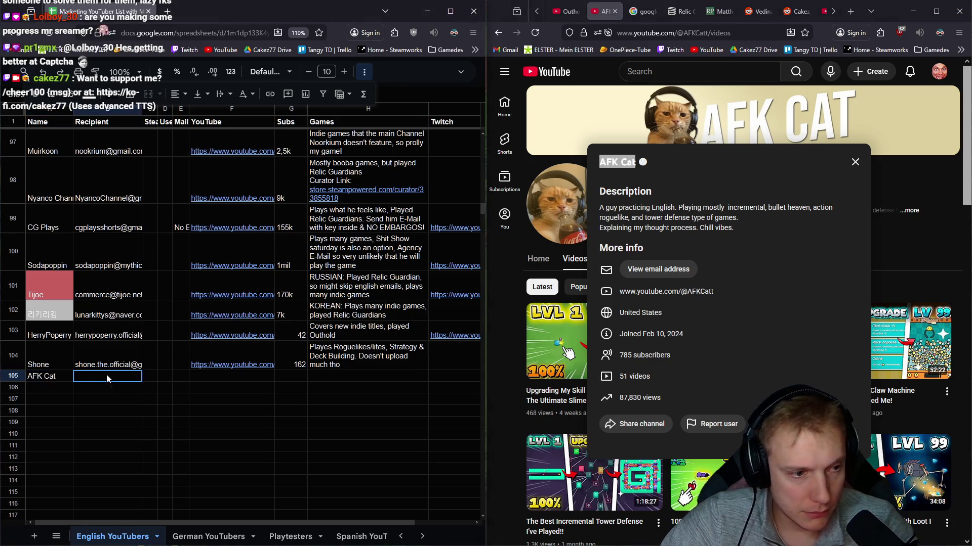
{"action": "left_click", "coordinate": [657, 269]}
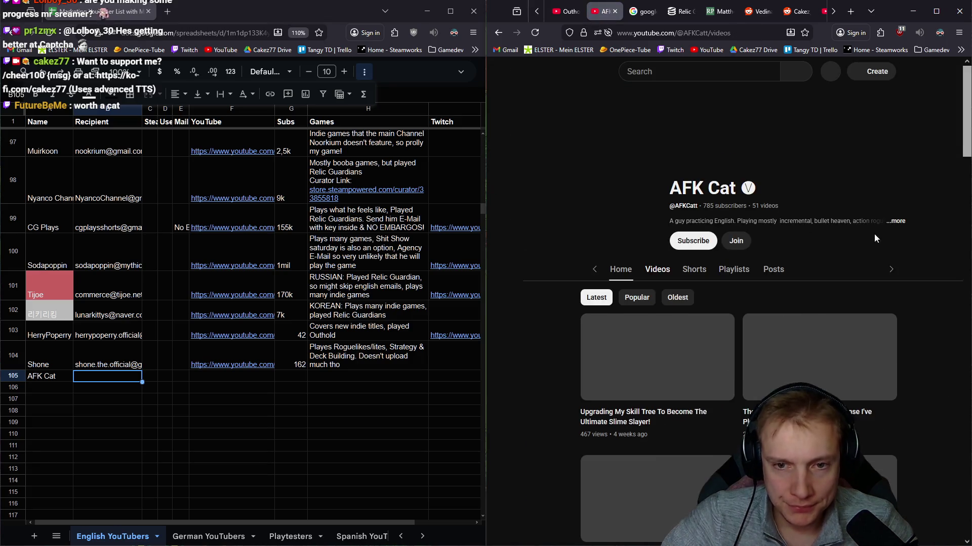
{"action": "left_click", "coordinate": [895, 193]}
{"action": "left_click", "coordinate": [670, 273]}
{"action": "left_click", "coordinate": [633, 279]}
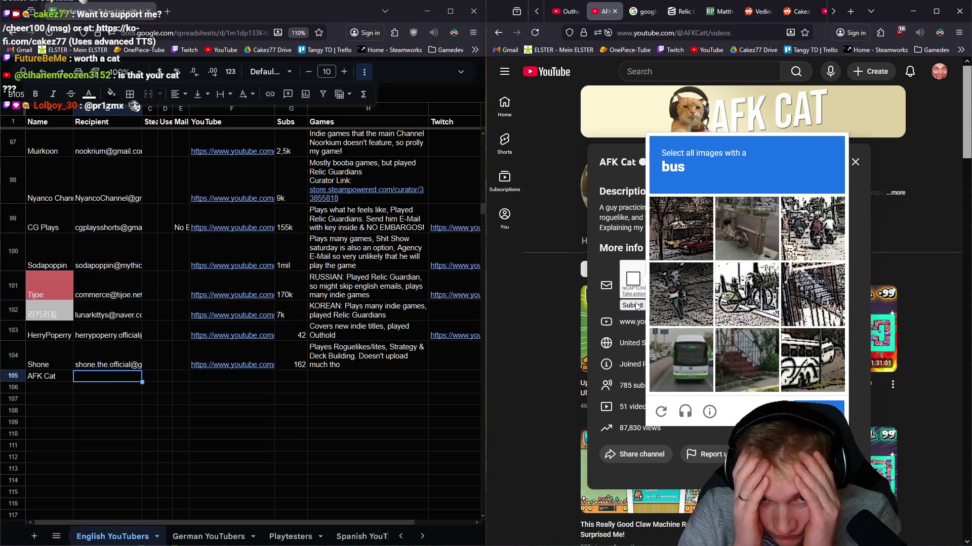
{"action": "left_click", "coordinate": [681, 360]}
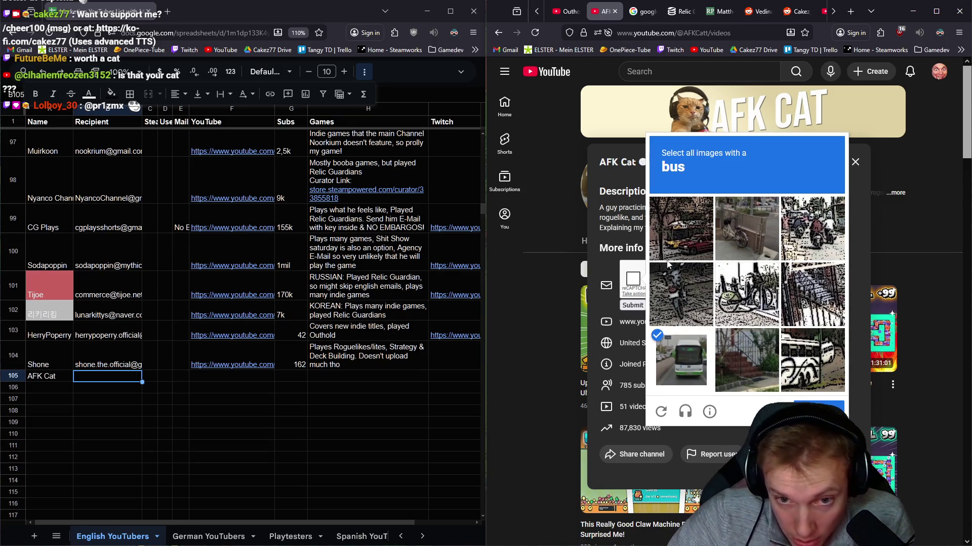
{"action": "left_click", "coordinate": [667, 220]}
{"action": "left_click", "coordinate": [821, 378]}
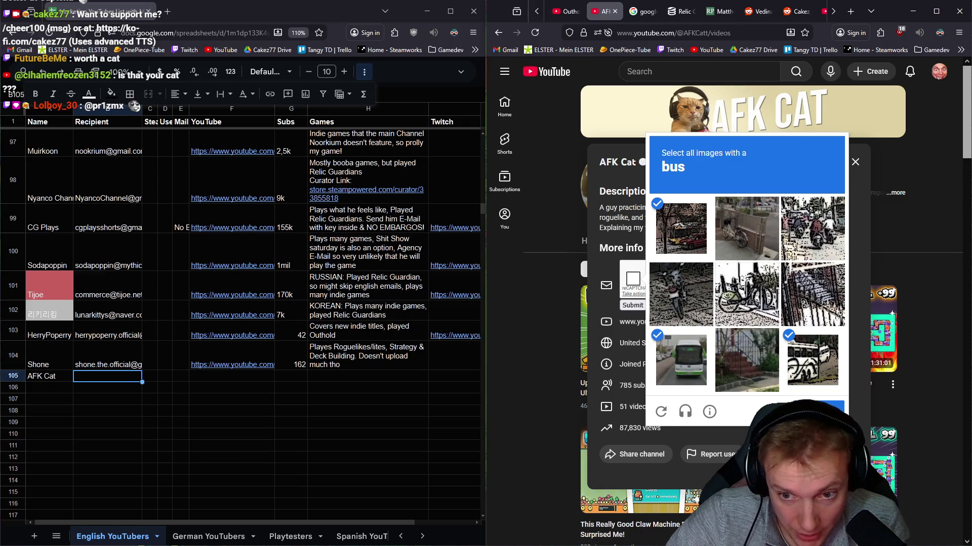
{"action": "left_click", "coordinate": [823, 409]}
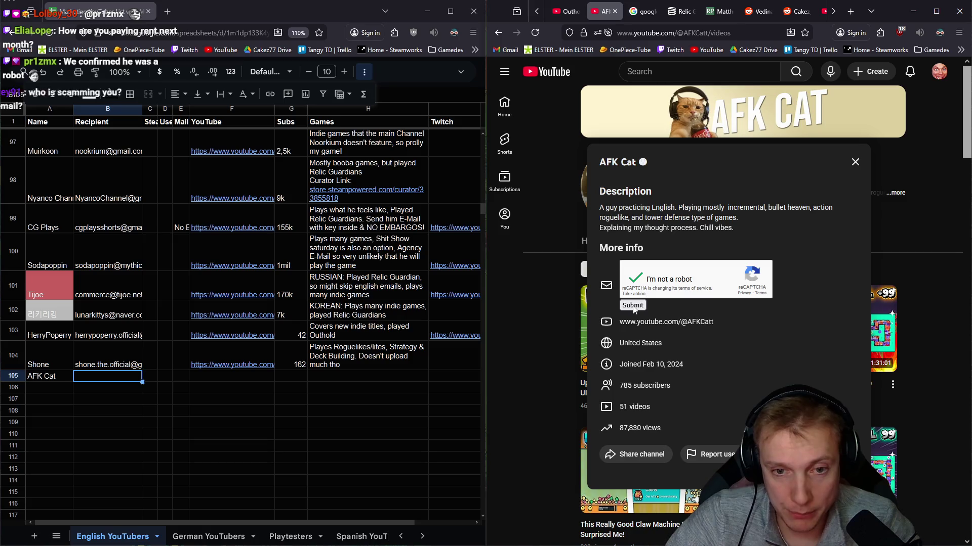
{"action": "left_click", "coordinate": [632, 305]}
{"action": "left_click", "coordinate": [775, 283]}
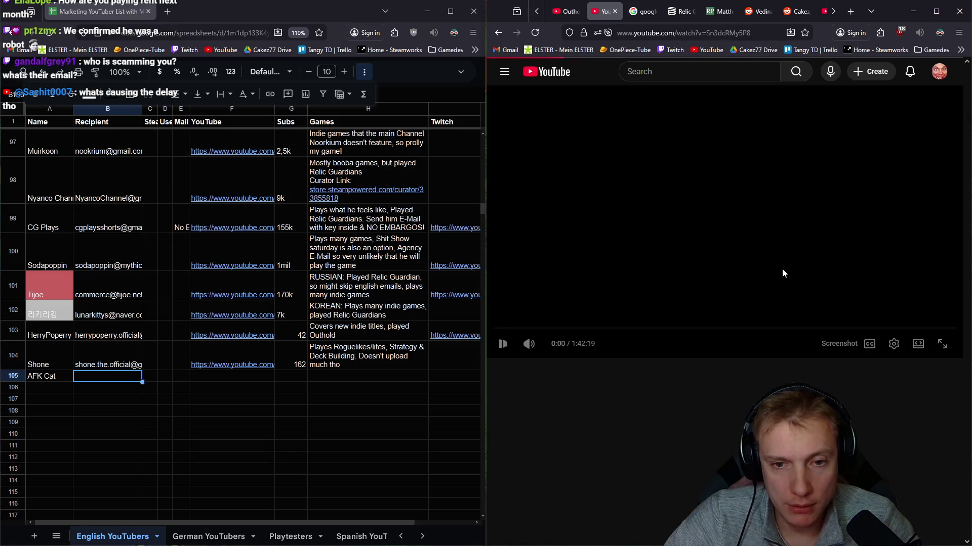
{"action": "key", "text": "alt+Left"}
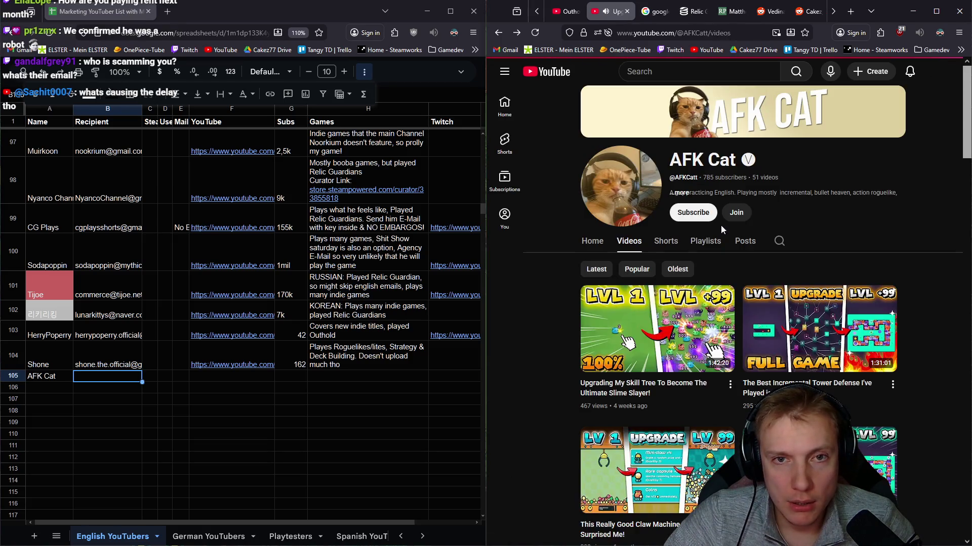
{"action": "left_click", "coordinate": [896, 193]}
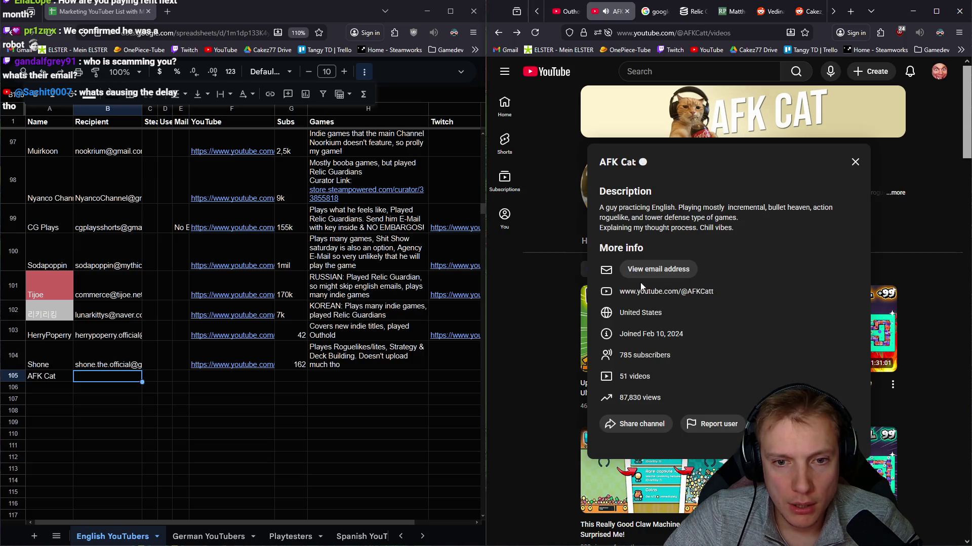
{"action": "left_click", "coordinate": [652, 275]}
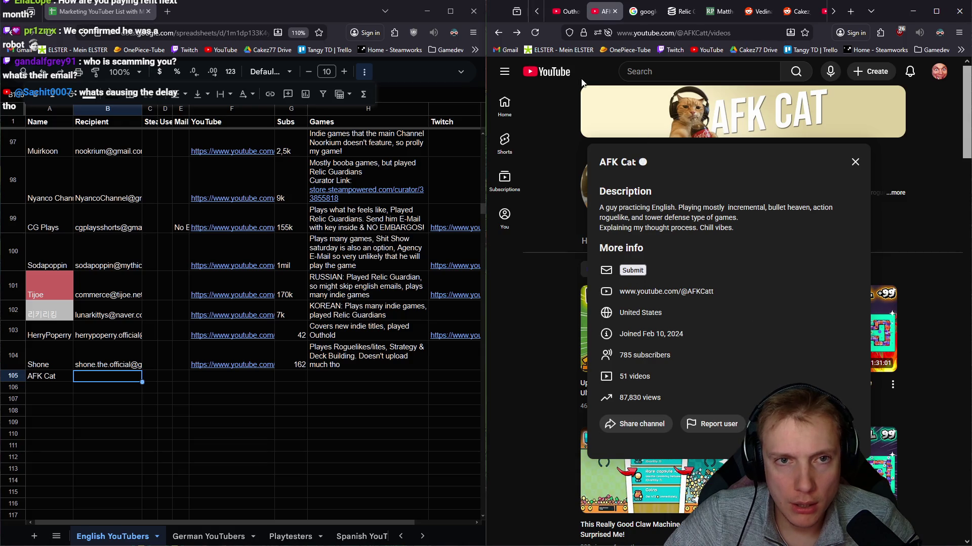
{"action": "left_click", "coordinate": [537, 33]}
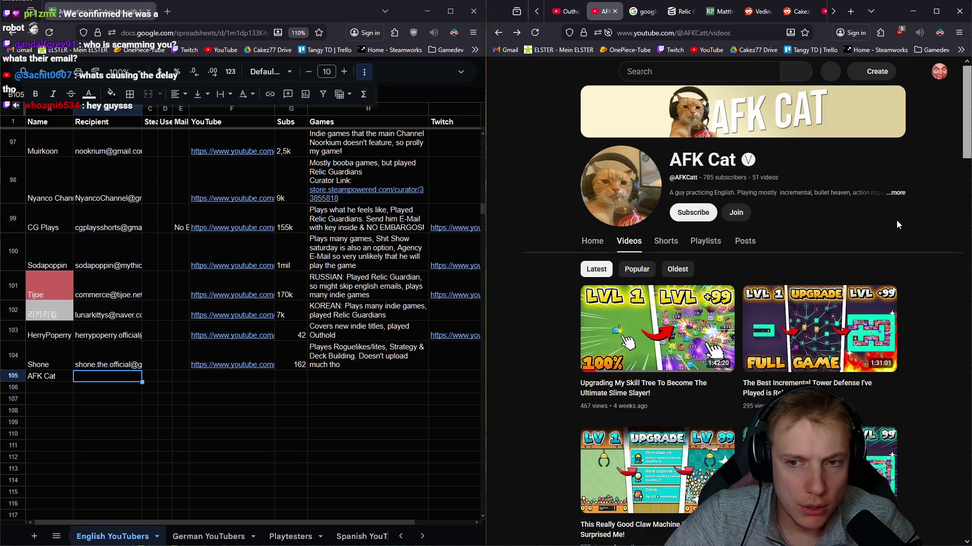
Step: Request AFK Cat's e-mail from its channel details and solve the bicycle image captcha
{"action": "left_click", "coordinate": [899, 195]}
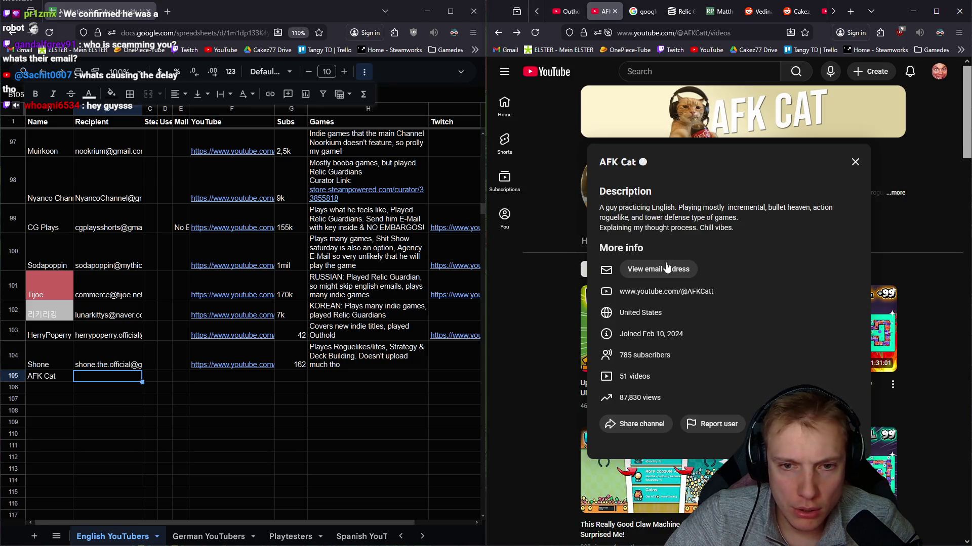
{"action": "left_click", "coordinate": [660, 270]}
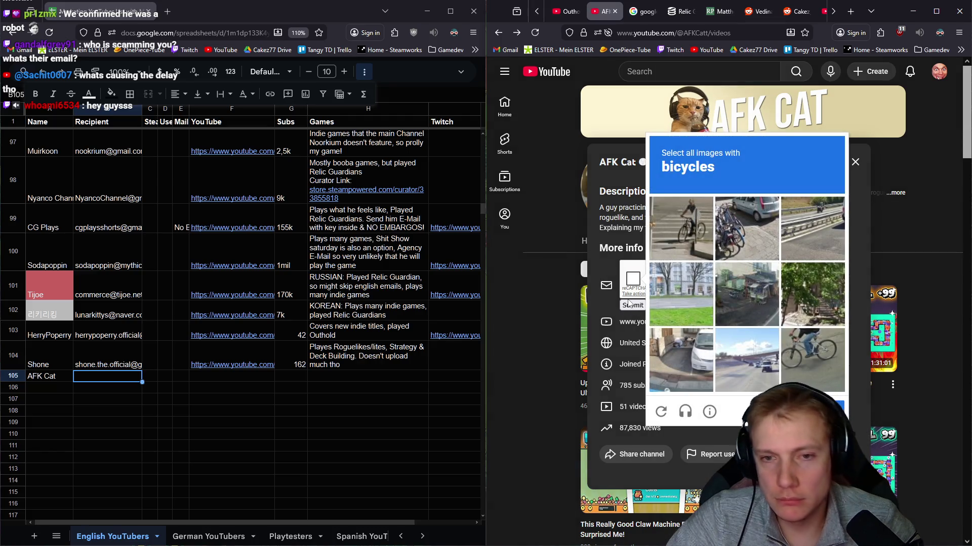
{"action": "left_click", "coordinate": [685, 219]}
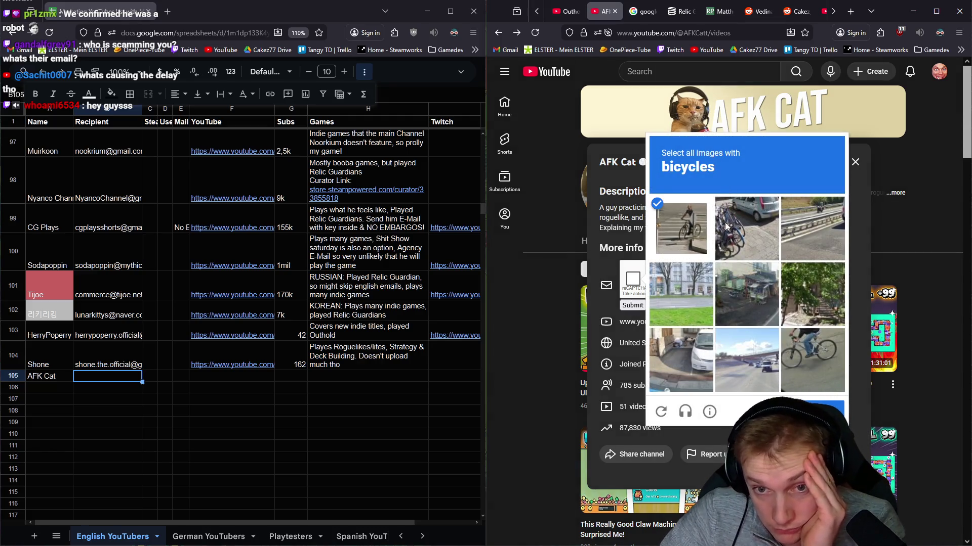
{"action": "left_click", "coordinate": [746, 225]}
{"action": "left_click", "coordinate": [826, 356]}
{"action": "left_click", "coordinate": [684, 375]}
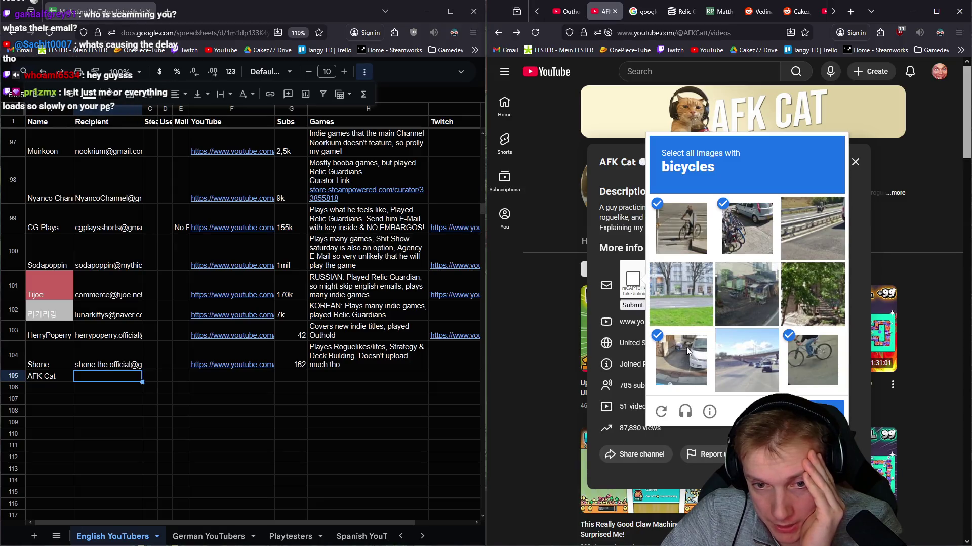
{"action": "left_click", "coordinate": [828, 405]}
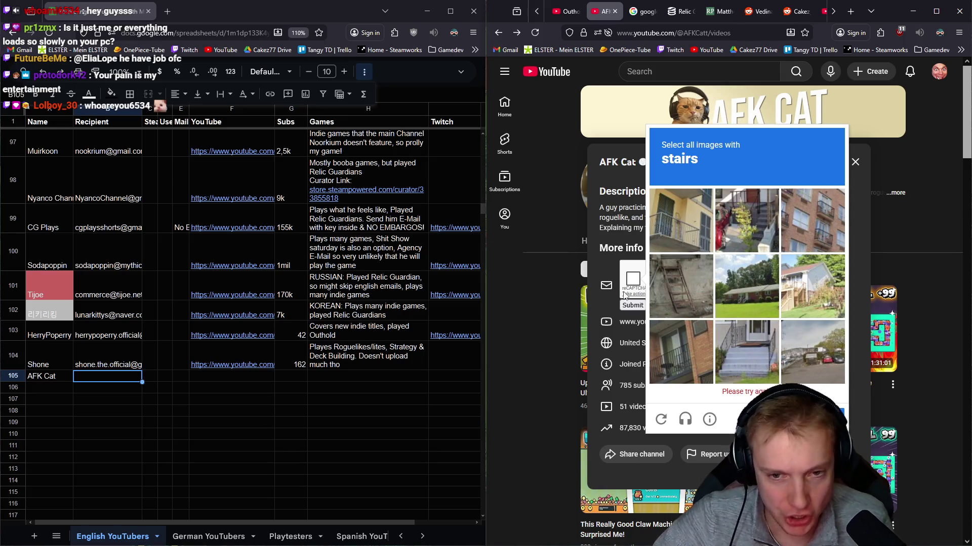
Step: Solve the stairs image captcha by marking the ladder, front-step and house images
{"action": "left_click", "coordinate": [674, 289]}
{"action": "left_click", "coordinate": [747, 366]}
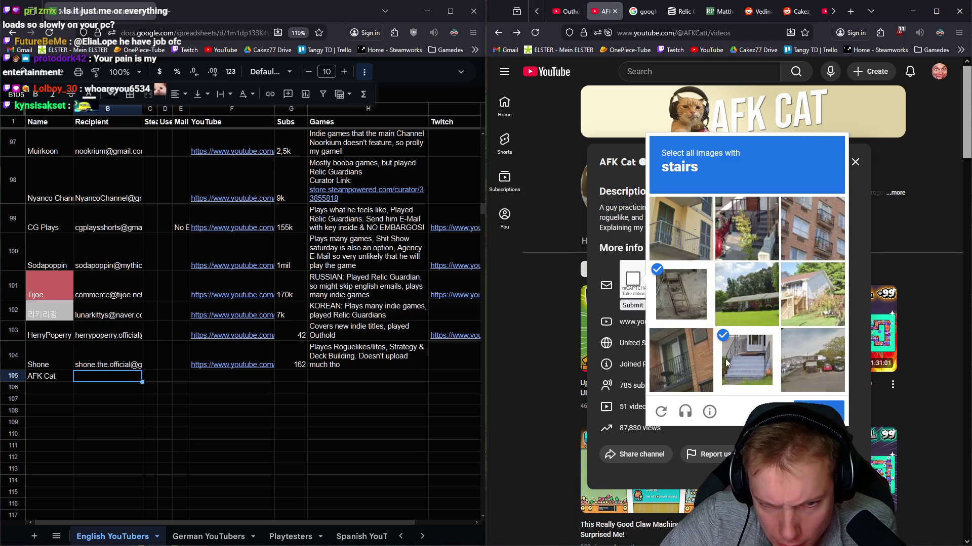
{"action": "left_click", "coordinate": [809, 304]}
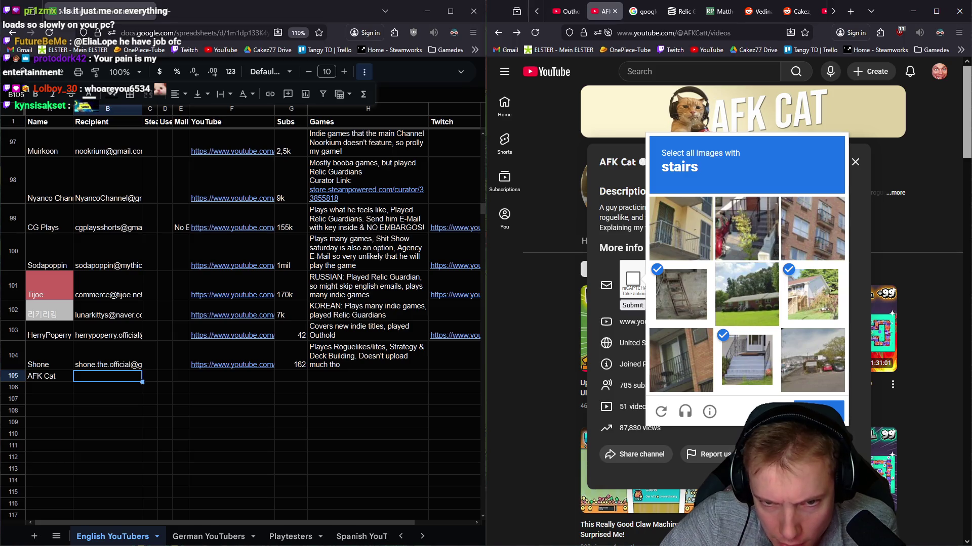
{"action": "left_click", "coordinate": [755, 305]}
{"action": "left_click", "coordinate": [818, 412]}
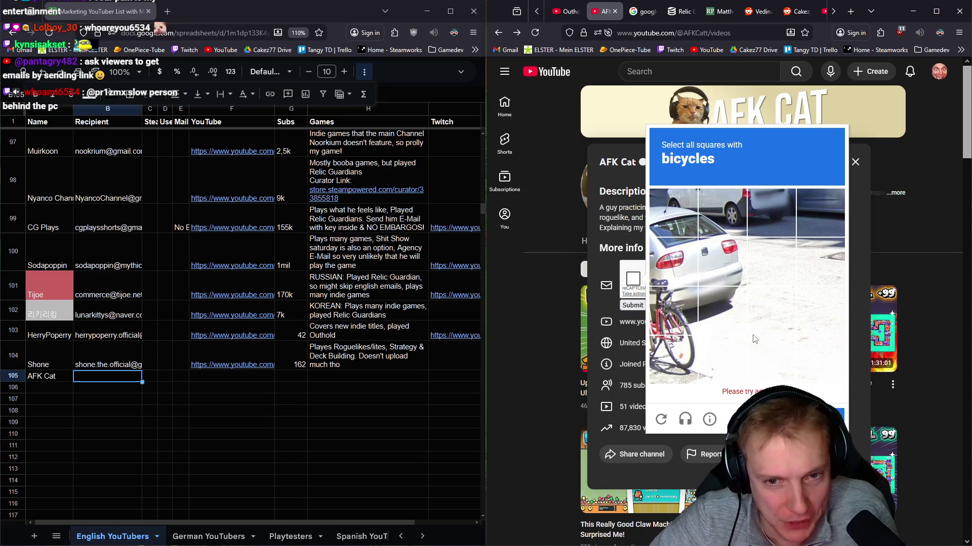
Step: Mark the bicycle squares and submit the request, then open the account menu
{"action": "left_click", "coordinate": [672, 349]}
{"action": "left_click", "coordinate": [671, 314]}
{"action": "left_click", "coordinate": [673, 260]}
{"action": "left_click", "coordinate": [822, 404]}
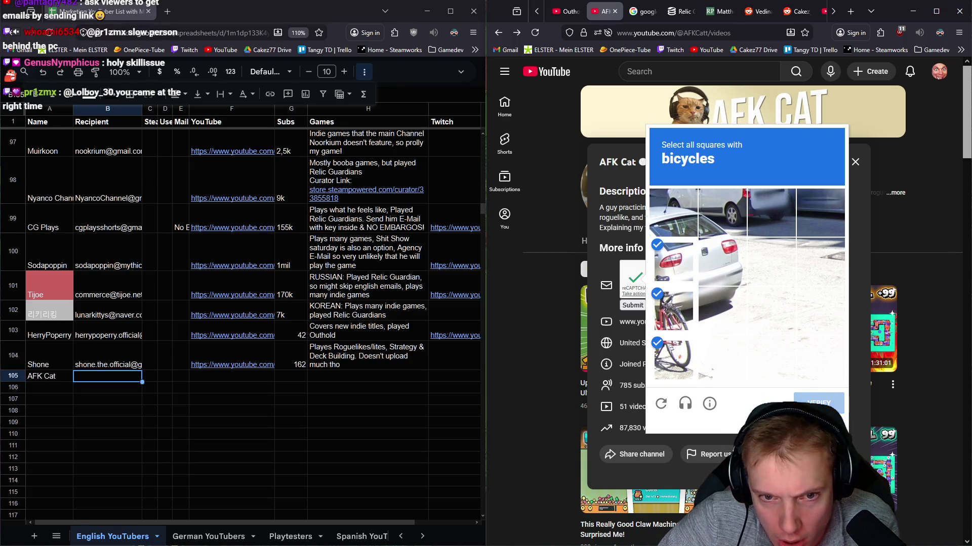
{"action": "left_click", "coordinate": [634, 305]}
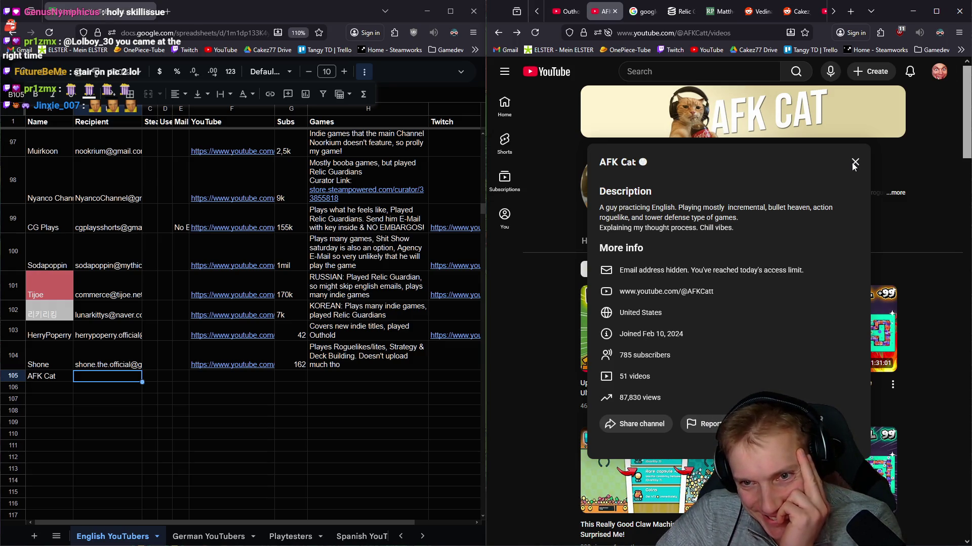
{"action": "left_click", "coordinate": [939, 71]}
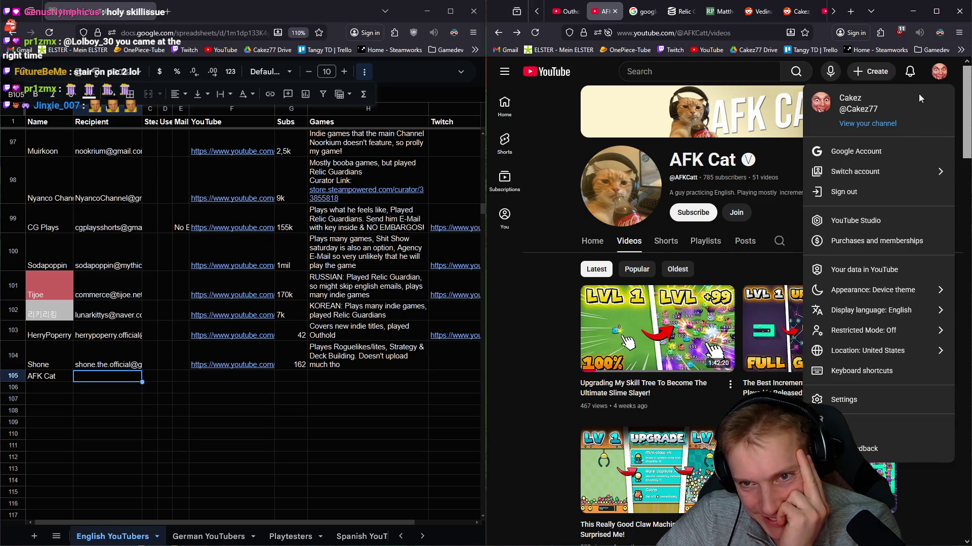
Step: Switch YouTube accounts and reveal AFK Cat's hidden contact e-mail after the robot check
{"action": "left_click", "coordinate": [920, 175]}
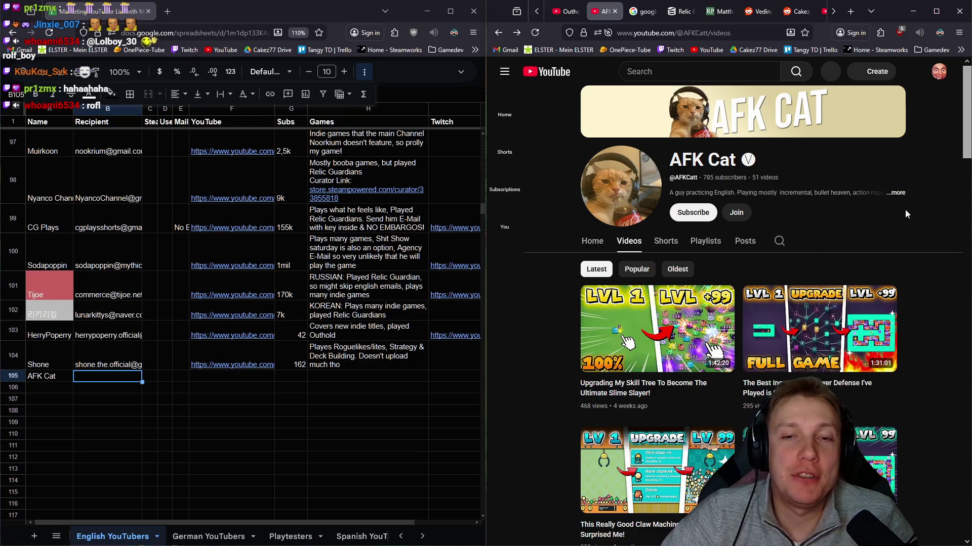
{"action": "left_click", "coordinate": [897, 194]}
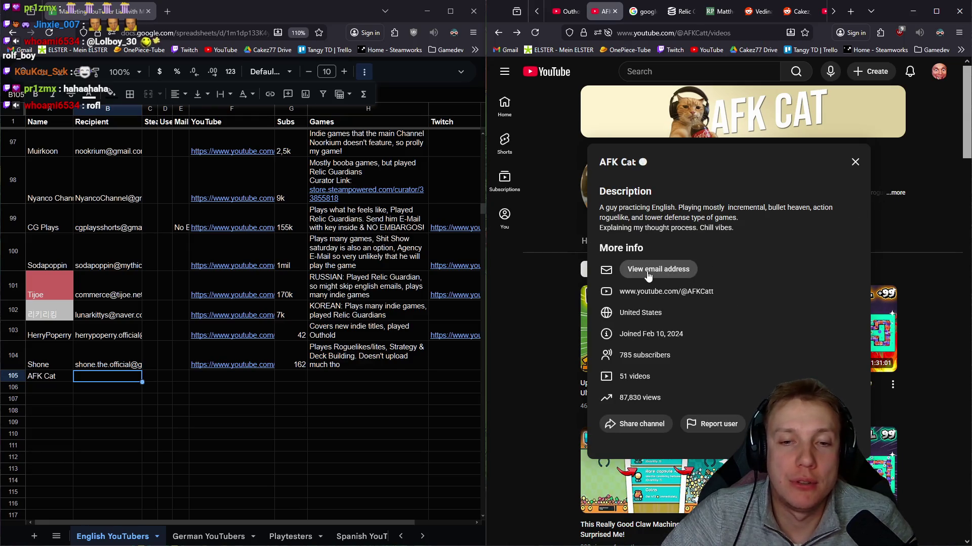
{"action": "left_click", "coordinate": [647, 276]}
{"action": "left_click", "coordinate": [632, 280]}
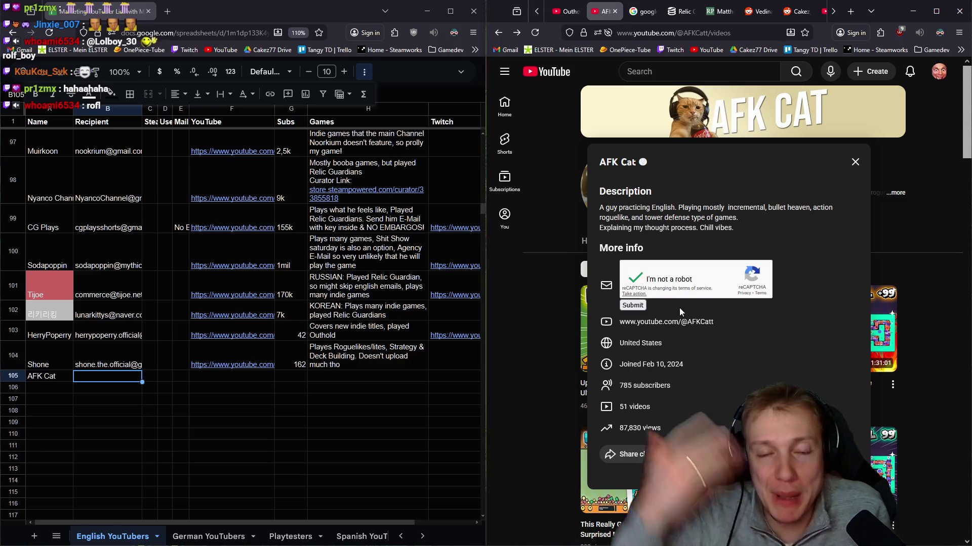
{"action": "left_click", "coordinate": [633, 306]}
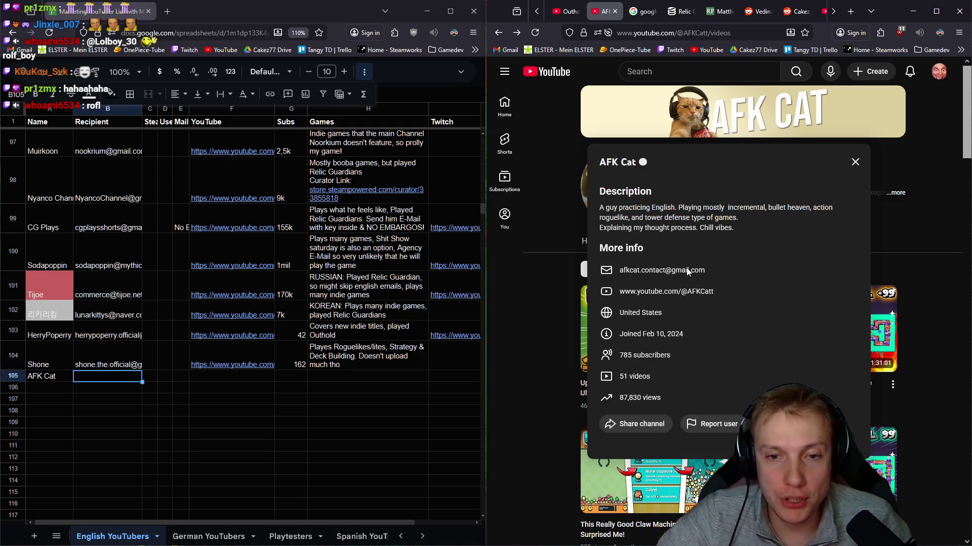
Step: Put AFK Cat's contact e-mail in B105 and its YouTube channel link in F105
{"action": "right_click", "coordinate": [647, 274]}
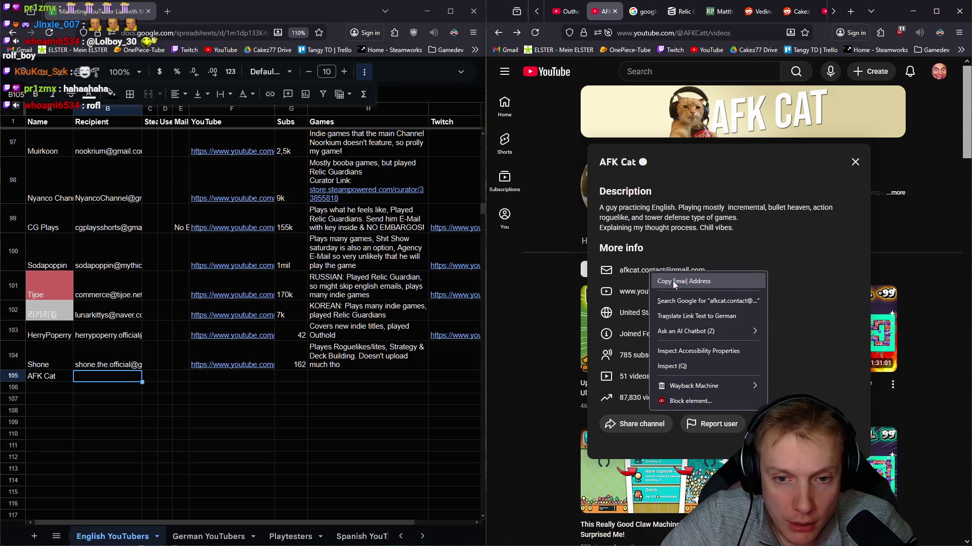
{"action": "left_click", "coordinate": [658, 282]}
{"action": "key", "text": "ctrl+v"}
{"action": "left_click", "coordinate": [220, 381]}
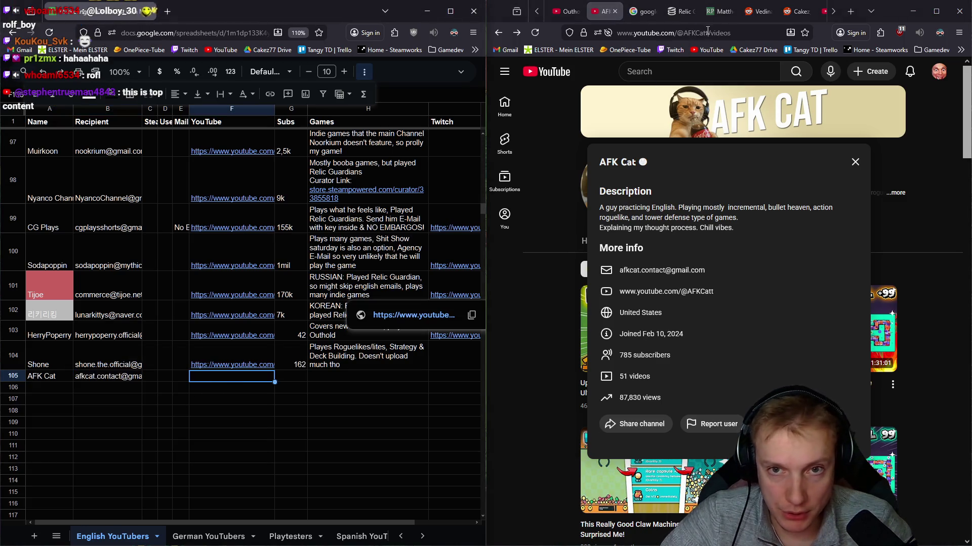
{"action": "left_click", "coordinate": [708, 33]}
{"action": "key", "text": "ctrl+c"}
{"action": "left_click", "coordinate": [249, 372]}
{"action": "key", "text": "ctrl+v"}
Step: Enter 800 subscribers in G105 and a note on its incremental, roguelike and tower-defense games
{"action": "left_click", "coordinate": [284, 376]}
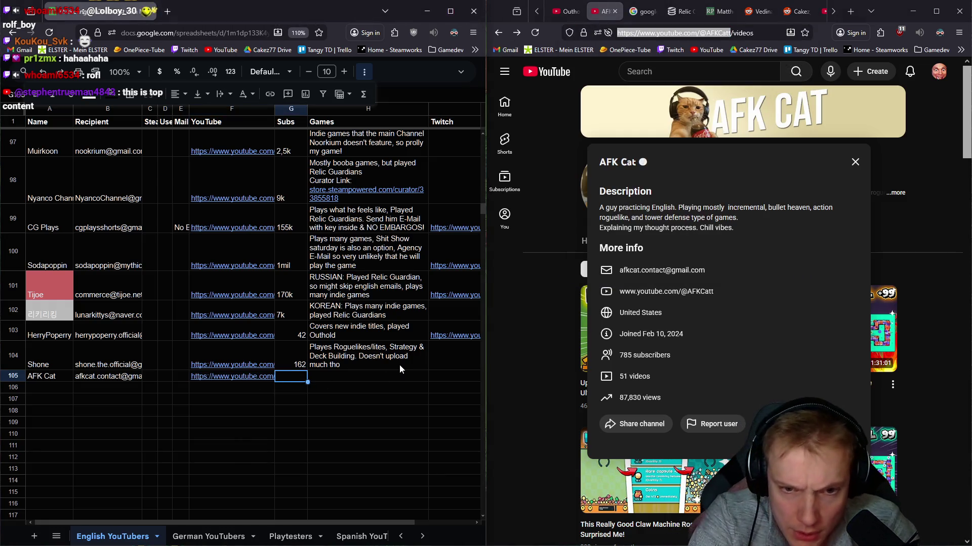
{"action": "type", "text": "800"}
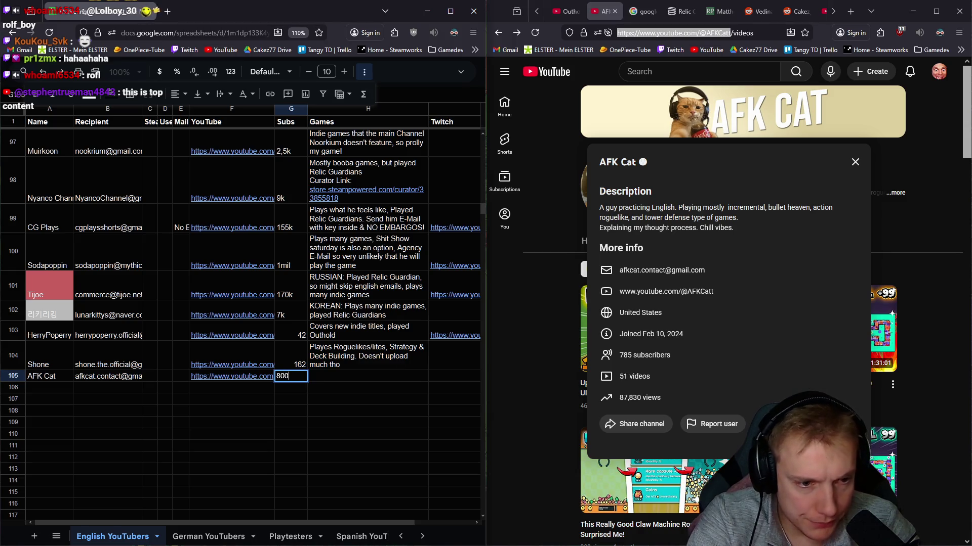
{"action": "key", "text": "Tab"}
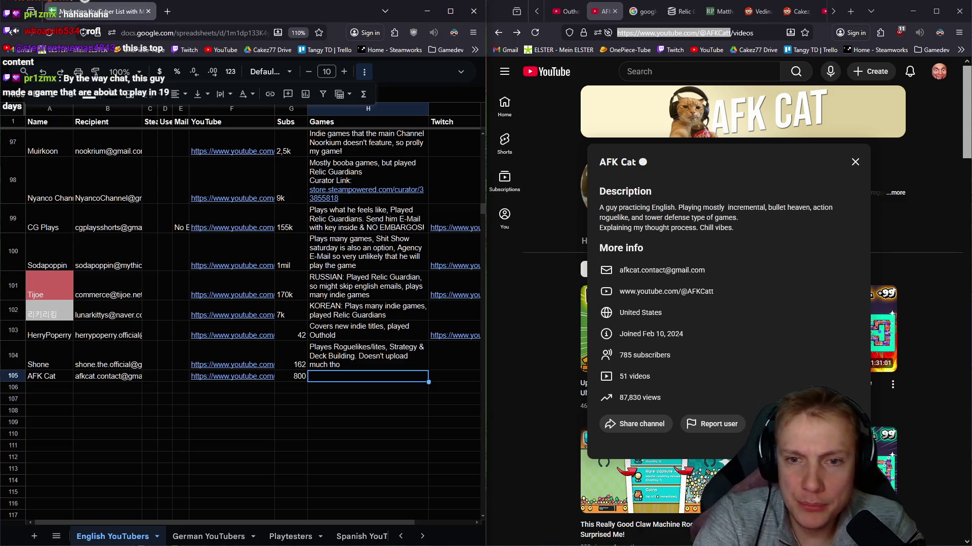
{"action": "type", "text": "Mostly incremental, bu"}
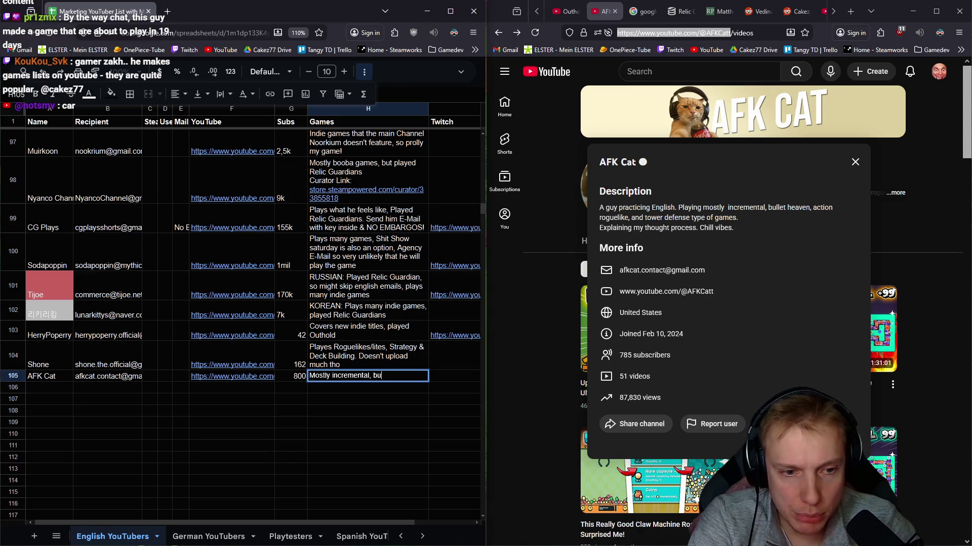
{"action": "type", "text": "llet heaven, action roguelike &"}
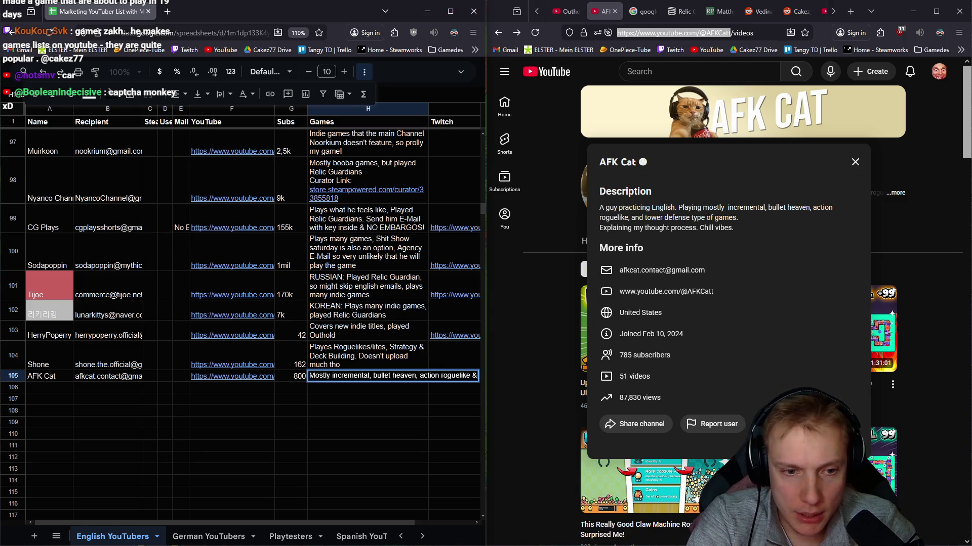
{"action": "type", "text": " T"}
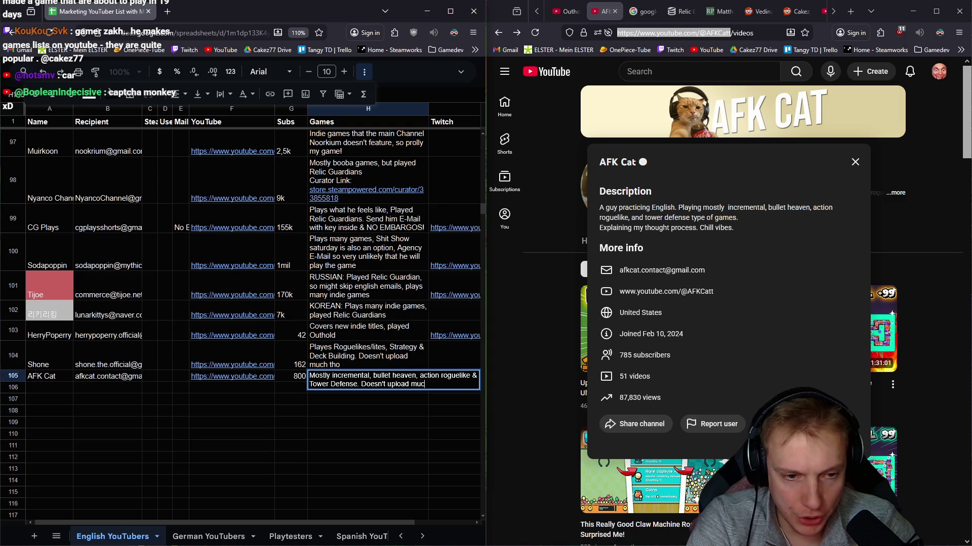
{"action": "type", "text": "h tho"}
{"action": "key", "text": "Return"}
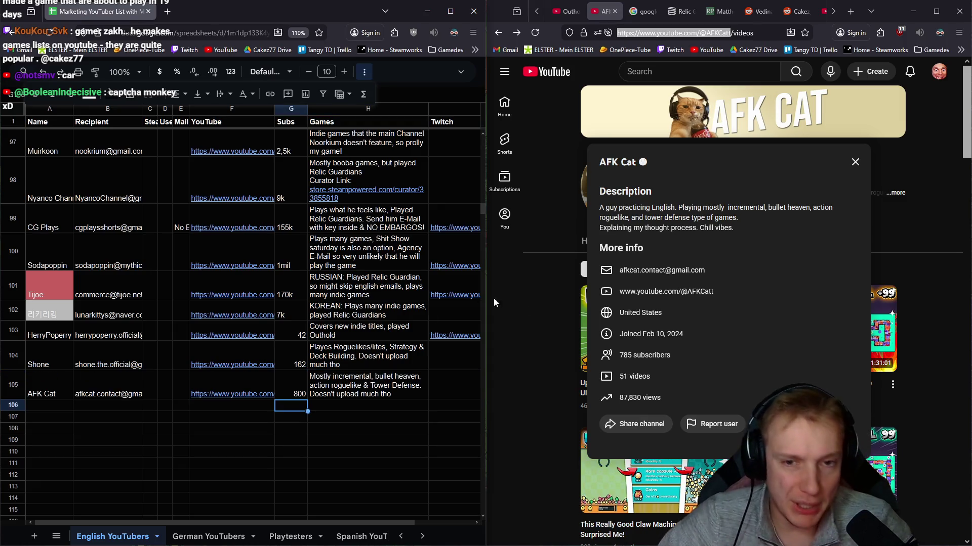
{"action": "left_click", "coordinate": [876, 180]}
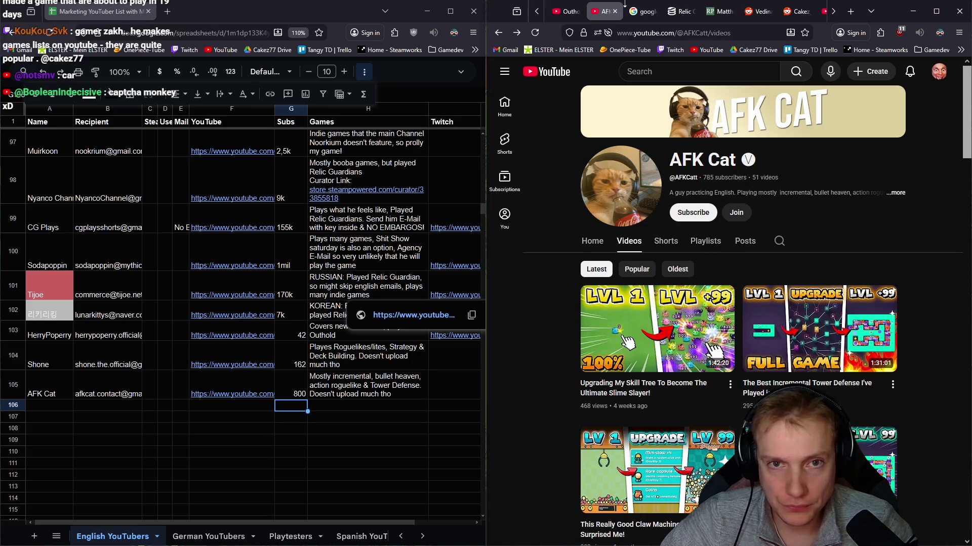
{"action": "left_click", "coordinate": [615, 11]}
{"action": "scroll", "coordinate": [105, 356], "scroll_direction": "up", "scroll_amount": 5}
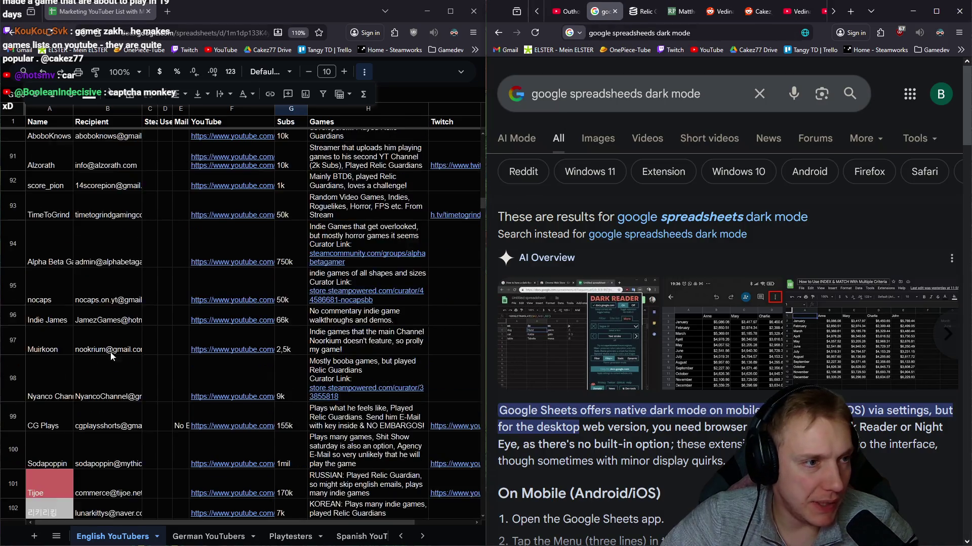
{"action": "scroll", "coordinate": [46, 192], "scroll_direction": "down", "scroll_amount": 5}
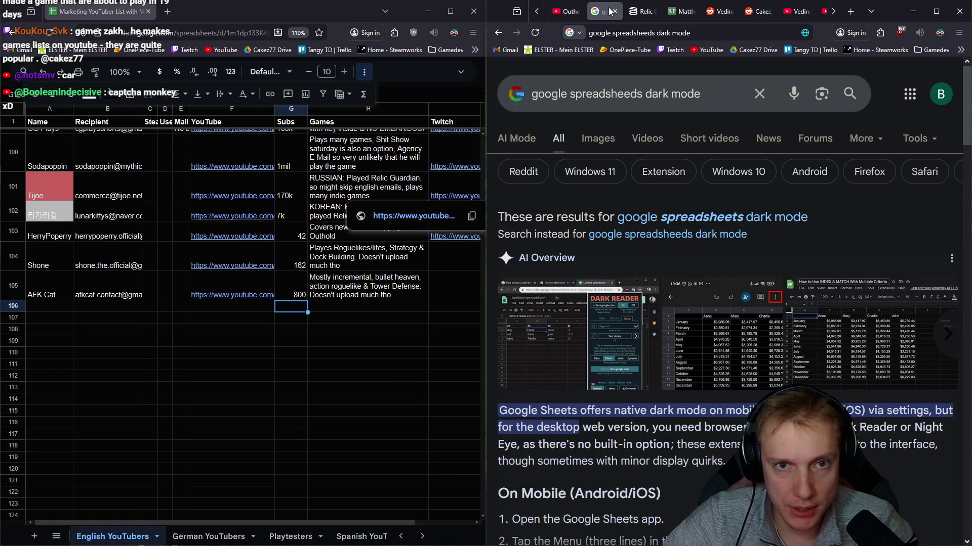
{"action": "left_click", "coordinate": [564, 11]}
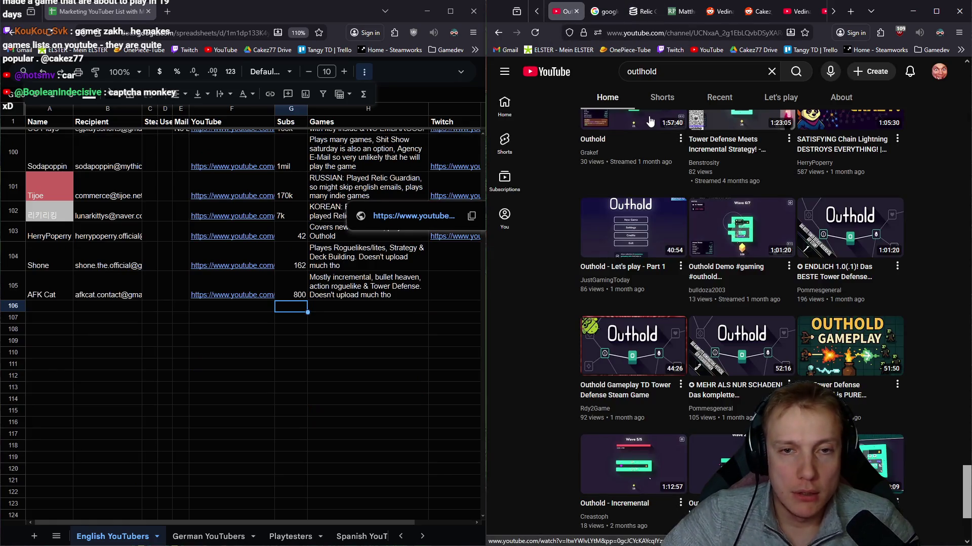
Step: Open the OutHold Stage 9 video and another Outhold video in background tabs
{"action": "scroll", "coordinate": [804, 333], "scroll_direction": "up", "scroll_amount": 7}
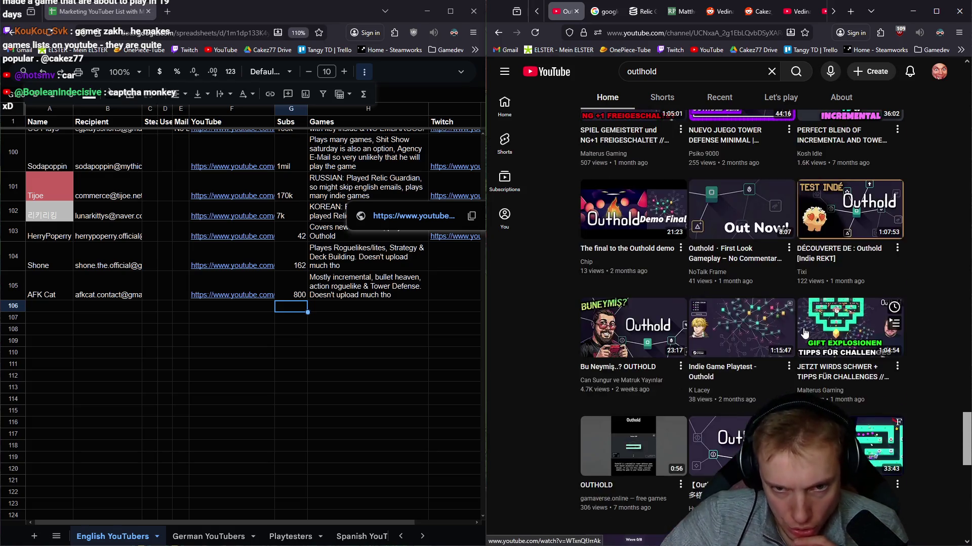
{"action": "scroll", "coordinate": [805, 333], "scroll_direction": "up", "scroll_amount": 10}
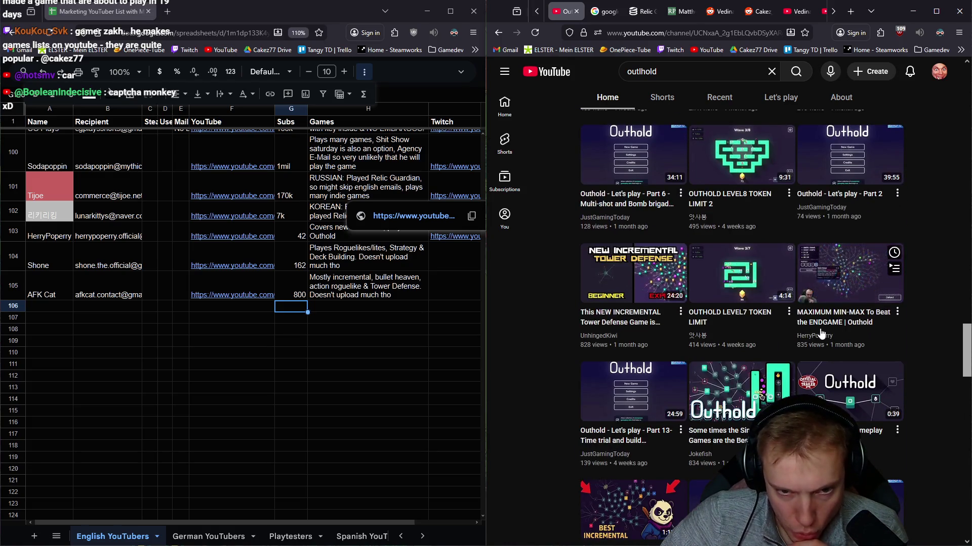
{"action": "scroll", "coordinate": [813, 332], "scroll_direction": "up", "scroll_amount": 10}
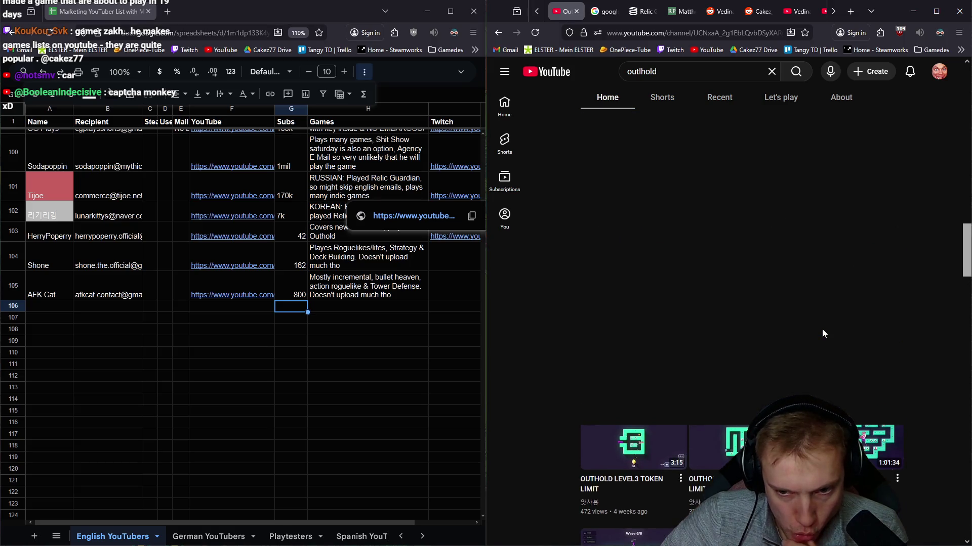
{"action": "scroll", "coordinate": [822, 330], "scroll_direction": "up", "scroll_amount": 1}
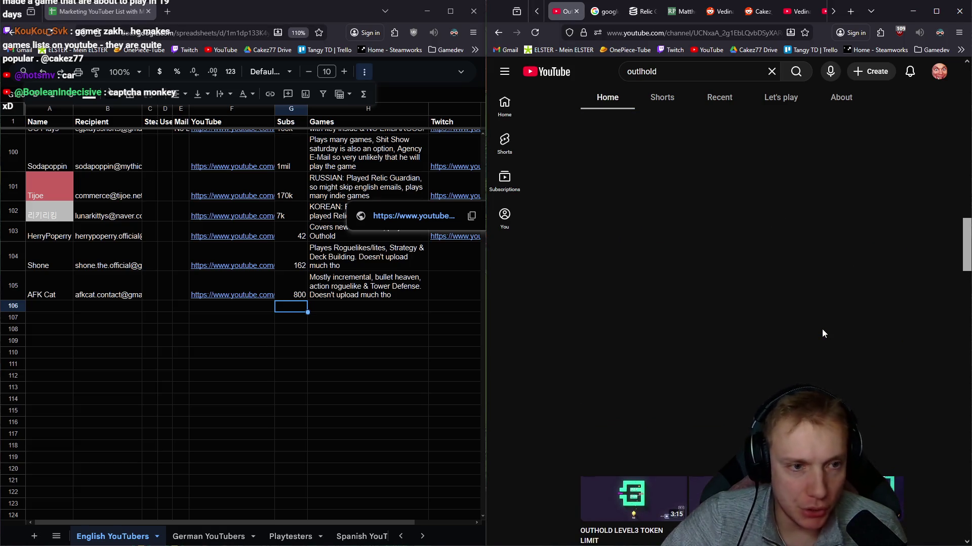
{"action": "scroll", "coordinate": [788, 369], "scroll_direction": "up", "scroll_amount": 5}
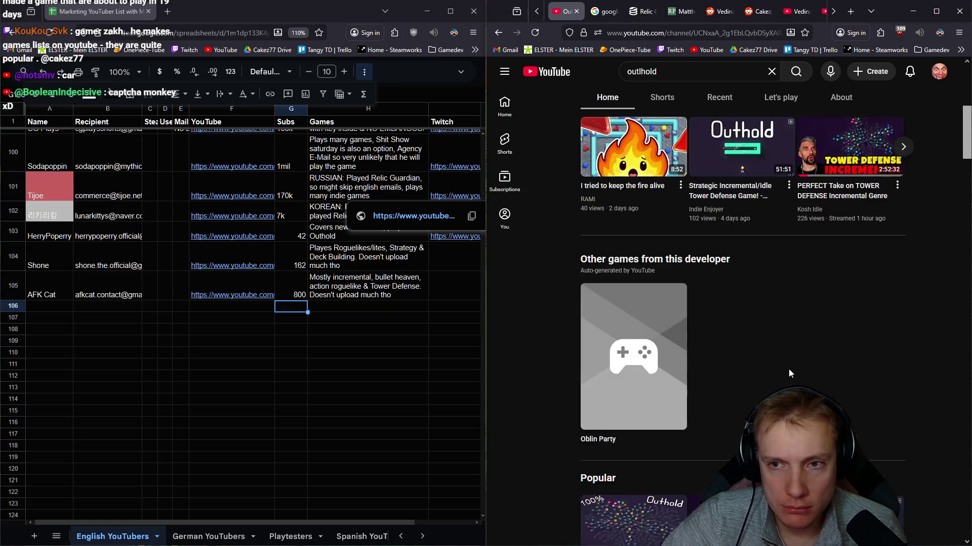
{"action": "scroll", "coordinate": [789, 369], "scroll_direction": "up", "scroll_amount": 5}
{"action": "scroll", "coordinate": [779, 378], "scroll_direction": "down", "scroll_amount": 4}
{"action": "scroll", "coordinate": [779, 379], "scroll_direction": "up", "scroll_amount": 5}
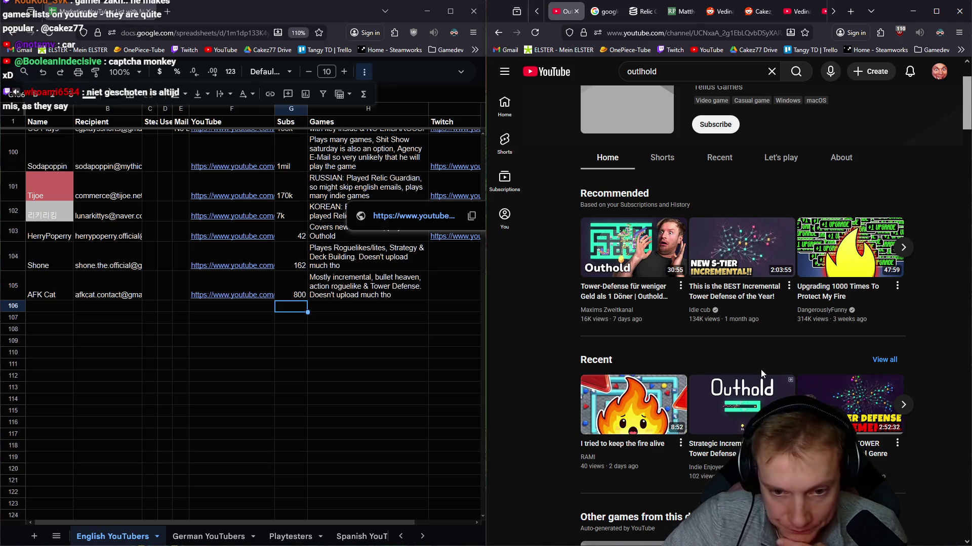
{"action": "scroll", "coordinate": [761, 370], "scroll_direction": "down", "scroll_amount": 3}
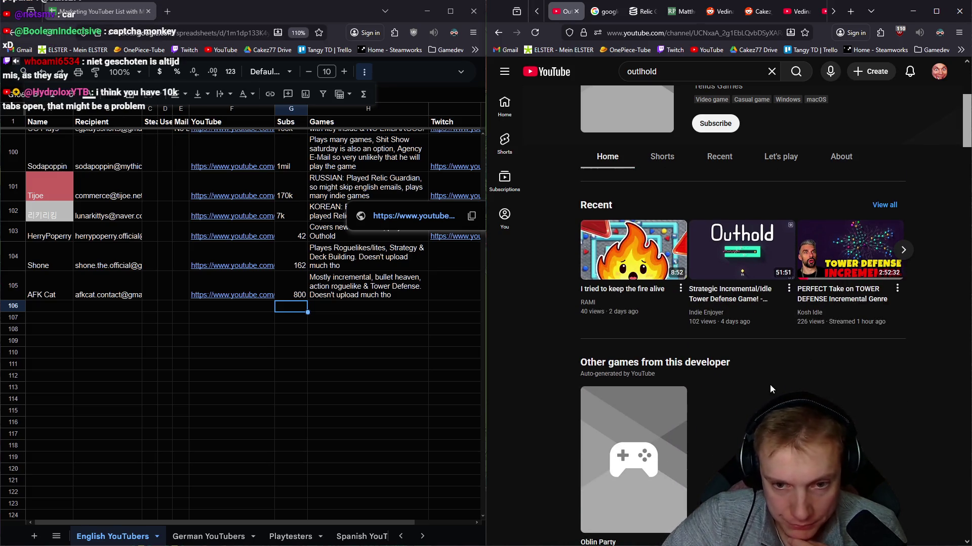
{"action": "scroll", "coordinate": [772, 375], "scroll_direction": "down", "scroll_amount": 10}
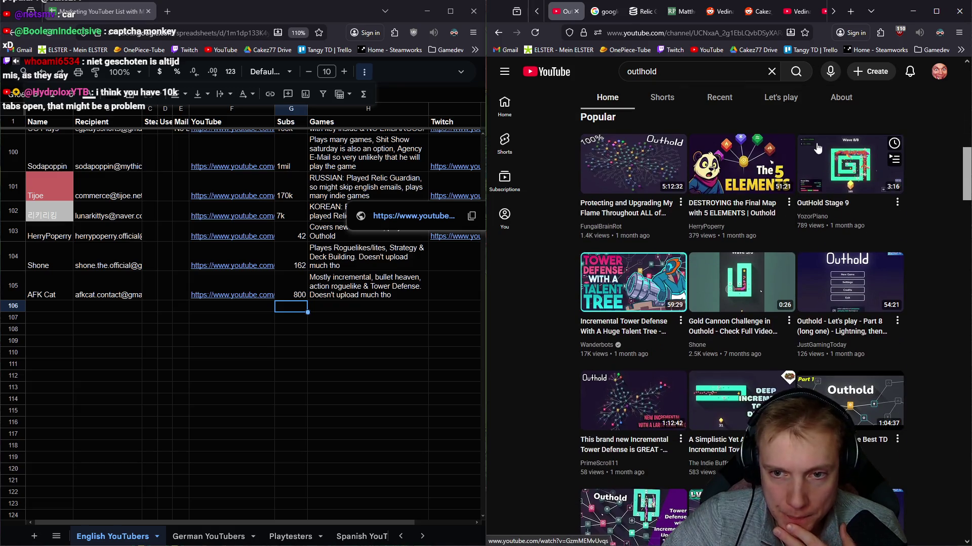
{"action": "middle_click", "coordinate": [817, 148]}
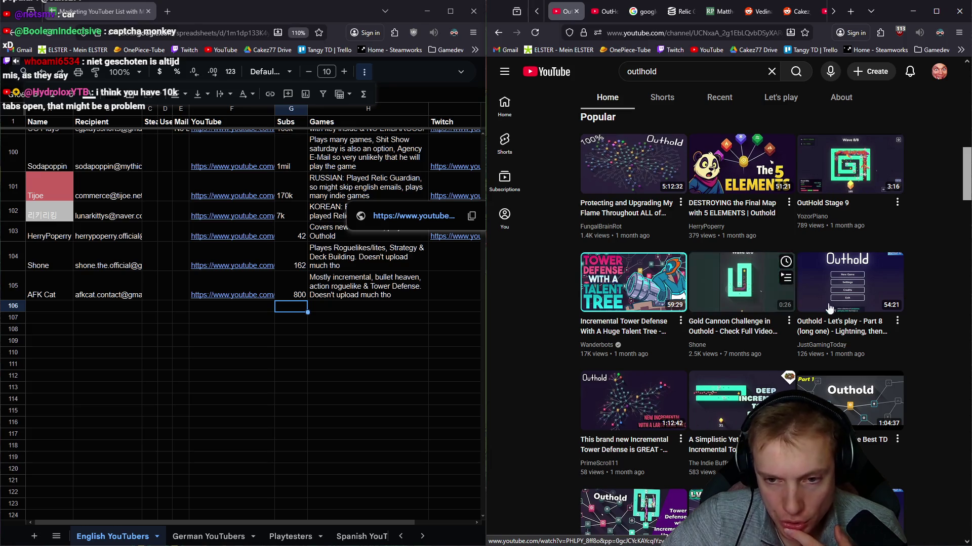
{"action": "scroll", "coordinate": [854, 305], "scroll_direction": "down", "scroll_amount": 2}
{"action": "scroll", "coordinate": [853, 306], "scroll_direction": "down", "scroll_amount": 2}
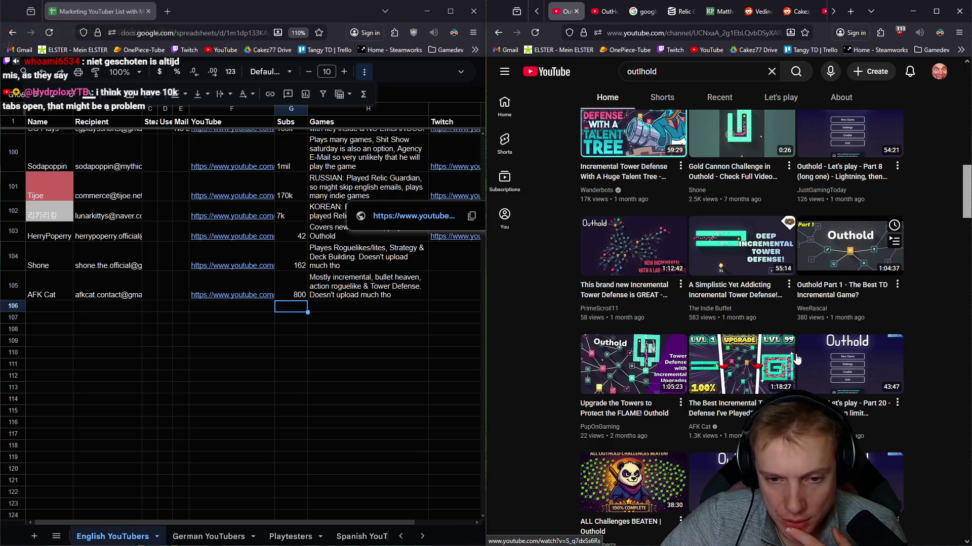
{"action": "middle_click", "coordinate": [708, 402]}
{"action": "scroll", "coordinate": [734, 375], "scroll_direction": "down", "scroll_amount": 2}
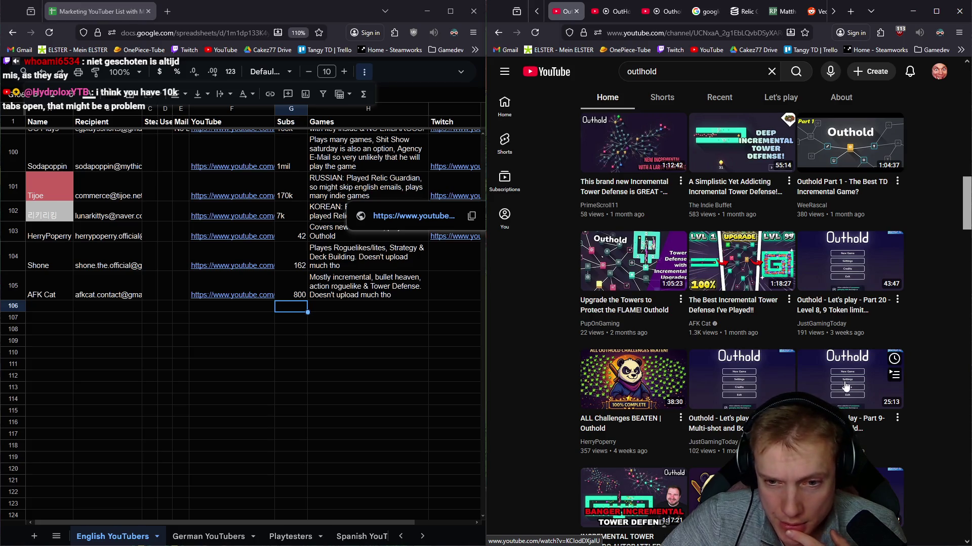
{"action": "scroll", "coordinate": [810, 364], "scroll_direction": "down", "scroll_amount": 3}
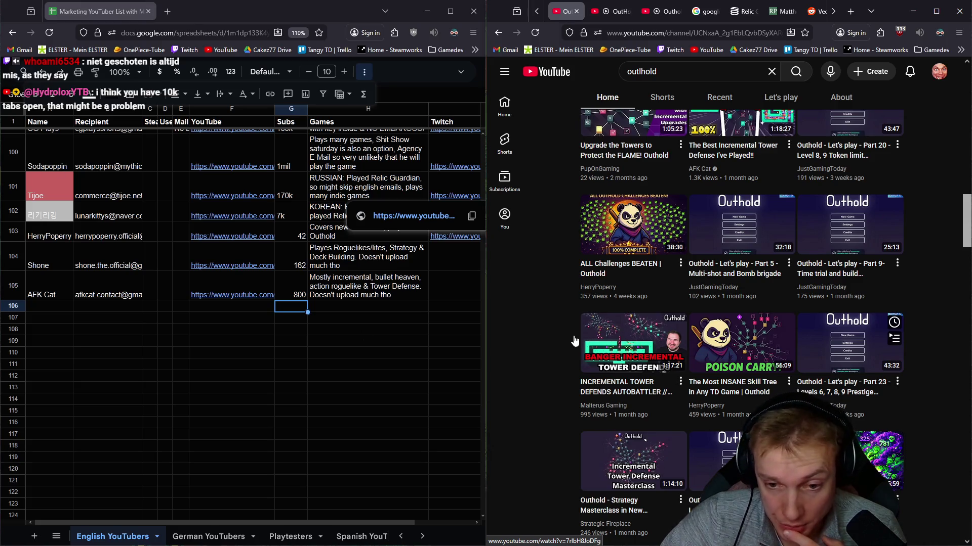
{"action": "scroll", "coordinate": [658, 372], "scroll_direction": "down", "scroll_amount": 2}
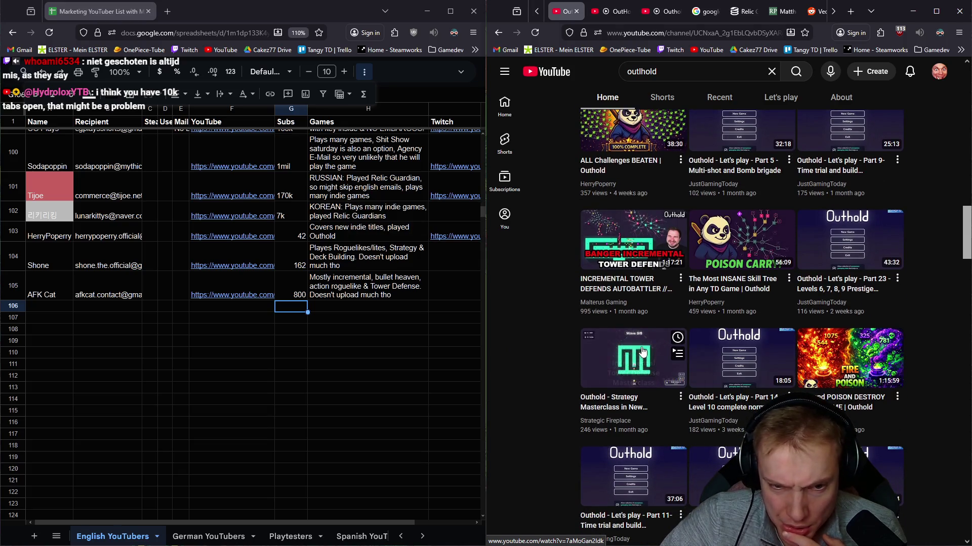
{"action": "scroll", "coordinate": [870, 349], "scroll_direction": "down", "scroll_amount": 3}
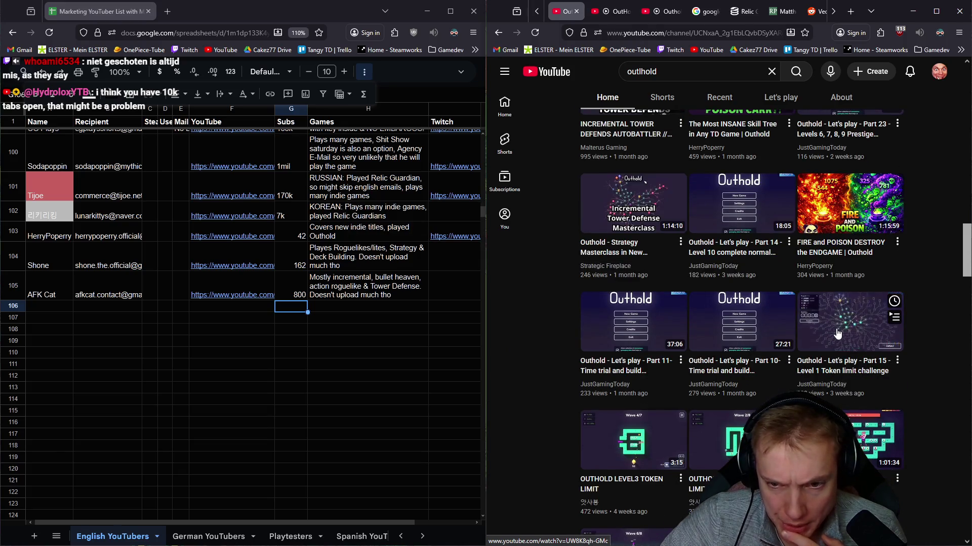
{"action": "mouse_move", "coordinate": [733, 323]}
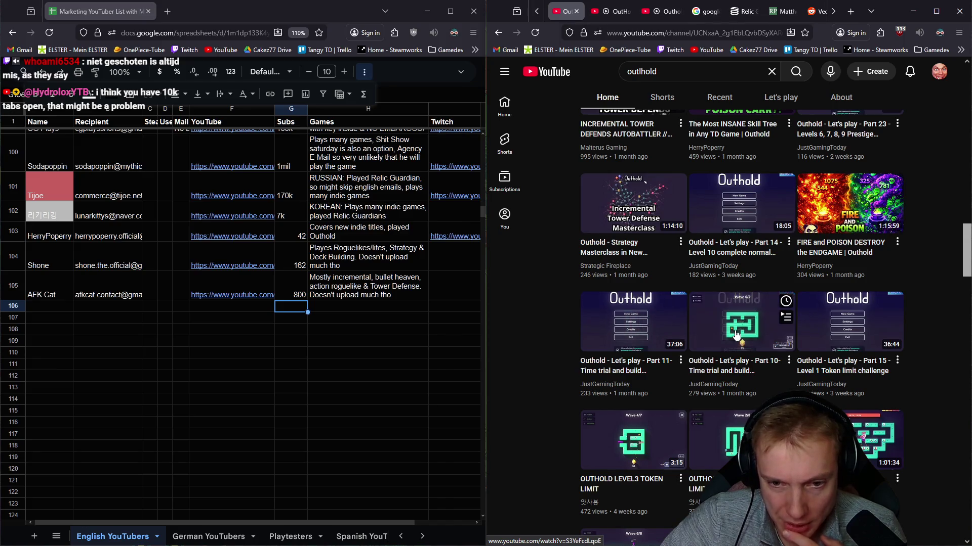
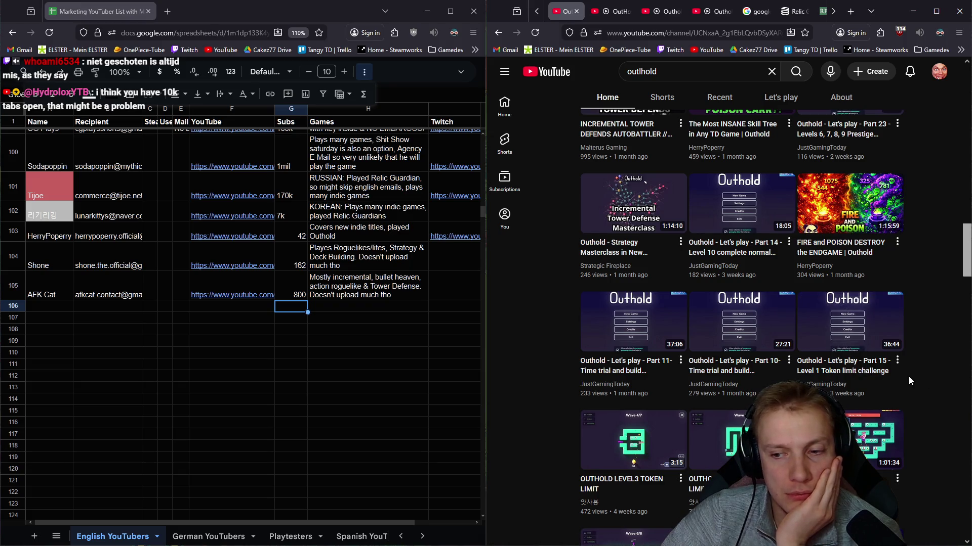
Step: Scroll the Outhold results and open 'I Used INSANE INCREMENTAL UPGRADES' in a background tab
{"action": "scroll", "coordinate": [835, 374], "scroll_direction": "down", "scroll_amount": 1}
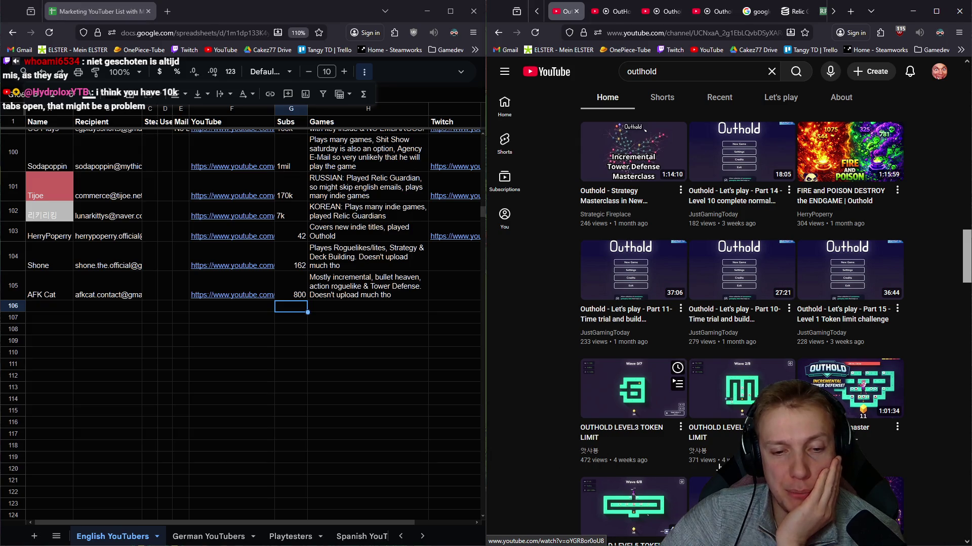
{"action": "scroll", "coordinate": [727, 401], "scroll_direction": "down", "scroll_amount": 4}
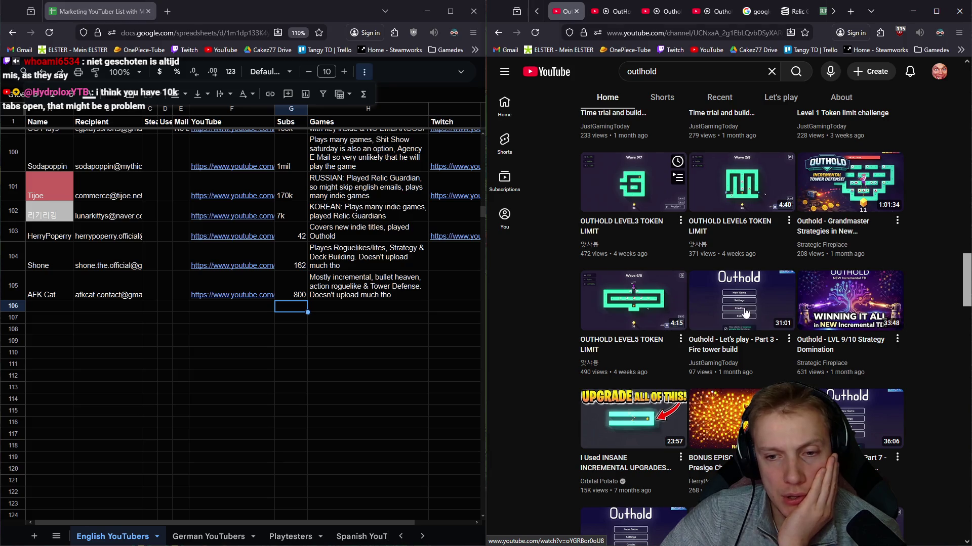
{"action": "mouse_move", "coordinate": [835, 299]}
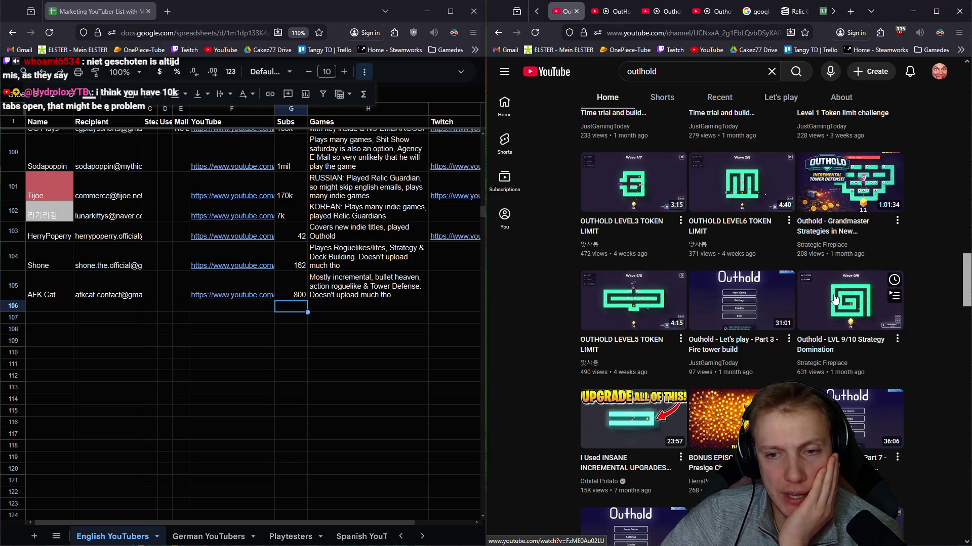
{"action": "scroll", "coordinate": [915, 351], "scroll_direction": "down", "scroll_amount": 1}
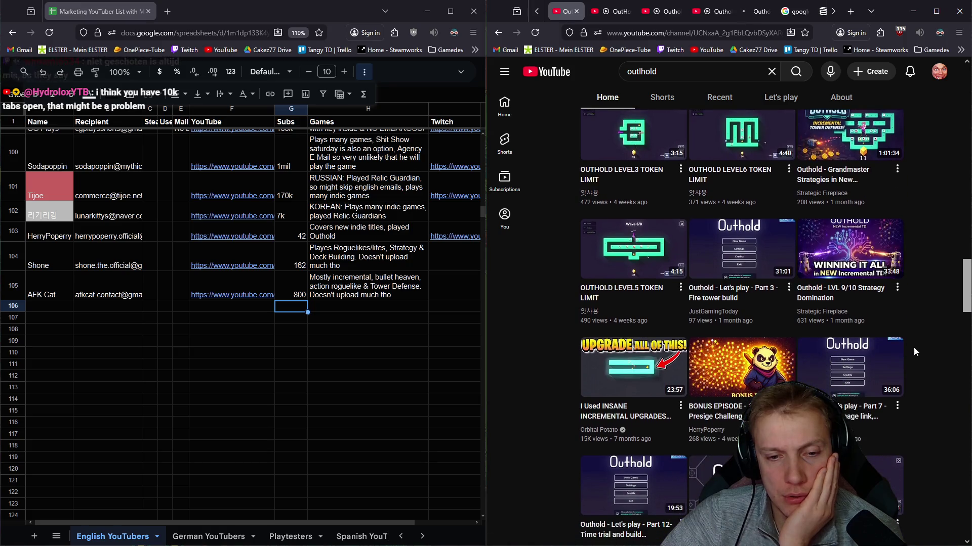
{"action": "mouse_move", "coordinate": [626, 369]}
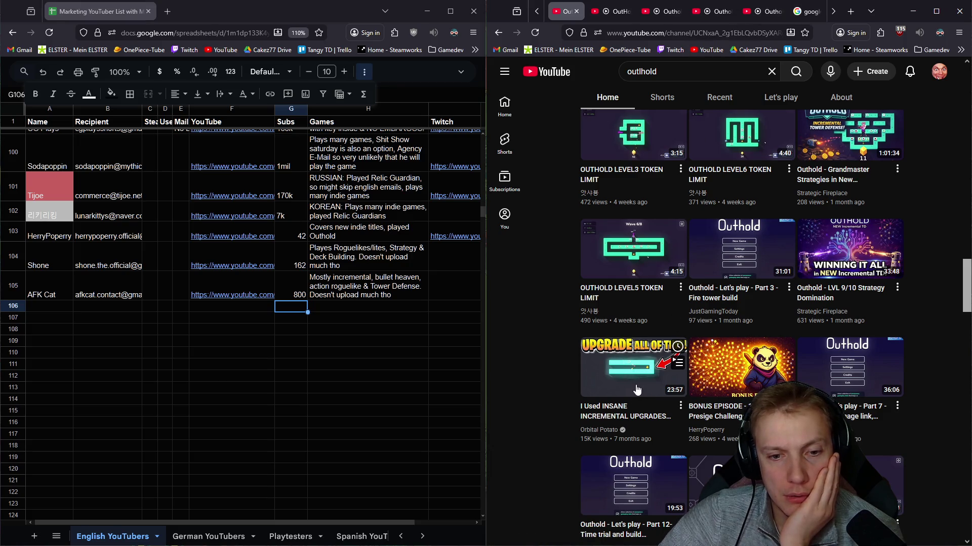
{"action": "middle_click", "coordinate": [632, 367]}
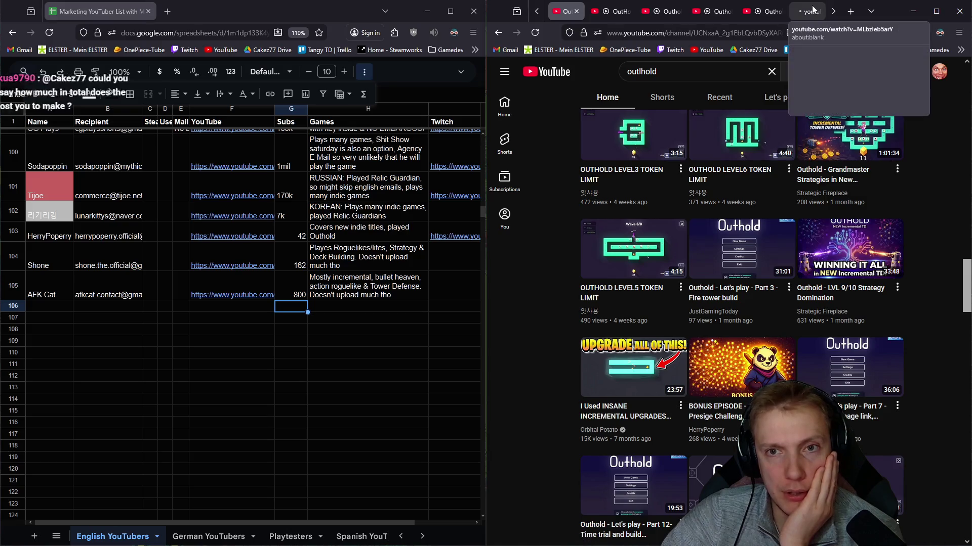
Step: Close the OutHold Stage 9 video and show WeeRascal's full channel description from Part 1
{"action": "left_click", "coordinate": [605, 11]}
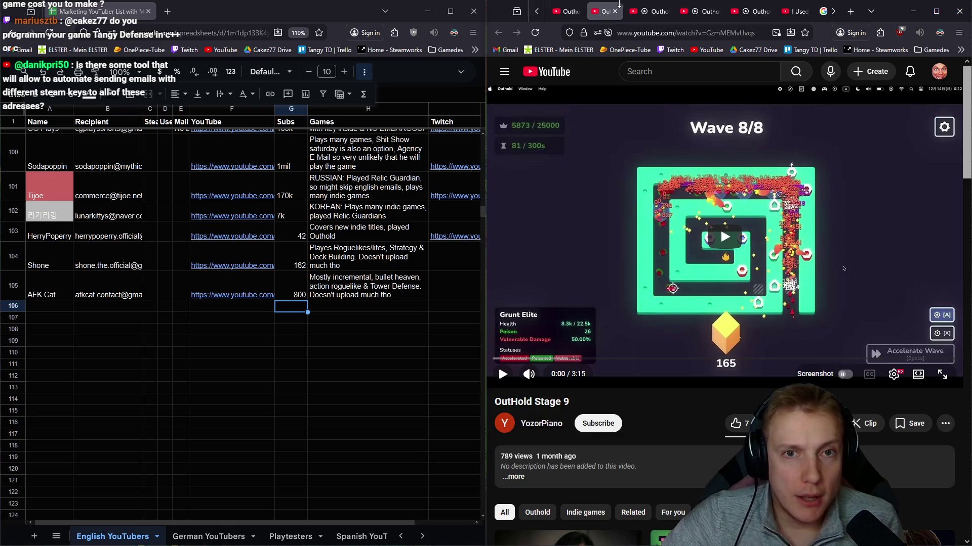
{"action": "left_click", "coordinate": [614, 11]}
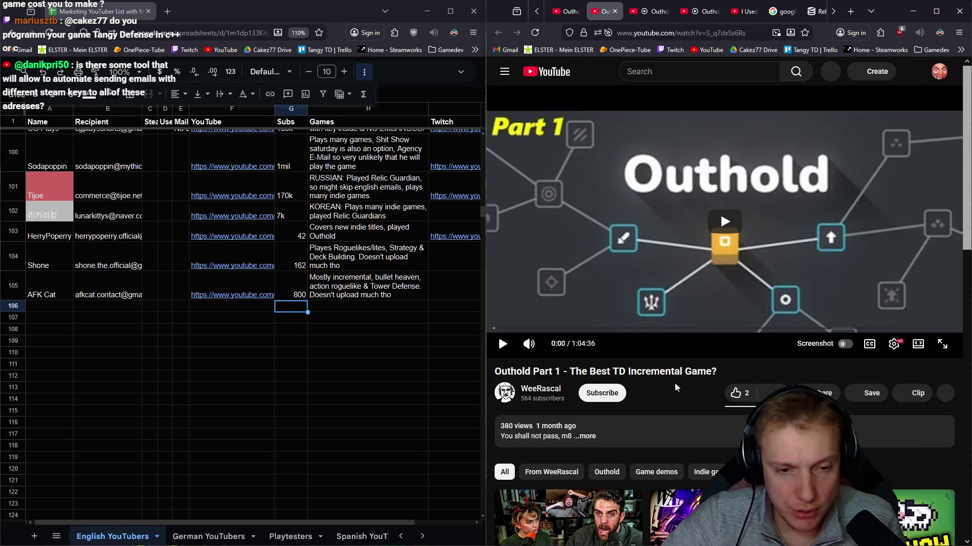
{"action": "left_click", "coordinate": [540, 388]}
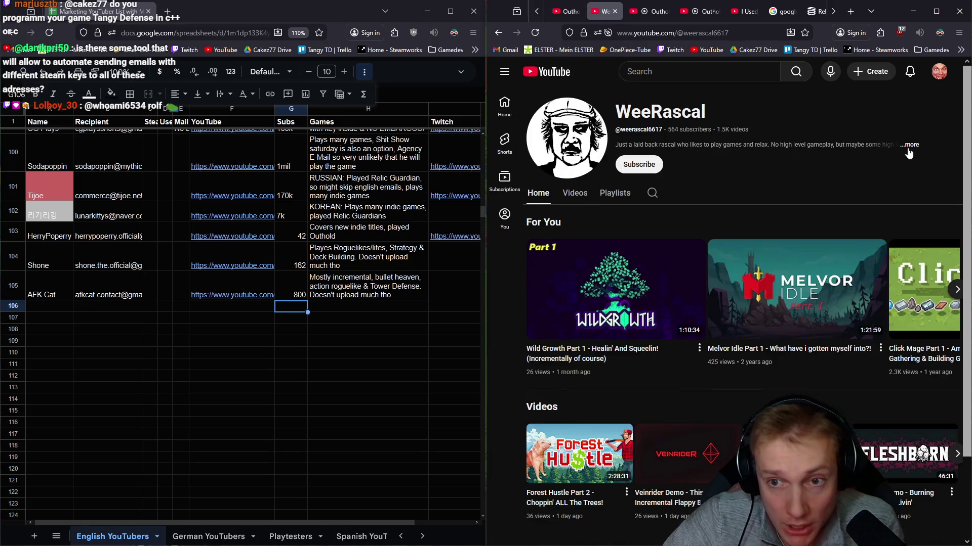
{"action": "left_click", "coordinate": [909, 145]}
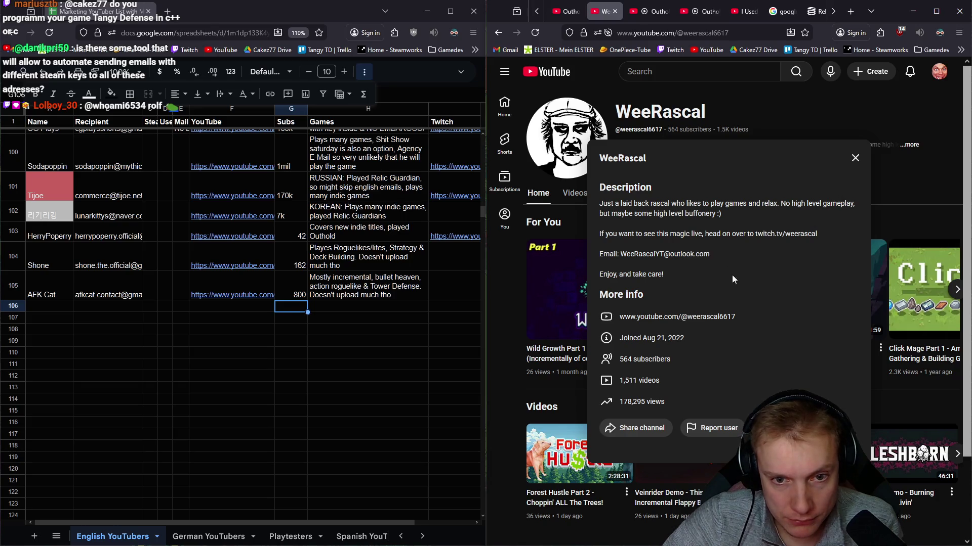
Step: Paste WeeRascal into A106 and the channel's YouTube address into F106
{"action": "double_click", "coordinate": [632, 160]}
{"action": "key", "text": "ctrl+c"}
{"action": "left_click", "coordinate": [37, 302]}
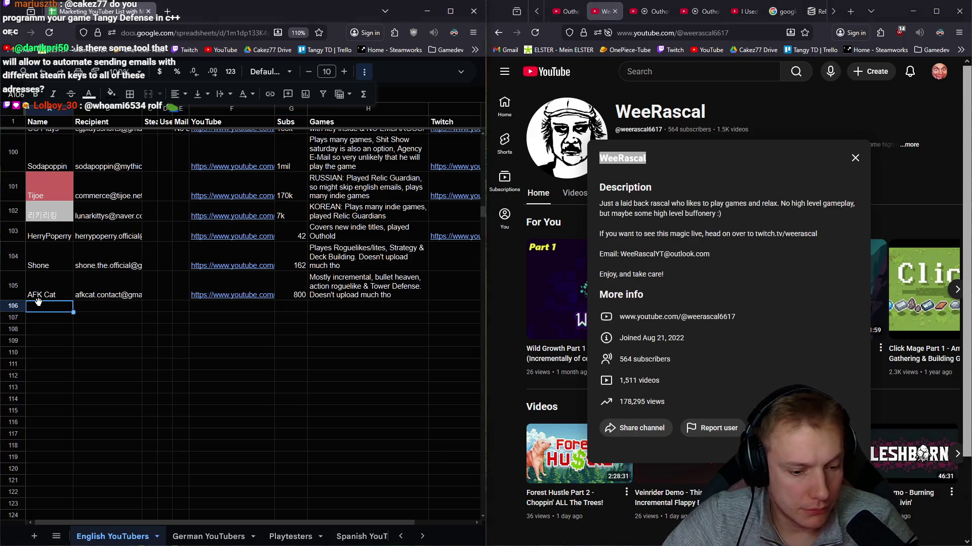
{"action": "key", "text": "ctrl+v"}
{"action": "key", "text": "Tab"}
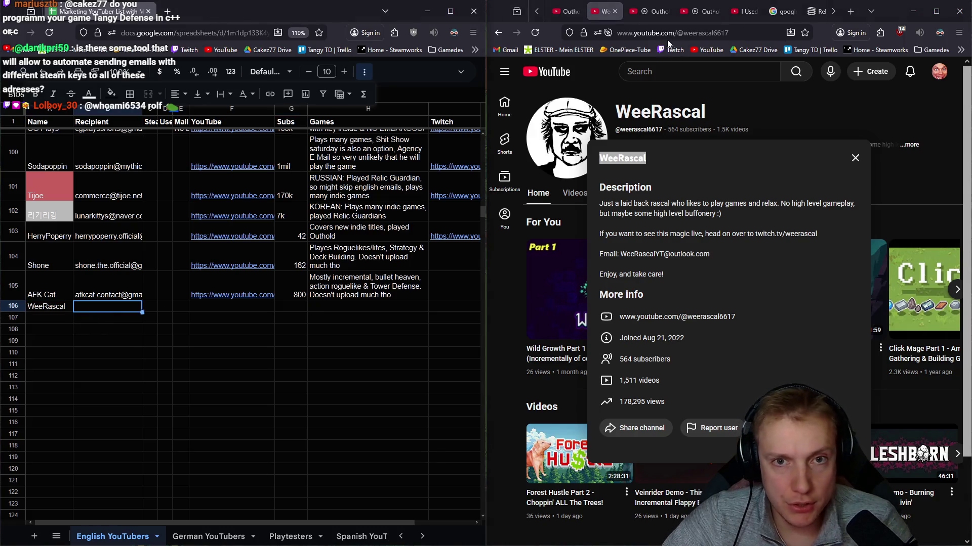
{"action": "left_click", "coordinate": [730, 33]}
{"action": "left_click", "coordinate": [137, 312]}
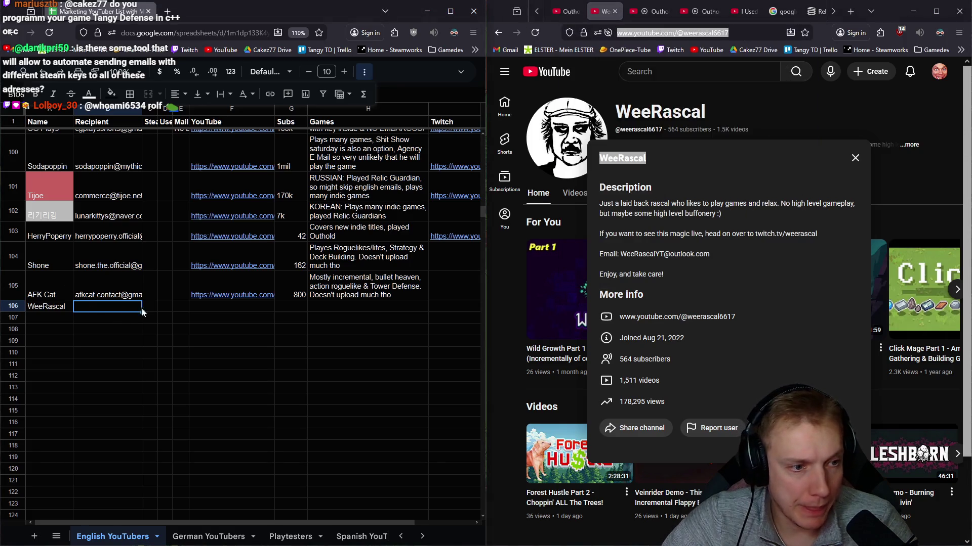
{"action": "left_click", "coordinate": [221, 306]}
{"action": "key", "text": "ctrl+v"}
Step: Copy the channel's contact email into the Recipient cell B106
{"action": "left_click", "coordinate": [122, 310]}
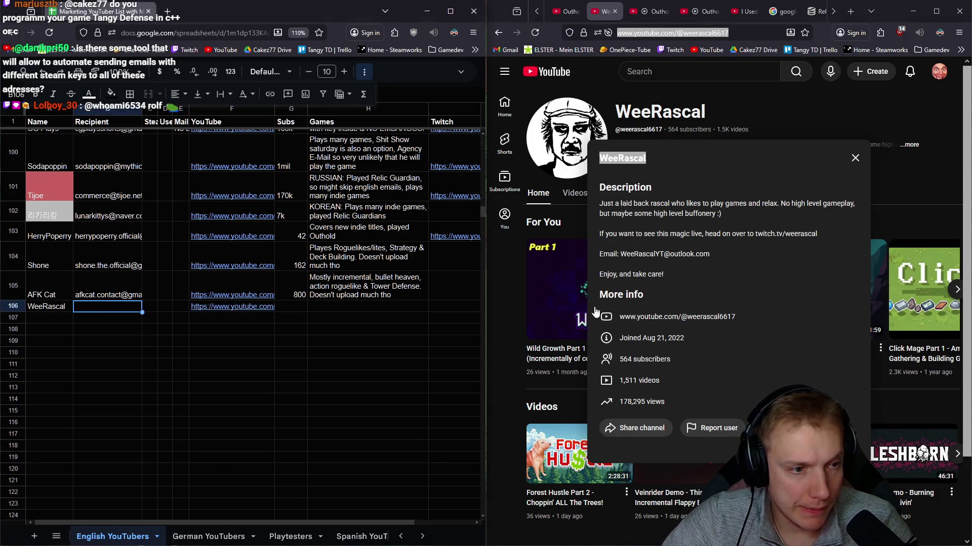
{"action": "left_click_drag", "start_coordinate": [709, 254], "coordinate": [689, 256]}
{"action": "triple_click", "coordinate": [703, 255]}
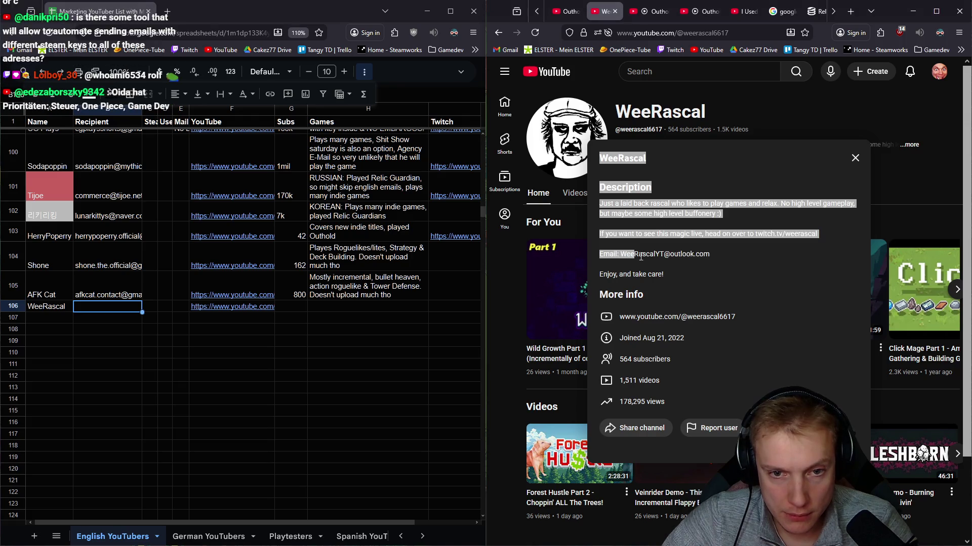
{"action": "left_click", "coordinate": [702, 257]}
{"action": "left_click_drag", "start_coordinate": [697, 257], "coordinate": [620, 255]}
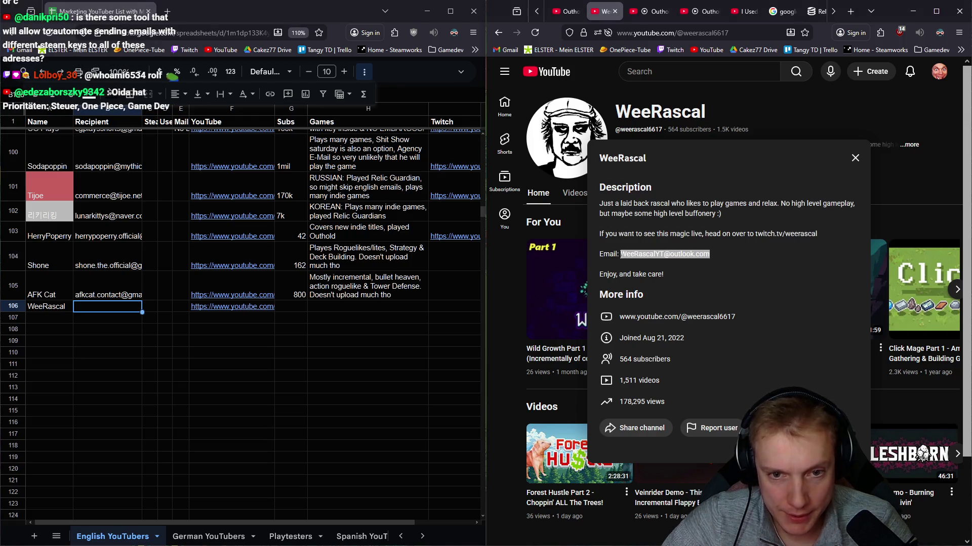
{"action": "left_click", "coordinate": [129, 308]}
{"action": "key", "text": "ctrl+v"}
Step: Write a note in H106 about the creator's relaxing games and Outhold
{"action": "left_click", "coordinate": [333, 306]}
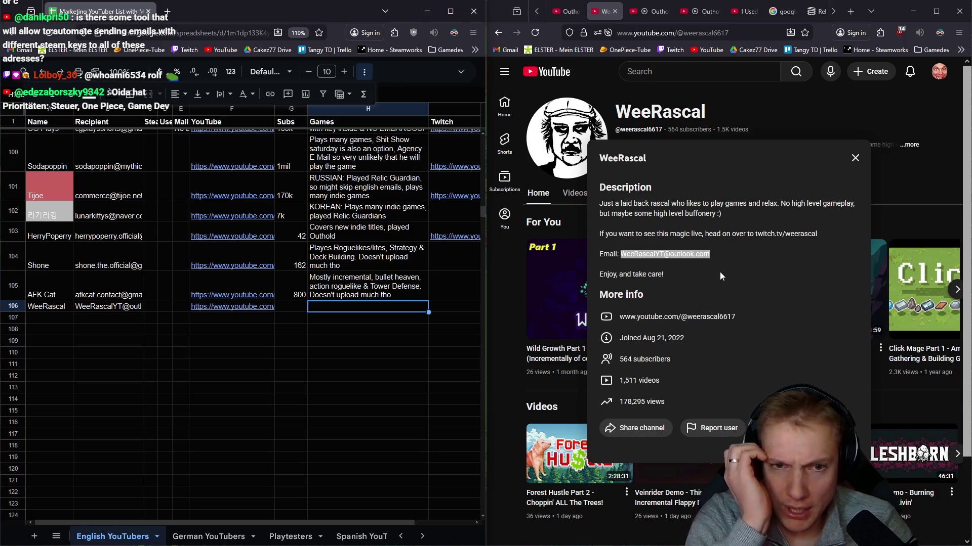
{"action": "type", "text": "Li"}
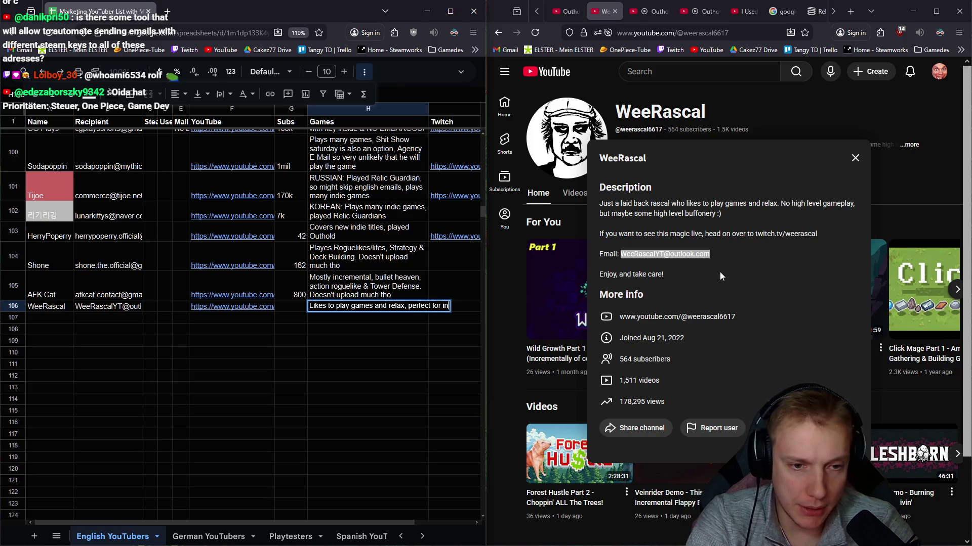
{"action": "type", "text": "tal games, played Outhold"}
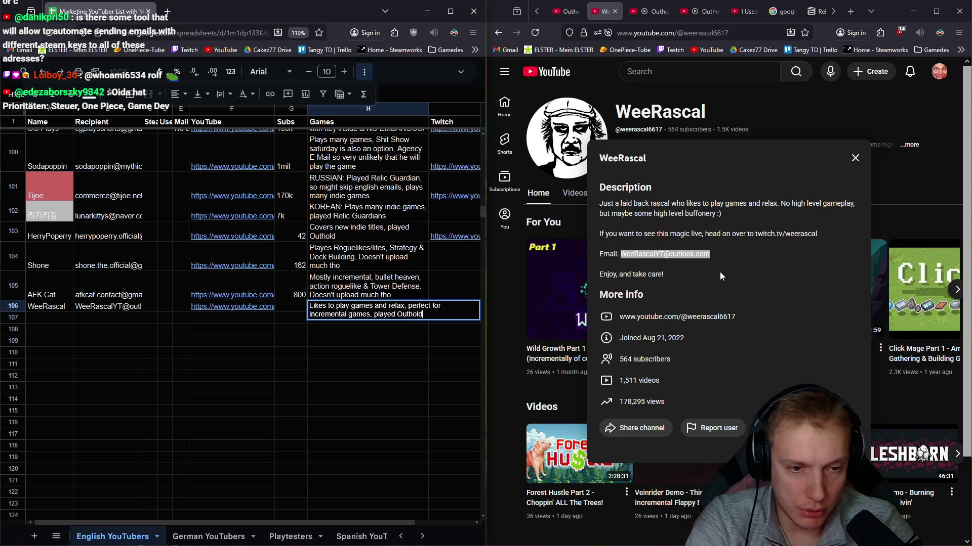
{"action": "key", "text": "Return"}
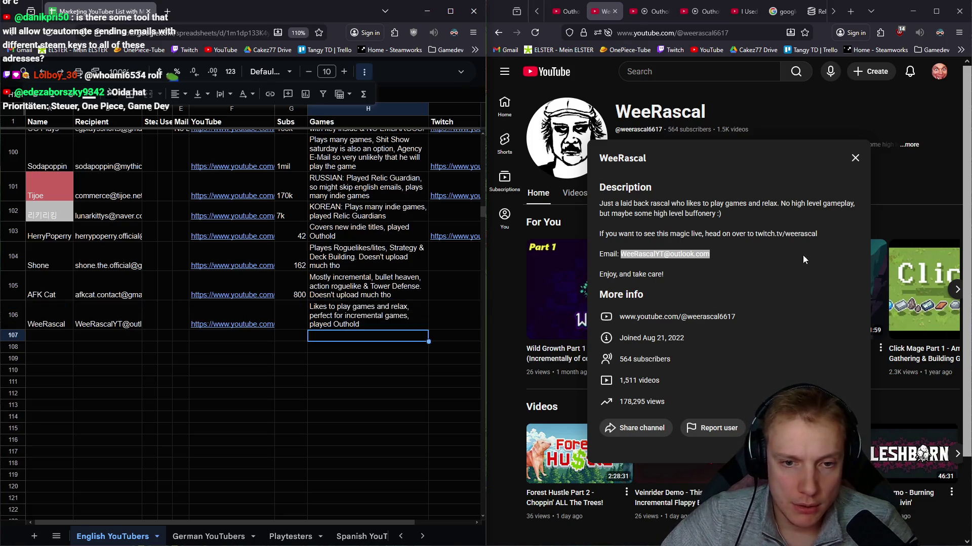
Step: Paste WeeRascal's Twitch link into row 106 and enter 500 subs
{"action": "mouse_move", "coordinate": [819, 235]}
{"action": "left_mouse_down"}
{"action": "mouse_move", "coordinate": [770, 236]}
{"action": "mouse_move", "coordinate": [602, 162]}
{"action": "left_mouse_up"}
{"action": "left_click", "coordinate": [778, 235]}
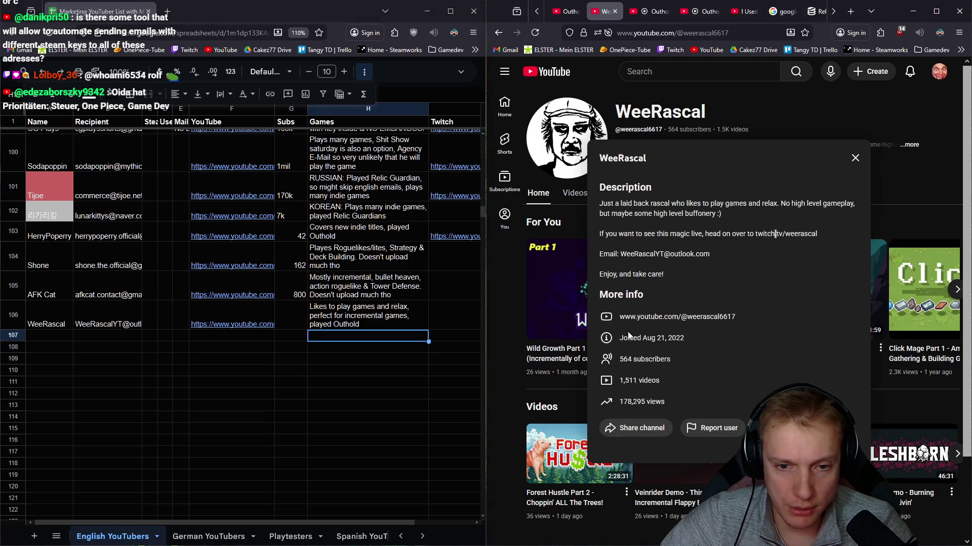
{"action": "left_click_drag", "start_coordinate": [820, 235], "coordinate": [755, 236]}
{"action": "key", "text": "ctrl+c"}
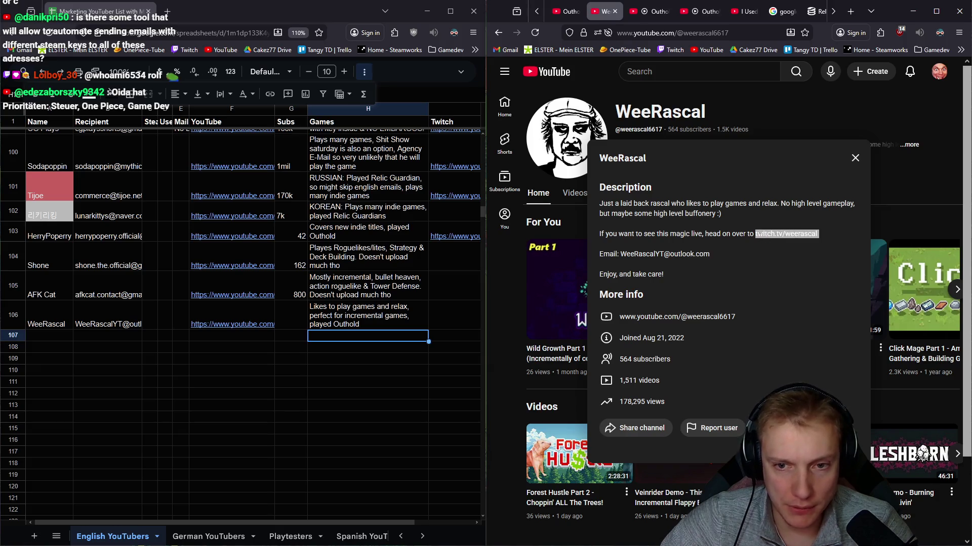
{"action": "left_click", "coordinate": [452, 315]}
{"action": "key", "text": "ctrl+v"}
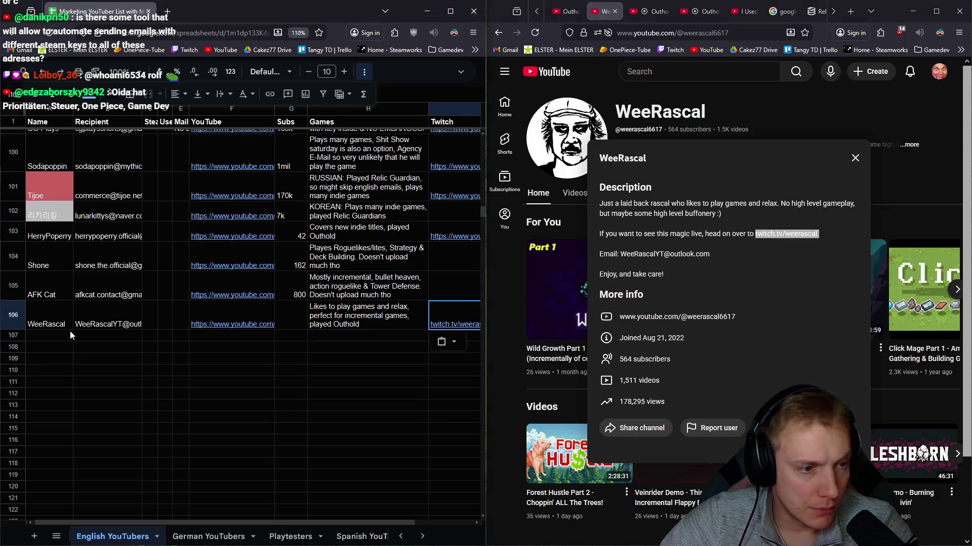
{"action": "left_click", "coordinate": [62, 336]}
{"action": "left_click", "coordinate": [296, 317]}
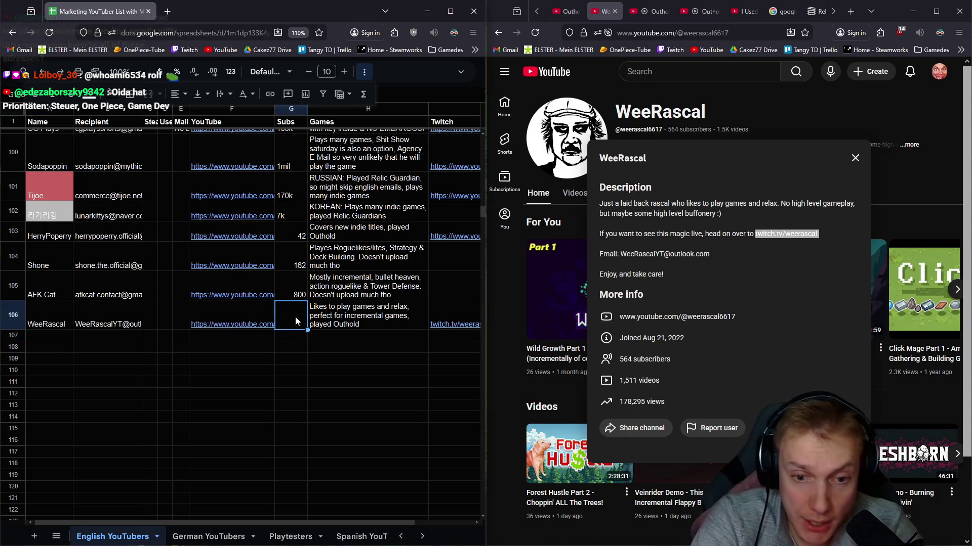
{"action": "type", "text": "500"}
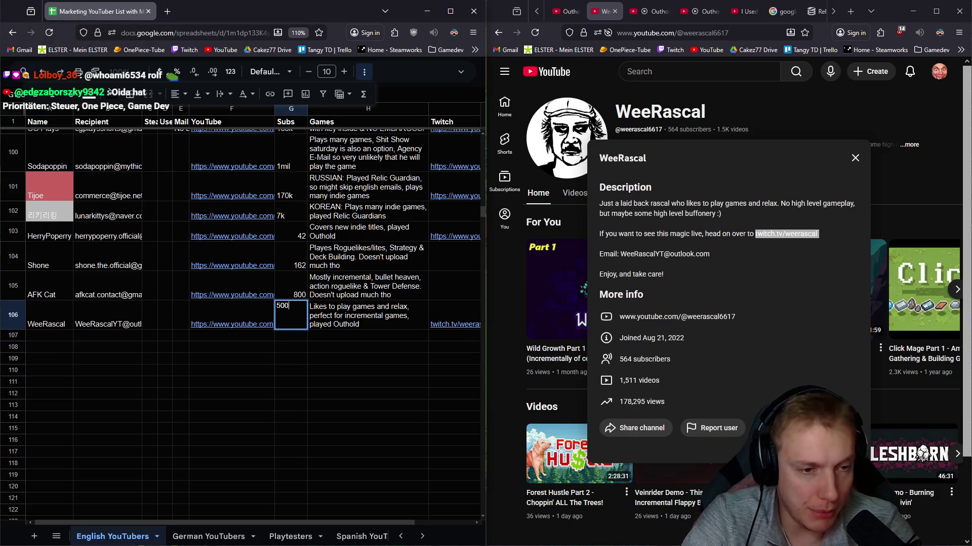
{"action": "key", "text": "Return"}
Step: Select A107, then close the WeeRascal details popup and channel tab
{"action": "left_click", "coordinate": [37, 335]}
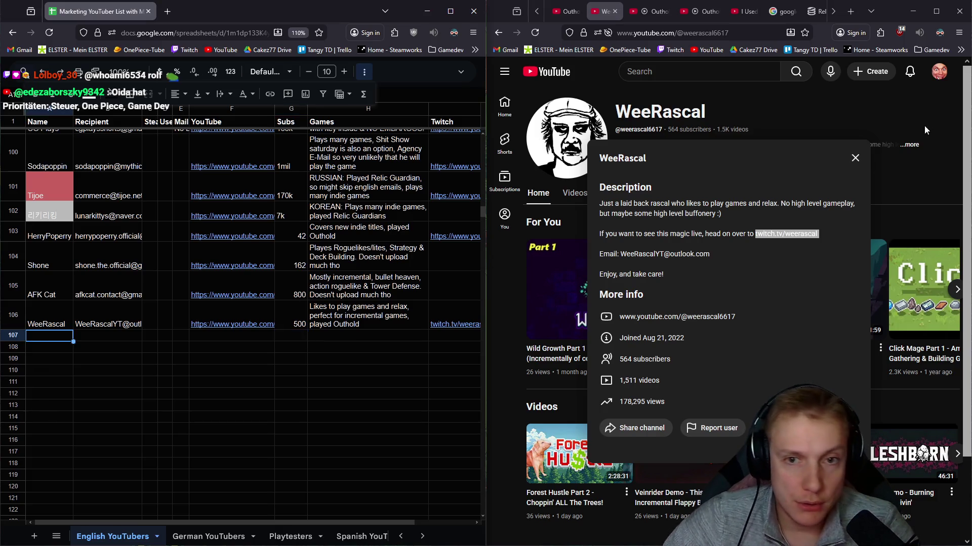
{"action": "left_click", "coordinate": [855, 158]}
{"action": "left_click", "coordinate": [615, 11]}
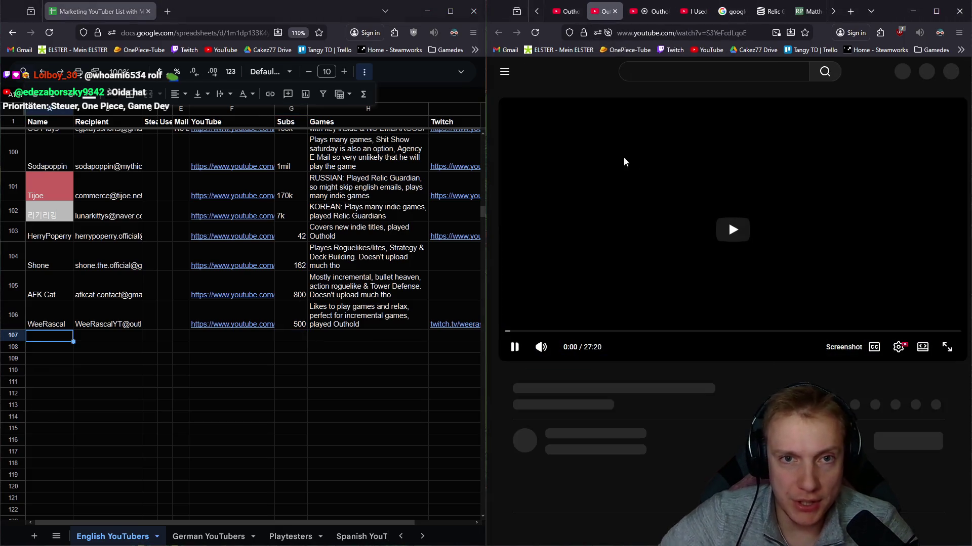
Step: Check JustGamingToday's channel details and Videos list, then close its tab
{"action": "left_click", "coordinate": [567, 390]}
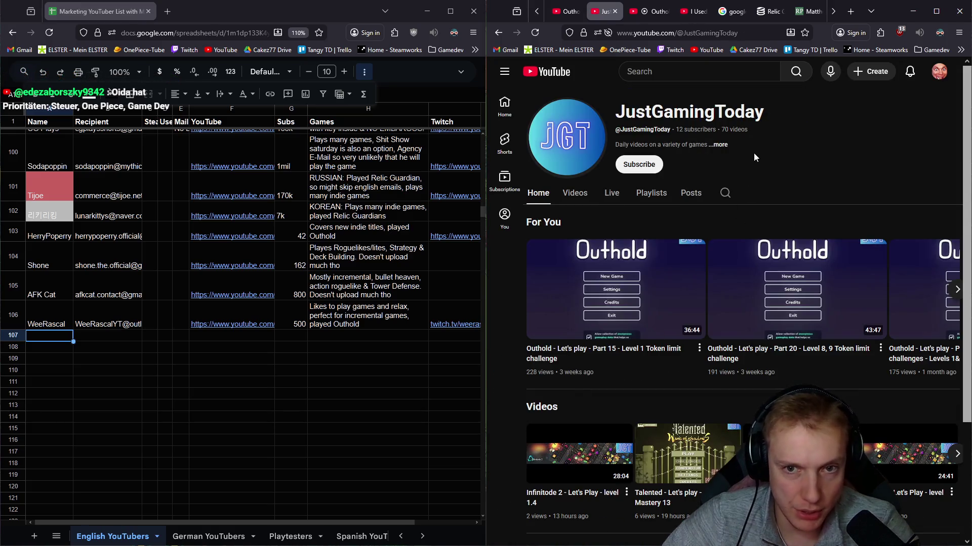
{"action": "left_click", "coordinate": [719, 146]}
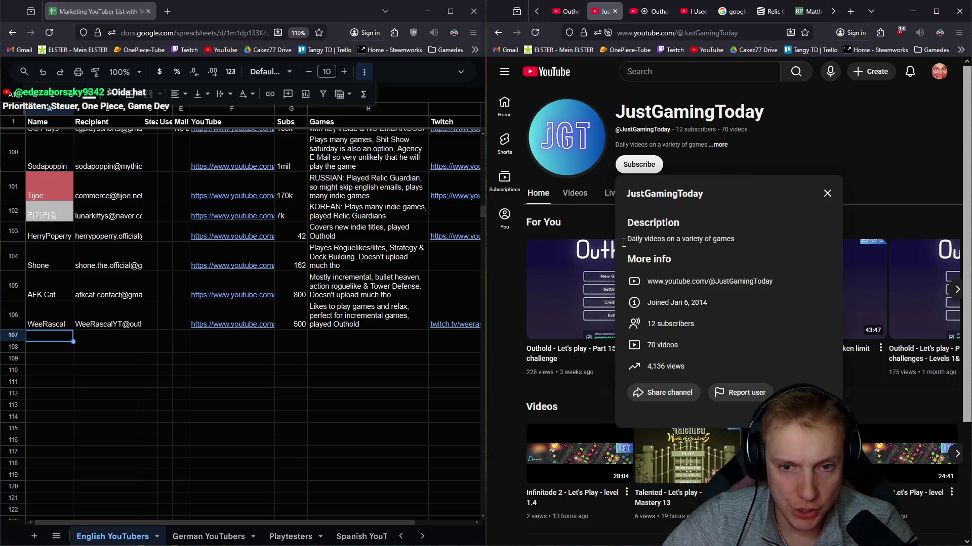
{"action": "left_click", "coordinate": [818, 193]}
{"action": "scroll", "coordinate": [734, 287], "scroll_direction": "down", "scroll_amount": 3}
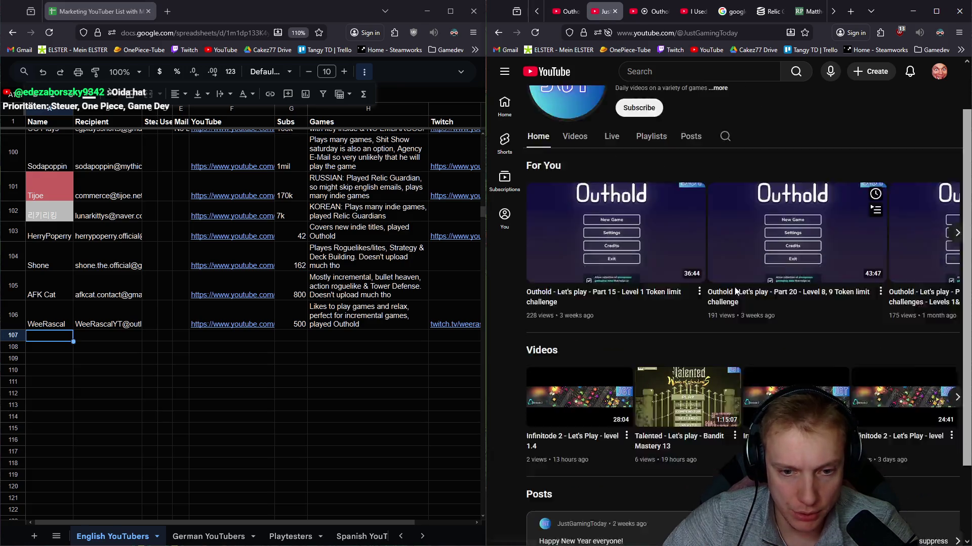
{"action": "scroll", "coordinate": [675, 391], "scroll_direction": "up", "scroll_amount": 3}
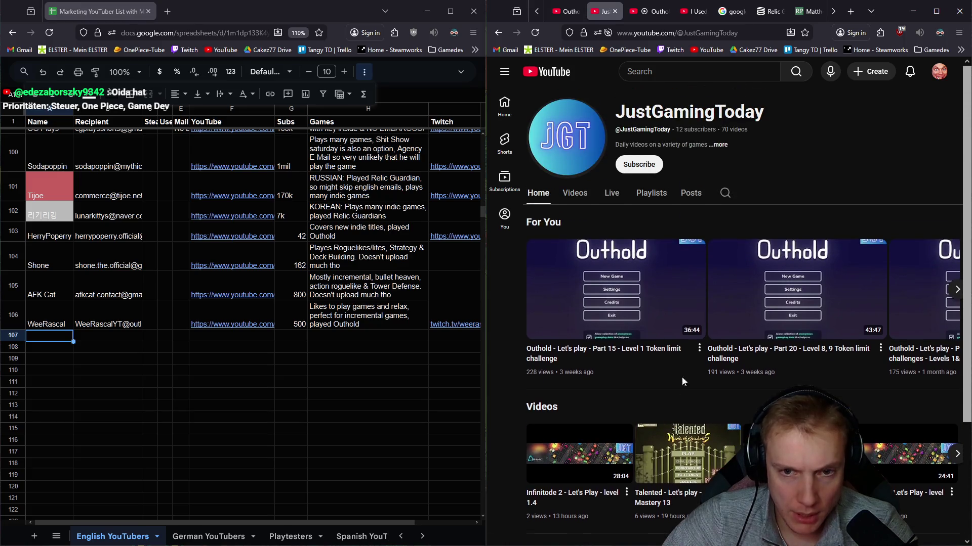
{"action": "left_click", "coordinate": [575, 194]}
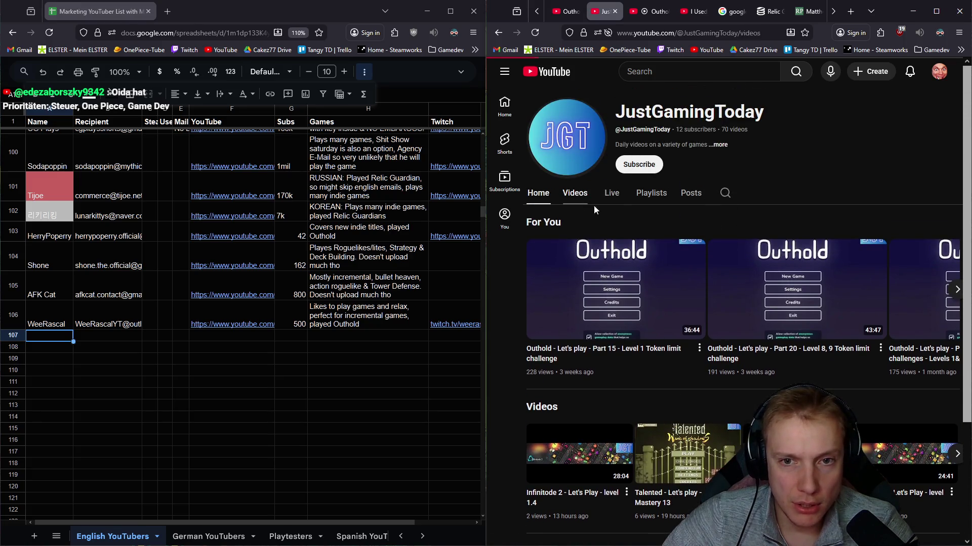
{"action": "left_click", "coordinate": [716, 145]}
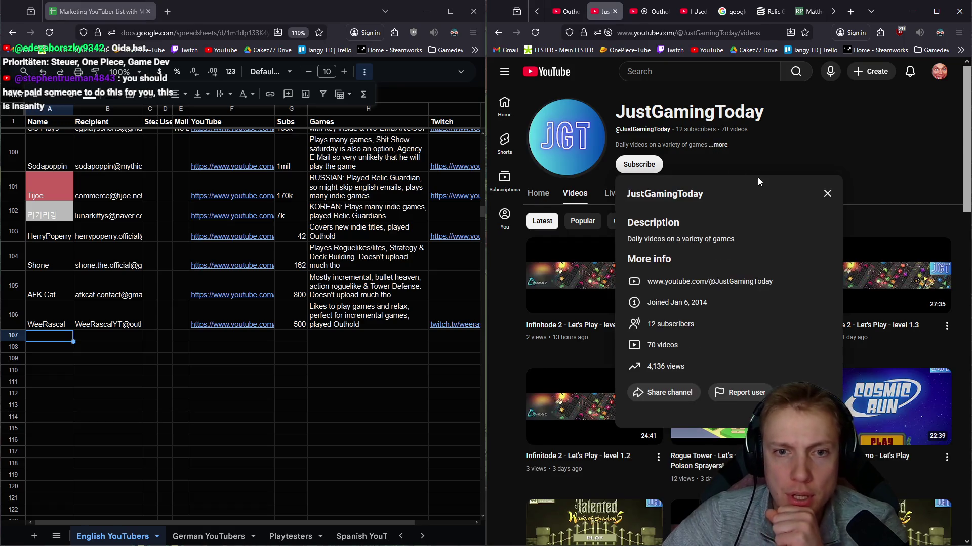
{"action": "left_click", "coordinate": [827, 190]}
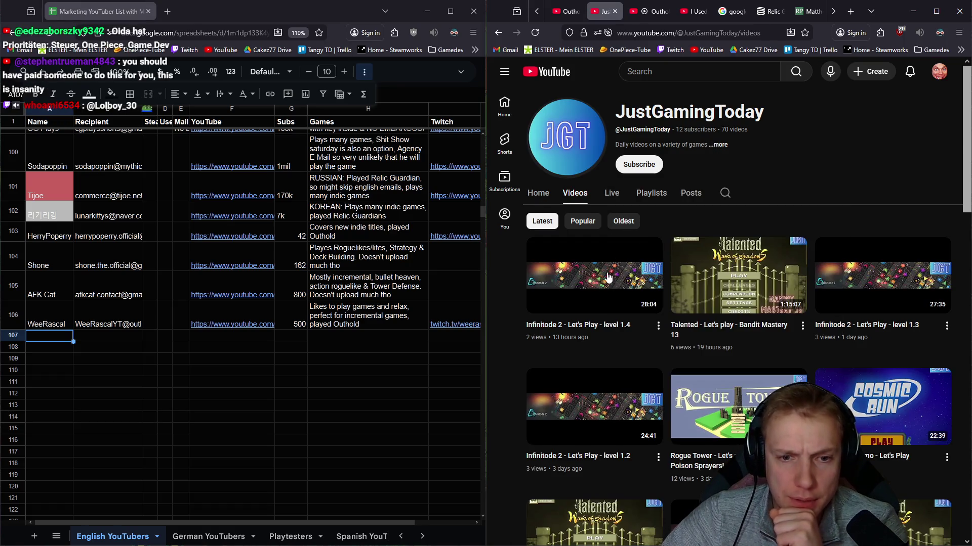
{"action": "scroll", "coordinate": [815, 382], "scroll_direction": "down", "scroll_amount": 12}
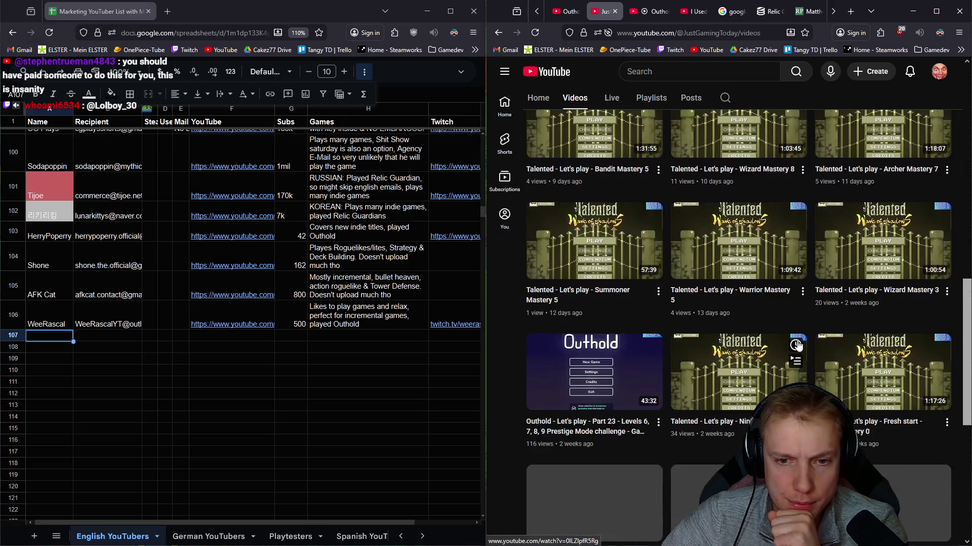
{"action": "scroll", "coordinate": [830, 357], "scroll_direction": "up", "scroll_amount": 6}
{"action": "scroll", "coordinate": [609, 440], "scroll_direction": "up", "scroll_amount": 7}
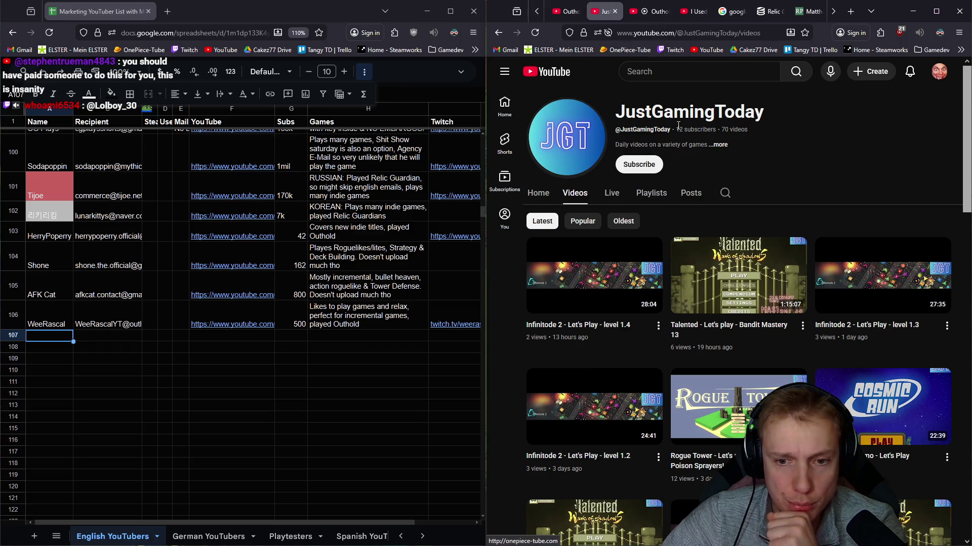
{"action": "mouse_move", "coordinate": [747, 406]}
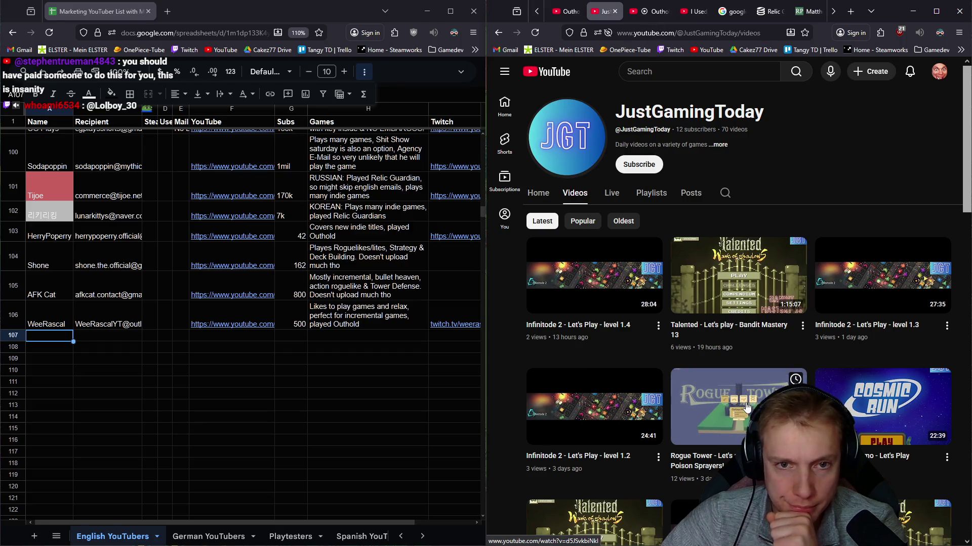
{"action": "left_click", "coordinate": [614, 11]}
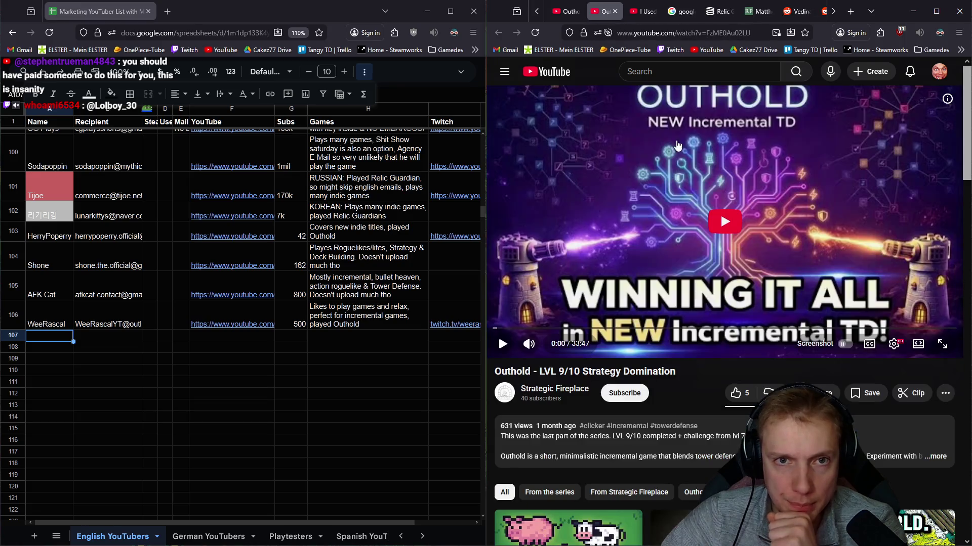
Step: Browse Strategic Fireplace's videos and details, then open its post asking which games to play
{"action": "scroll", "coordinate": [721, 349], "scroll_direction": "down", "scroll_amount": 2}
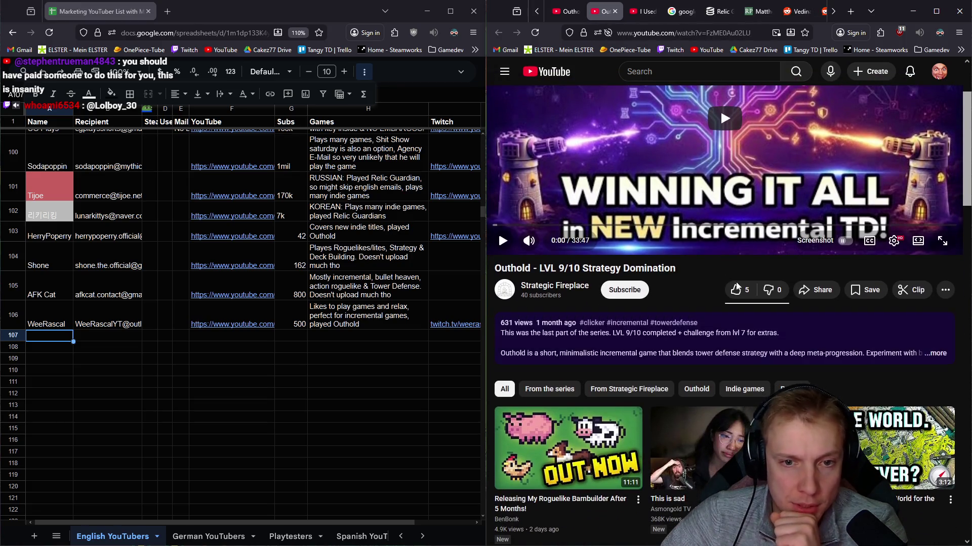
{"action": "left_click", "coordinate": [554, 285]}
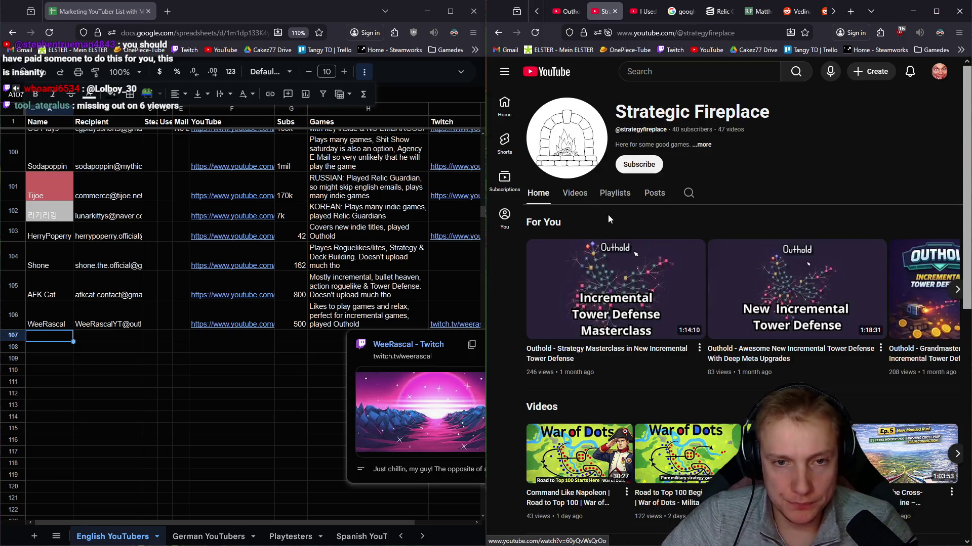
{"action": "left_click", "coordinate": [574, 195]}
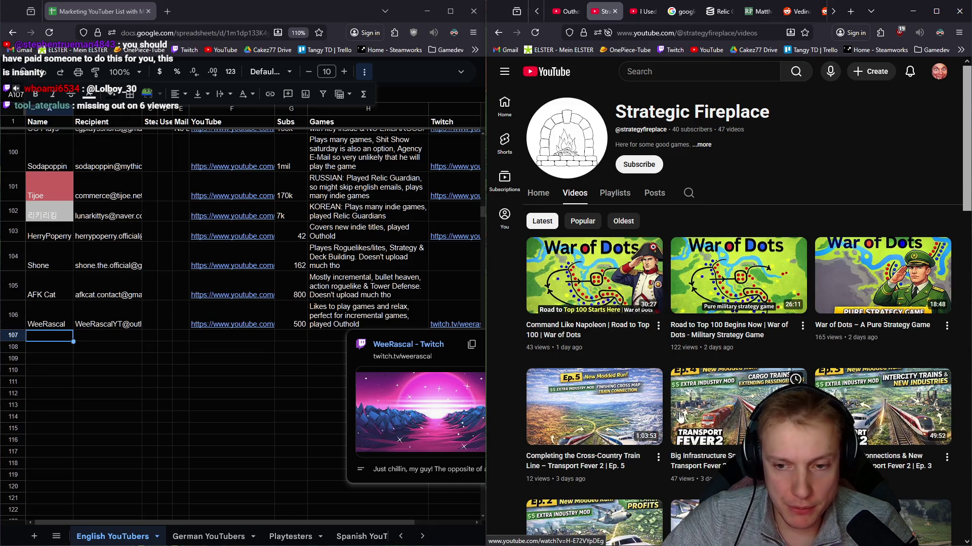
{"action": "left_click", "coordinate": [703, 147]}
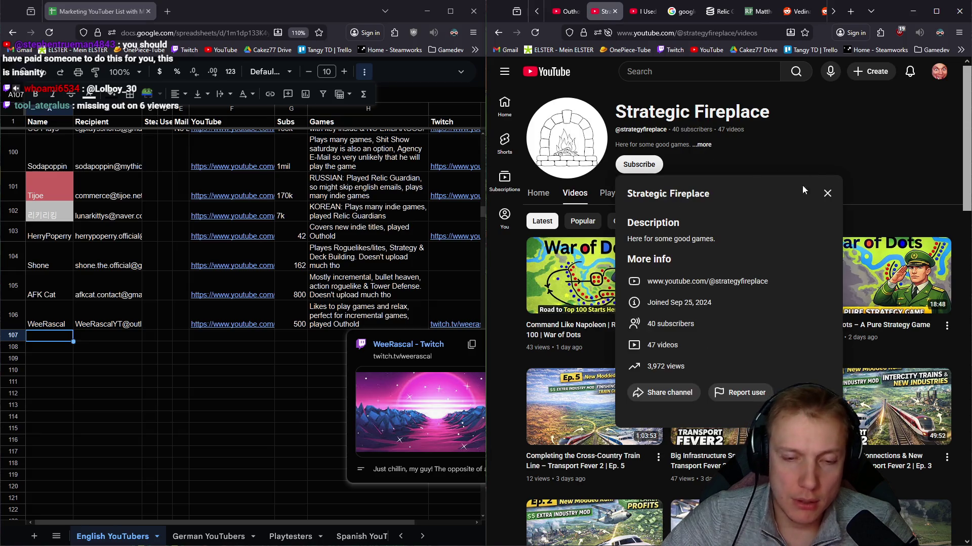
{"action": "left_click", "coordinate": [825, 194]}
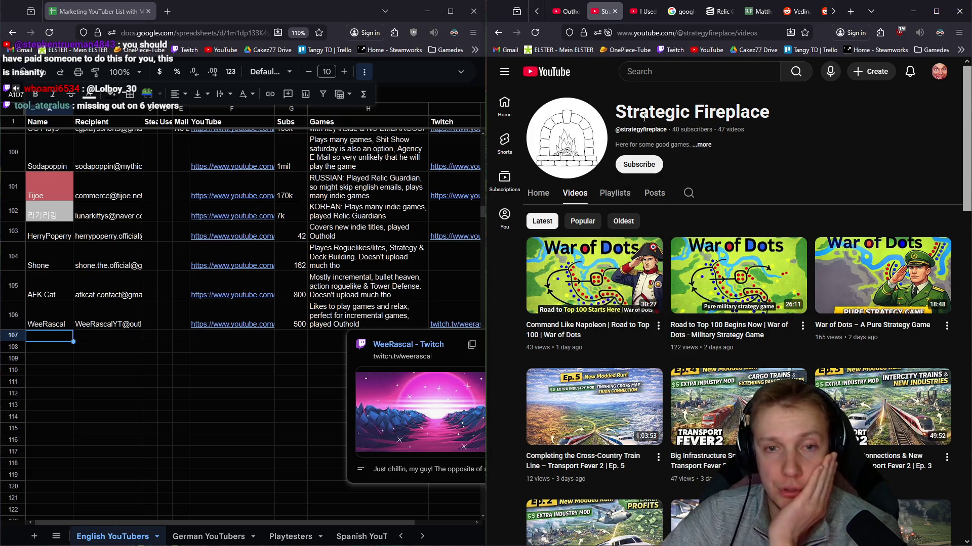
{"action": "left_click", "coordinate": [538, 193]}
{"action": "scroll", "coordinate": [734, 186], "scroll_direction": "down", "scroll_amount": 8}
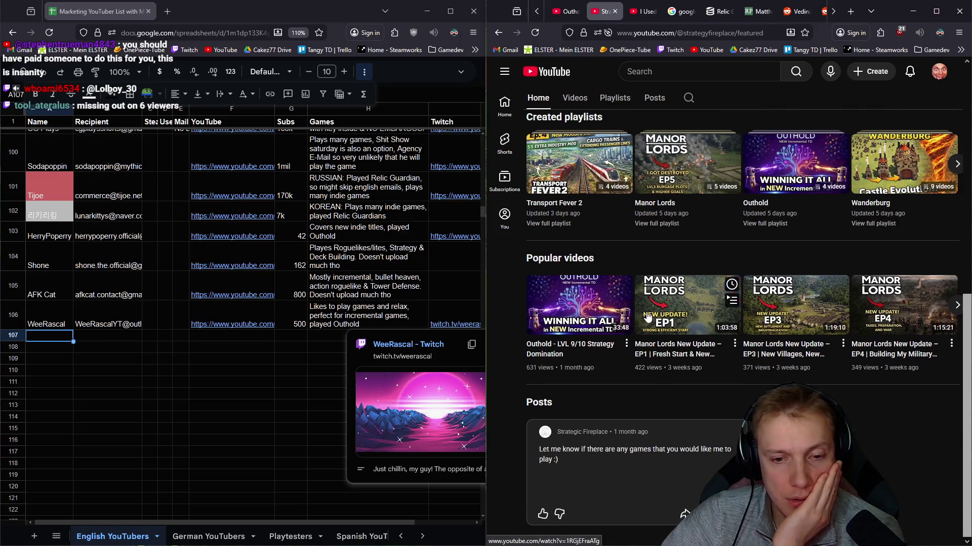
{"action": "mouse_move", "coordinate": [647, 317]}
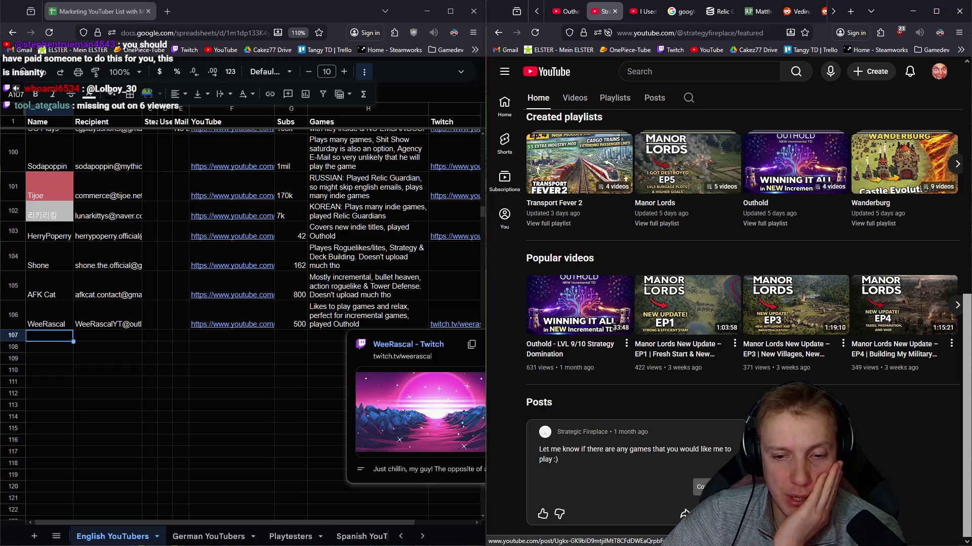
{"action": "left_click", "coordinate": [708, 513]}
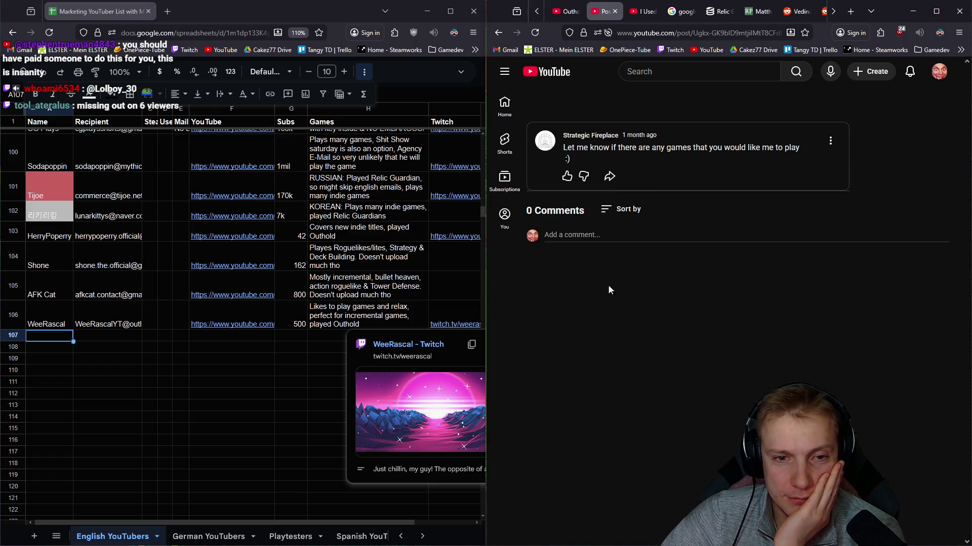
Step: Draft the comment 'Tangy TD' under Strategic Fireplace's game-suggestion post
{"action": "left_click", "coordinate": [587, 235]}
{"action": "type", "text": "Tangy TD"}
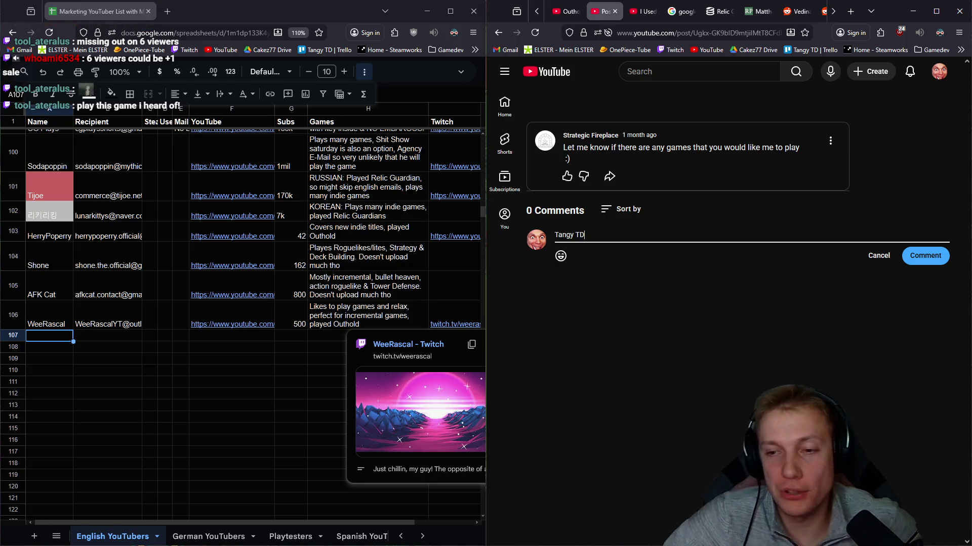
{"action": "key", "text": "alt+Tab"}
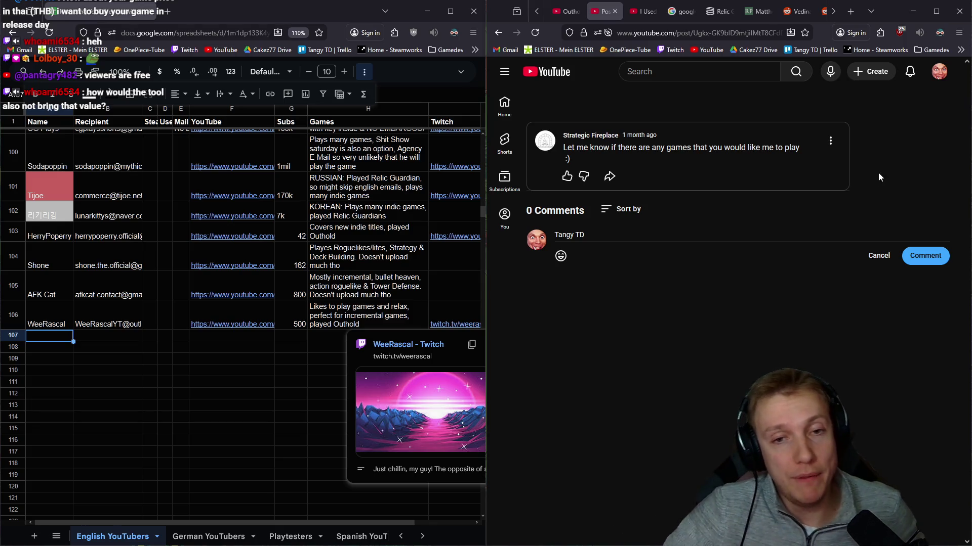
{"action": "key", "text": "alt+Left"}
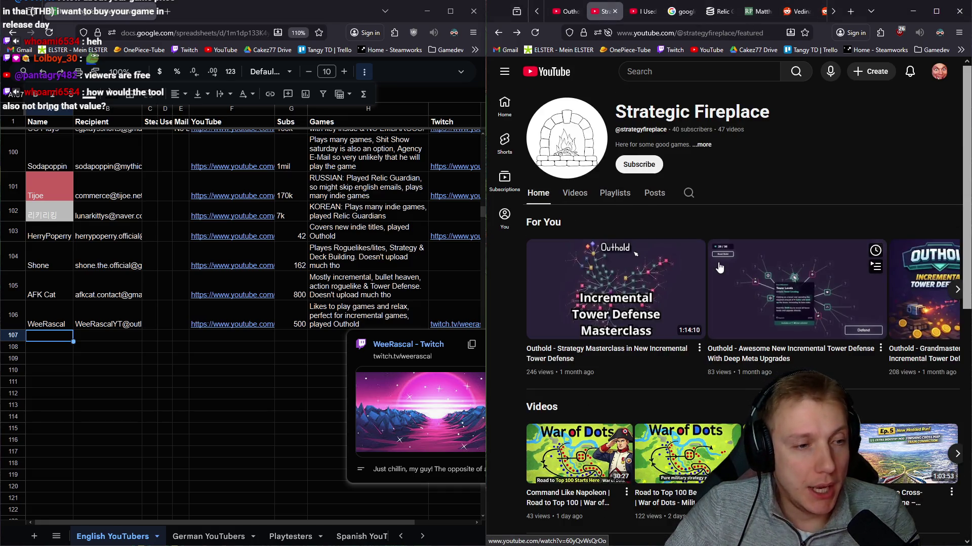
Step: Paste Strategic Fireplace into A107 and its channel URL into F107
{"action": "left_click", "coordinate": [711, 145]}
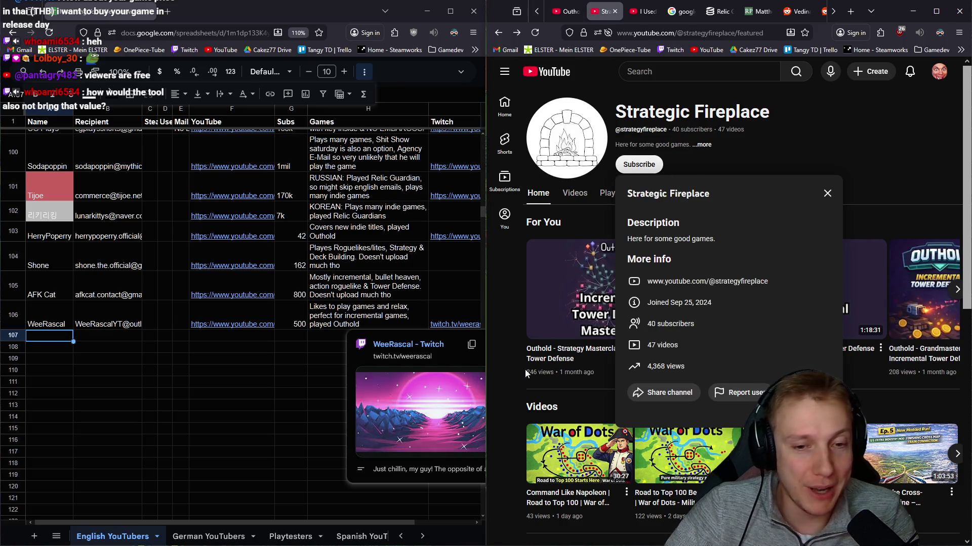
{"action": "double_click", "coordinate": [693, 195]}
{"action": "left_click", "coordinate": [661, 196]}
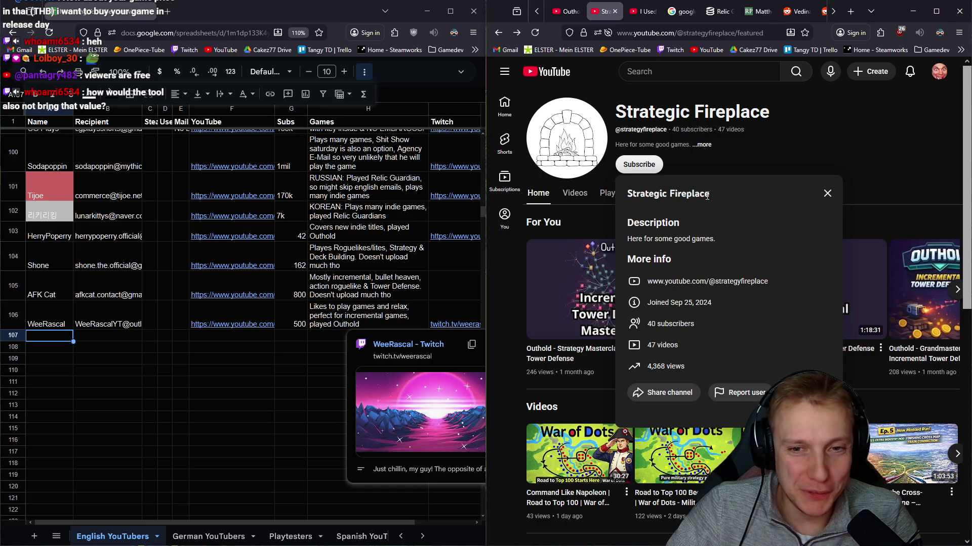
{"action": "left_click_drag", "start_coordinate": [709, 195], "coordinate": [627, 194]}
{"action": "key", "text": "ctrl+c"}
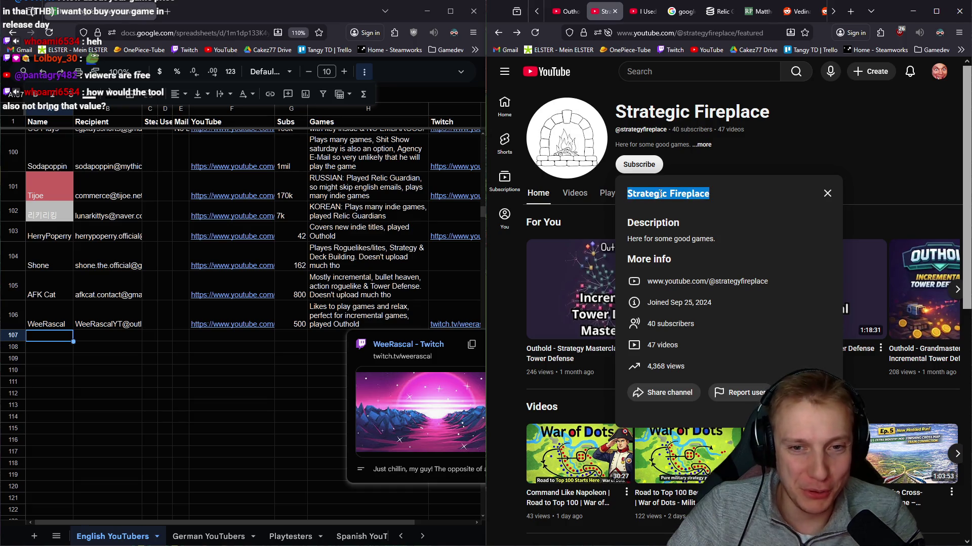
{"action": "left_click", "coordinate": [59, 339]}
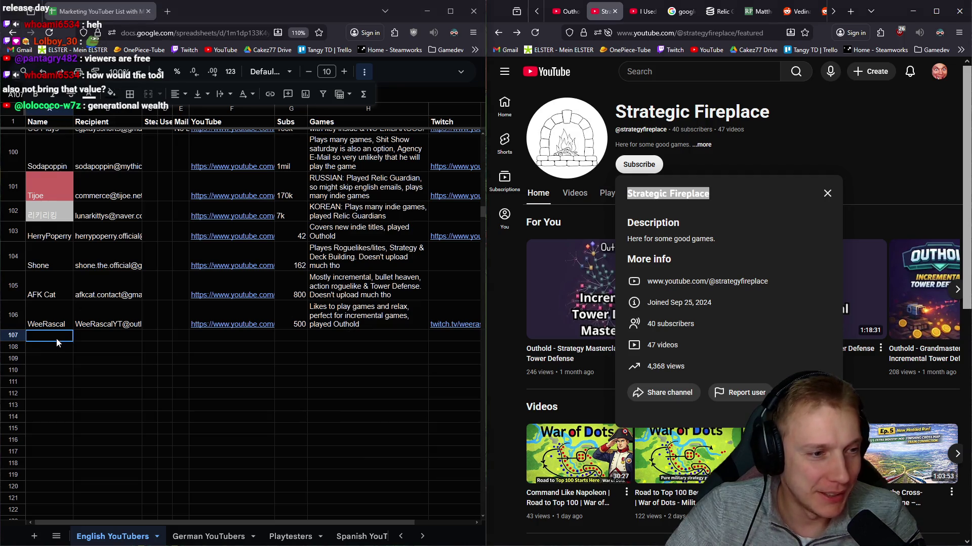
{"action": "key", "text": "ctrl+v"}
{"action": "left_click", "coordinate": [118, 335]}
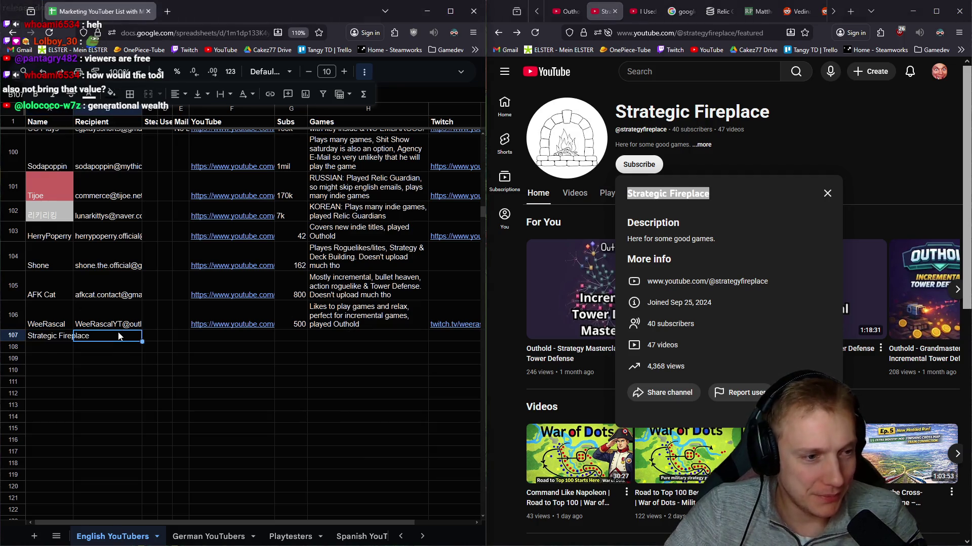
{"action": "left_click", "coordinate": [737, 34]}
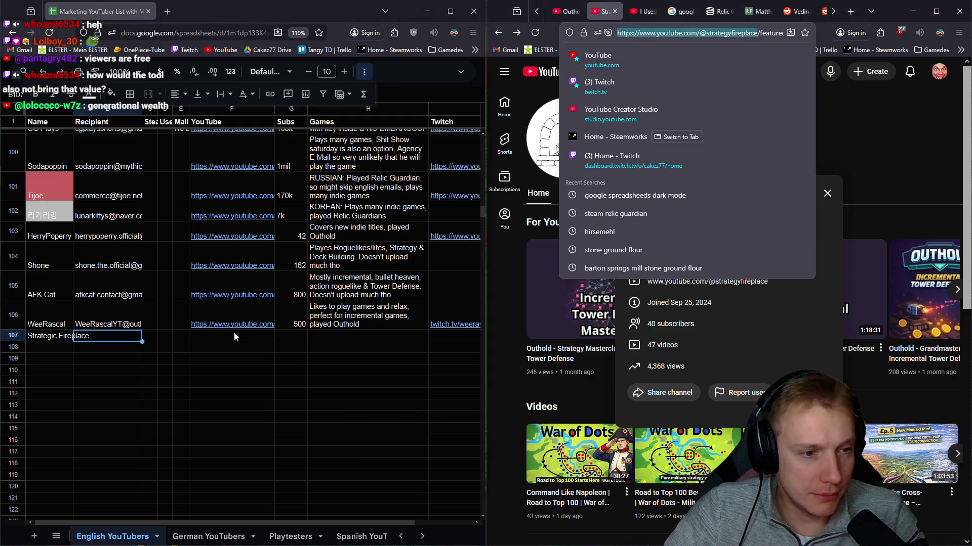
{"action": "left_click", "coordinate": [236, 337]}
{"action": "key", "text": "ctrl+v"}
Step: Fill row 107 with 'no mail', 40 subs and a note about its Outhold Let's play and game-request post
{"action": "left_click", "coordinate": [102, 335]}
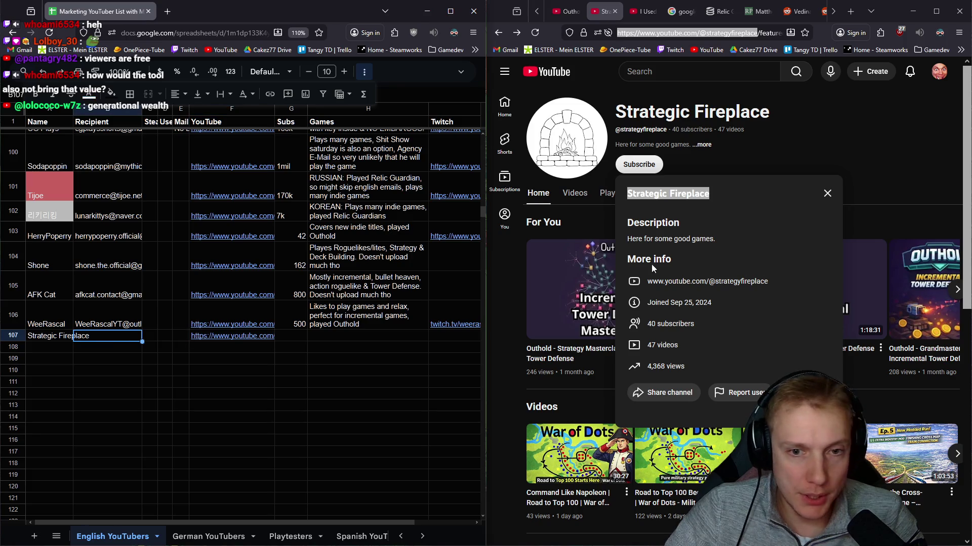
{"action": "type", "text": "no mail"}
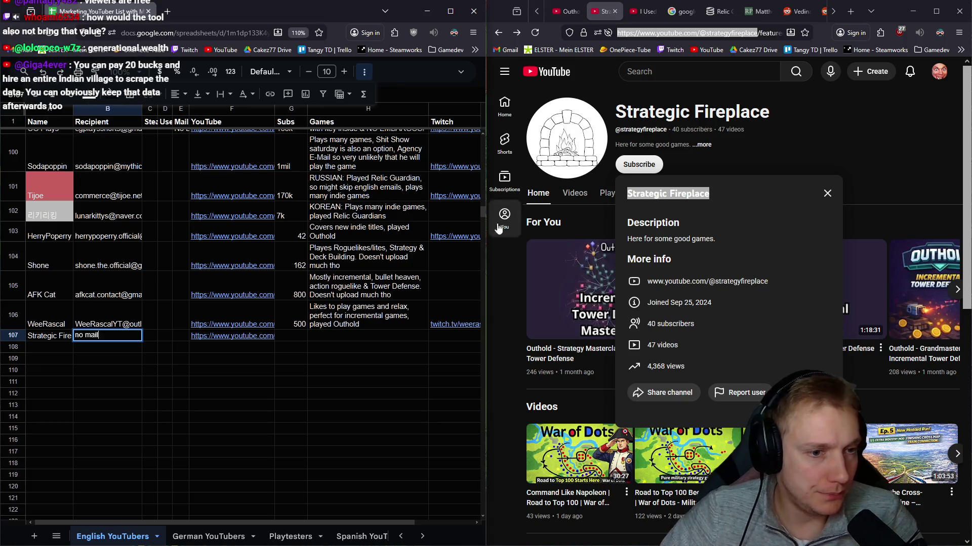
{"action": "left_click", "coordinate": [293, 338]}
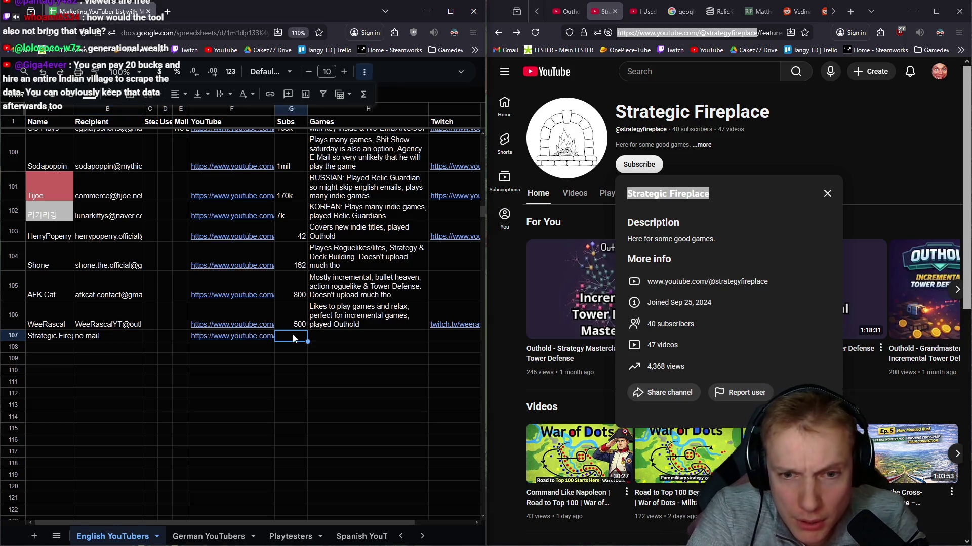
{"action": "type", "text": "40"}
{"action": "key", "text": "Tab"}
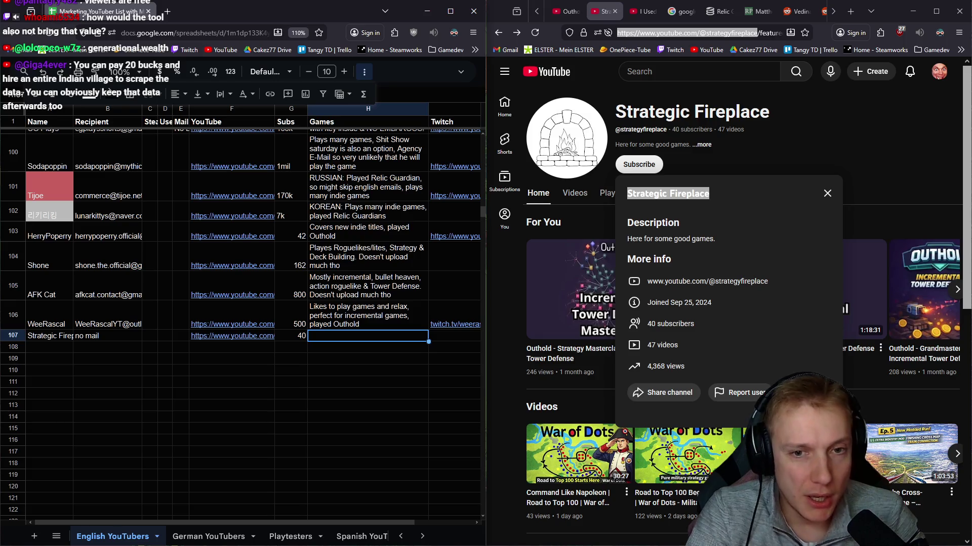
{"action": "type", "text": "Playe"}
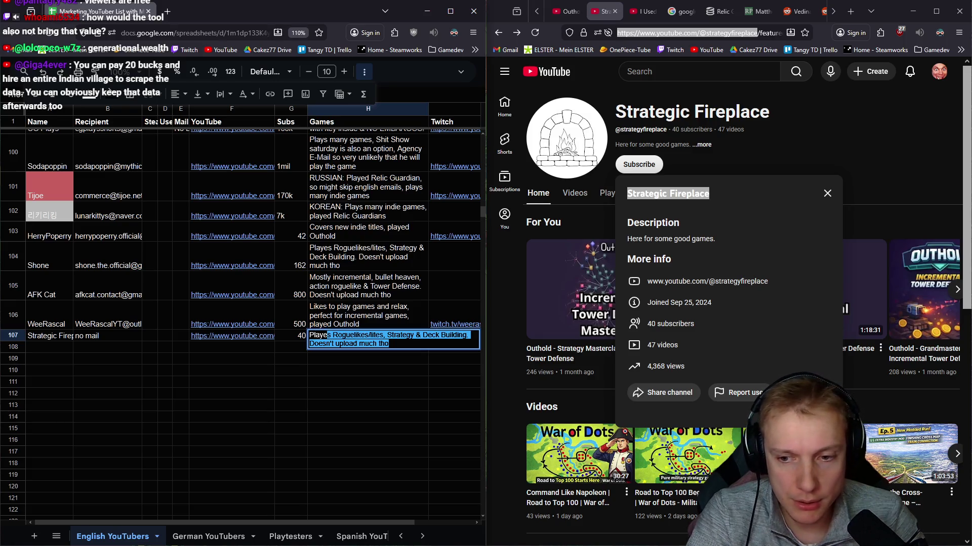
{"action": "type", "text": "d outhold "}
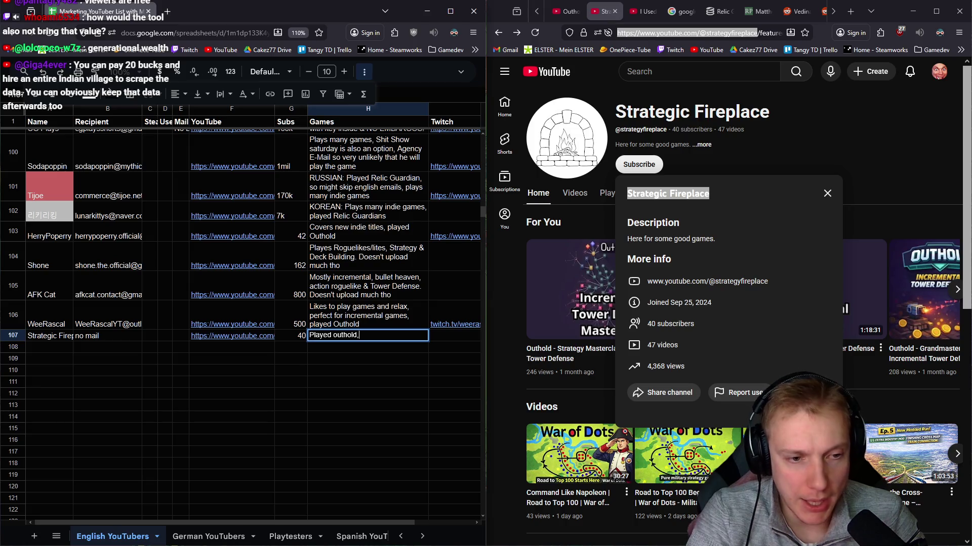
{"action": "type", "text": "as Let's"}
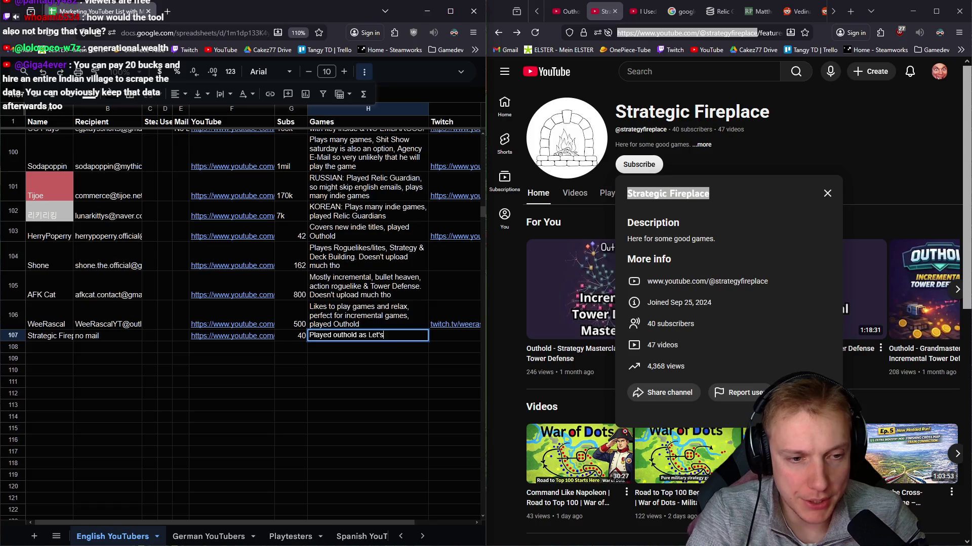
{"action": "type", "text": " play. Has a "}
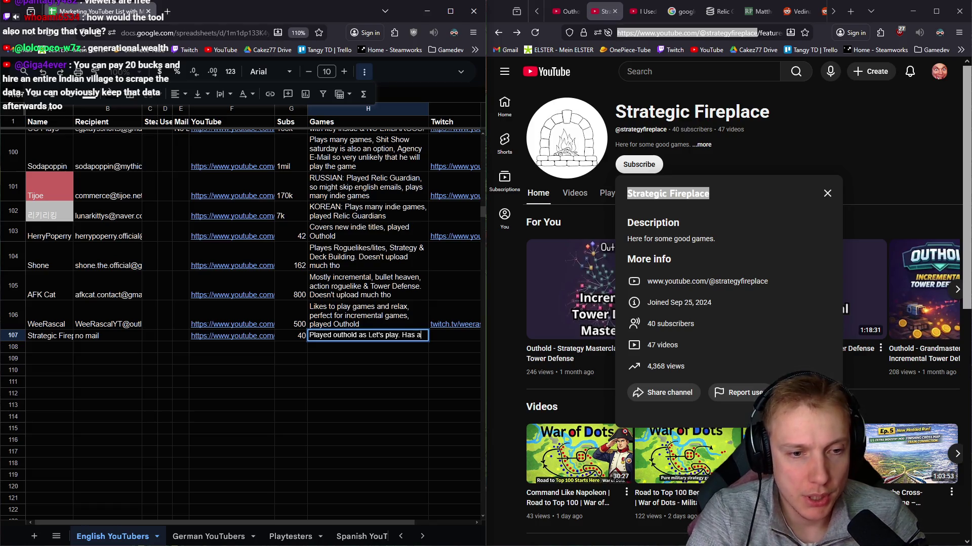
{"action": "type", "text": "youtube "}
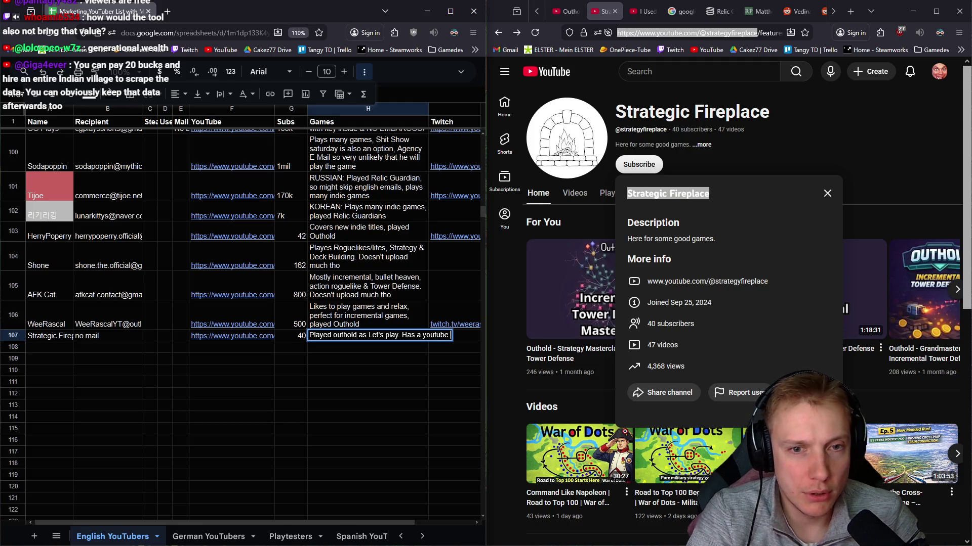
{"action": "type", "text": "post asking for games to play next"}
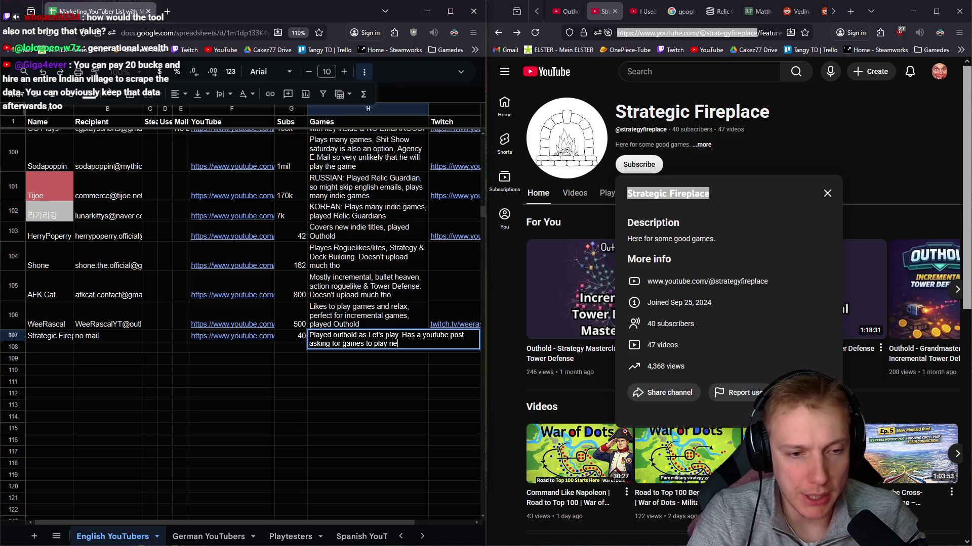
{"action": "key", "text": "Return"}
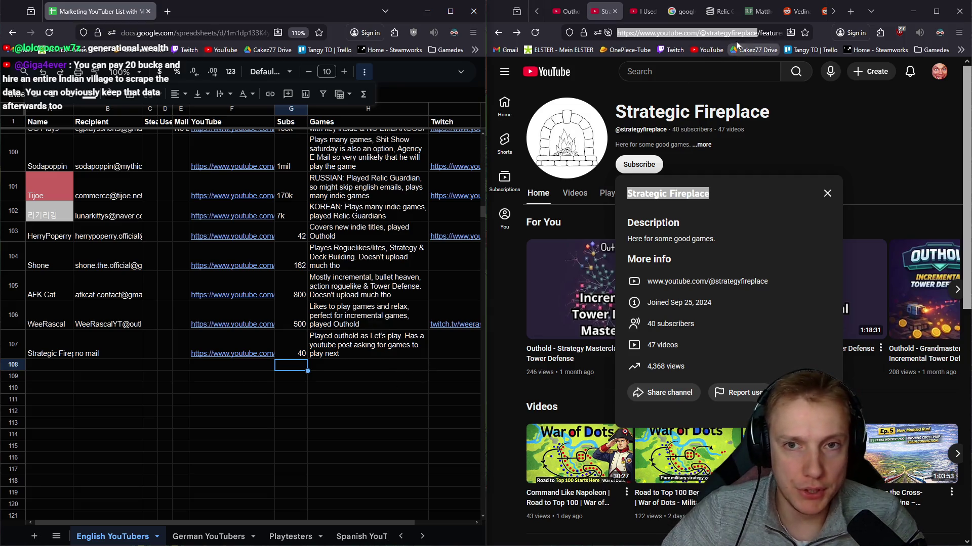
{"action": "left_click", "coordinate": [606, 11]}
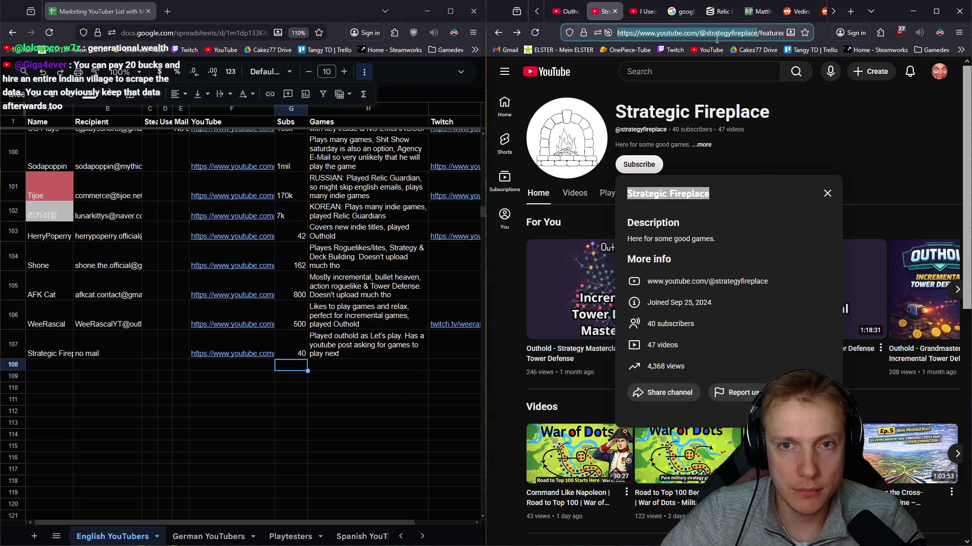
{"action": "key", "text": "alt+Tab"}
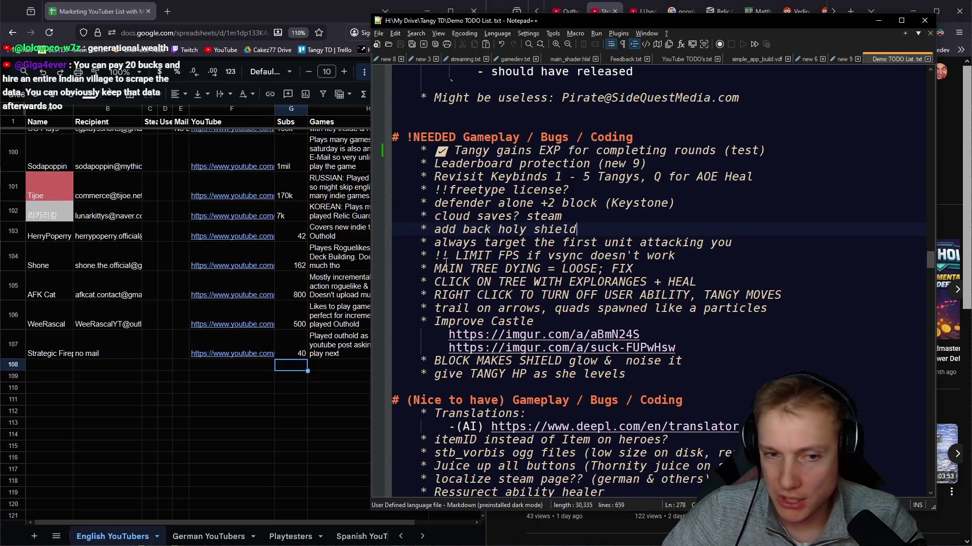
Step: Add a 'Write TangyTd as suggestion' TODO under Release Marketing with Strategic Fireplace's link, and save
{"action": "scroll", "coordinate": [654, 145], "scroll_direction": "up", "scroll_amount": 20}
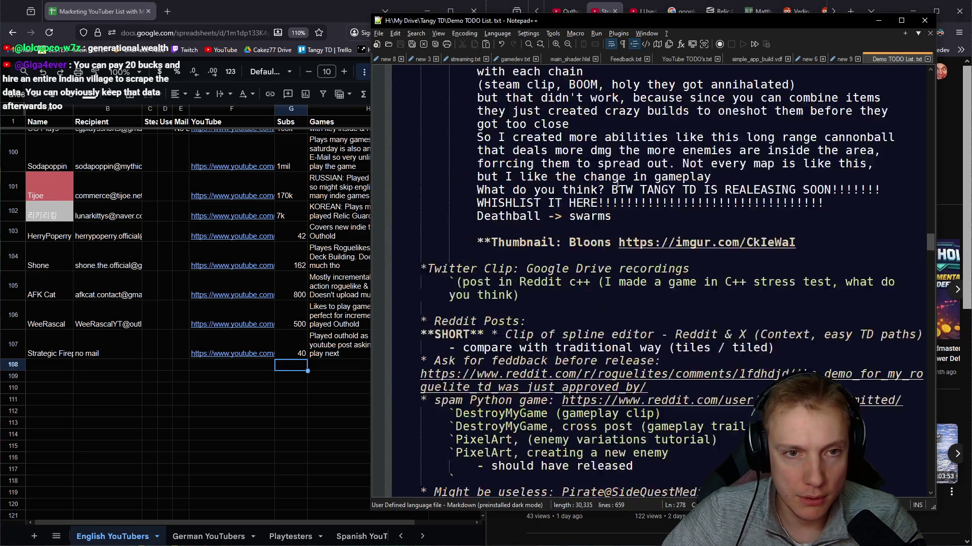
{"action": "scroll", "coordinate": [623, 184], "scroll_direction": "up", "scroll_amount": 12}
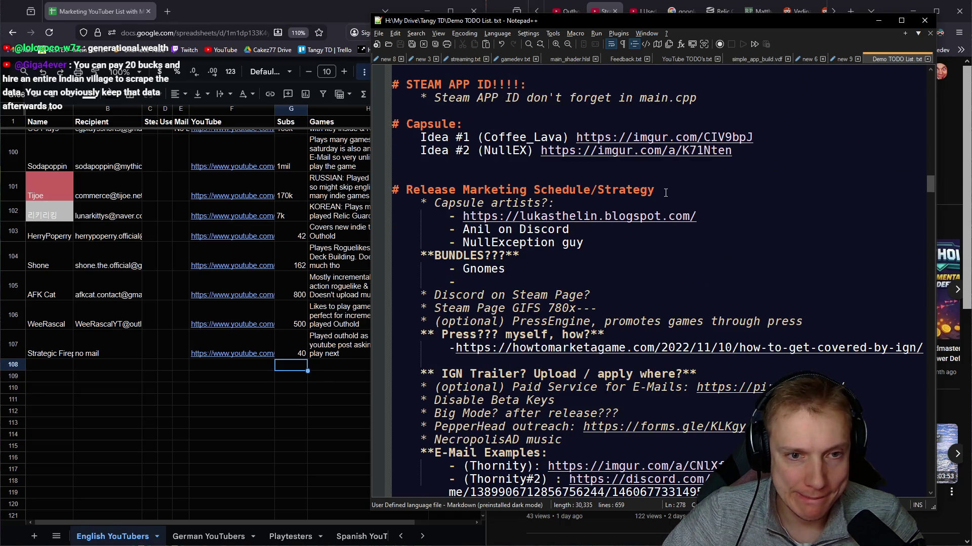
{"action": "left_click", "coordinate": [672, 191]}
{"action": "key", "text": "Return"}
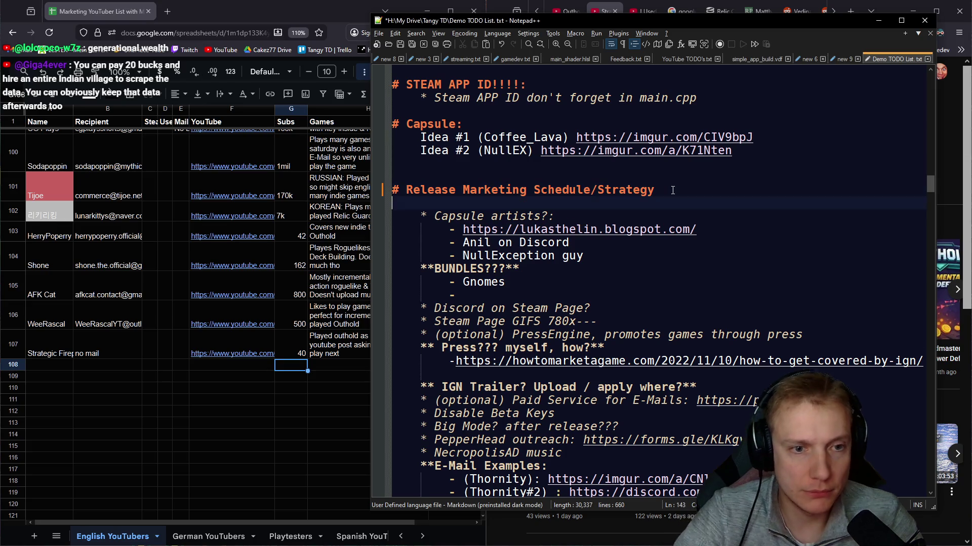
{"action": "type", "text": "*"}
{"action": "type", "text": "https://www.youtube.com/@strategyfireplace"}
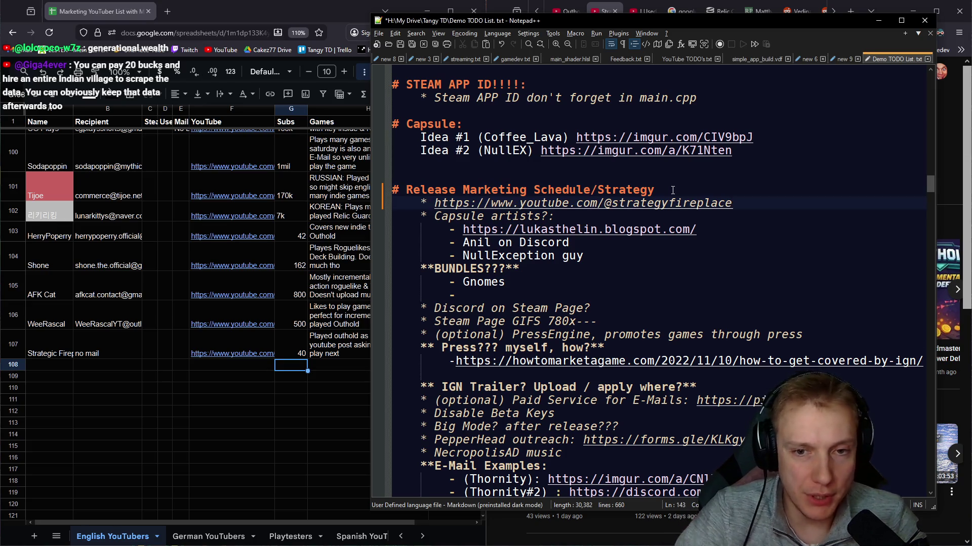
{"action": "key", "text": "Home"}
{"action": "key", "text": "Right"}
{"action": "key", "text": "Right"}
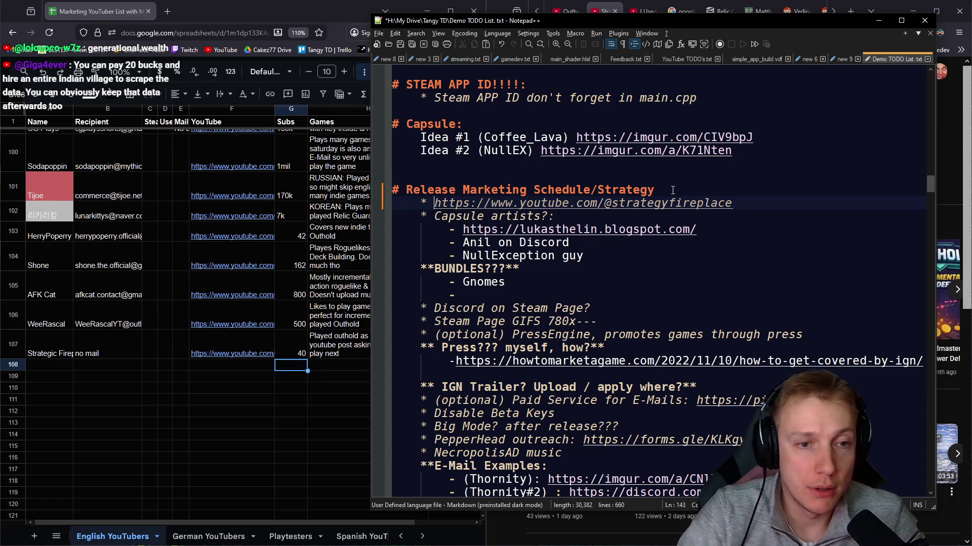
{"action": "type", "text": "Write Ta"}
{"action": "type", "text": "ngyTd as "}
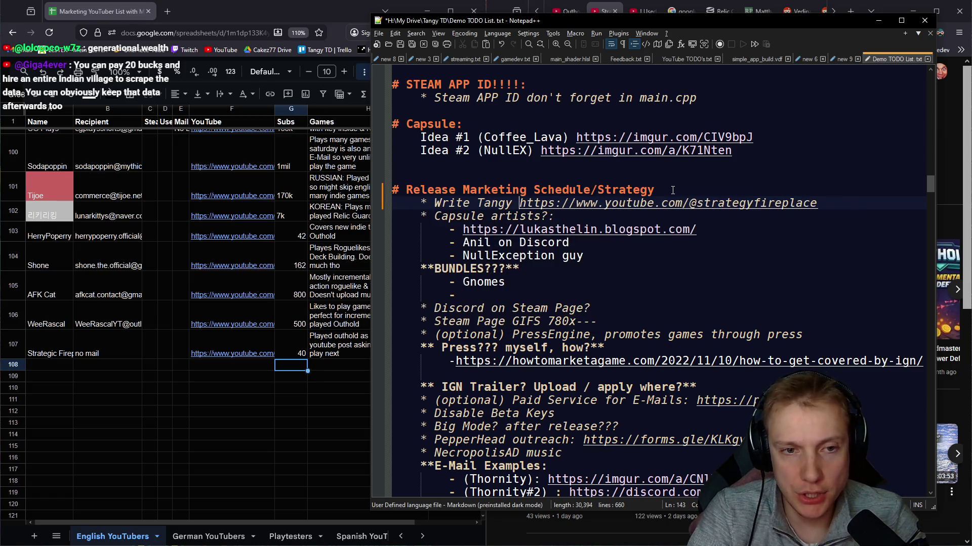
{"action": "type", "text": "suggestio"}
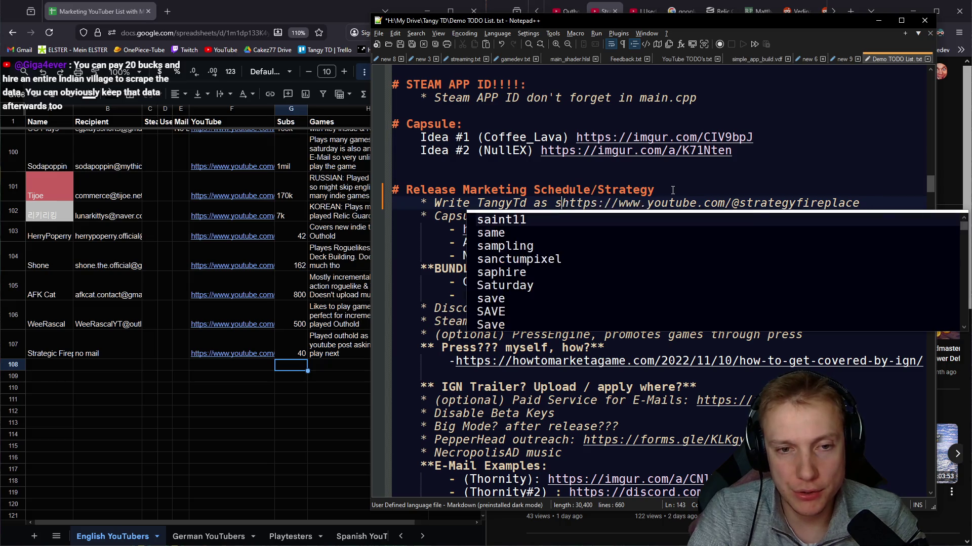
{"action": "type", "text": "n"}
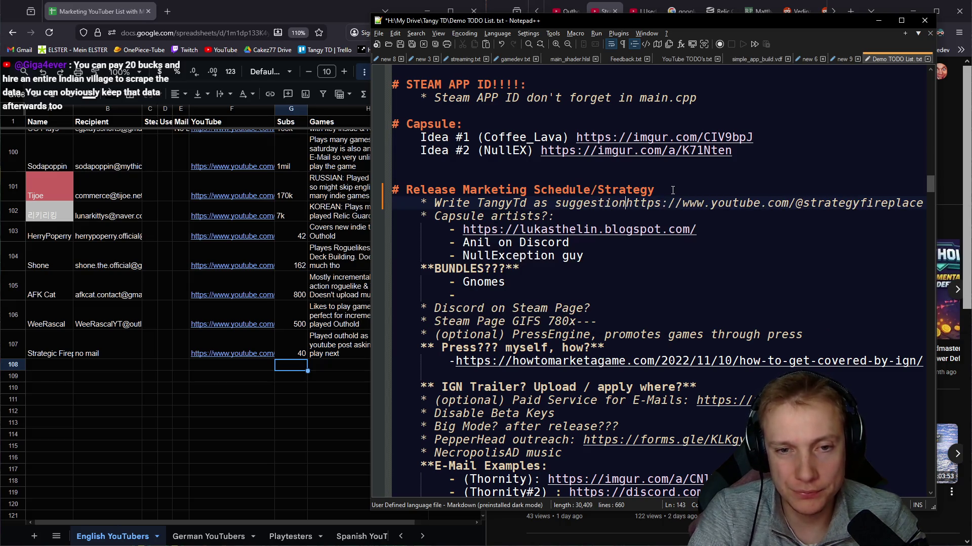
{"action": "key", "text": "Return"}
{"action": "key", "text": "Tab"}
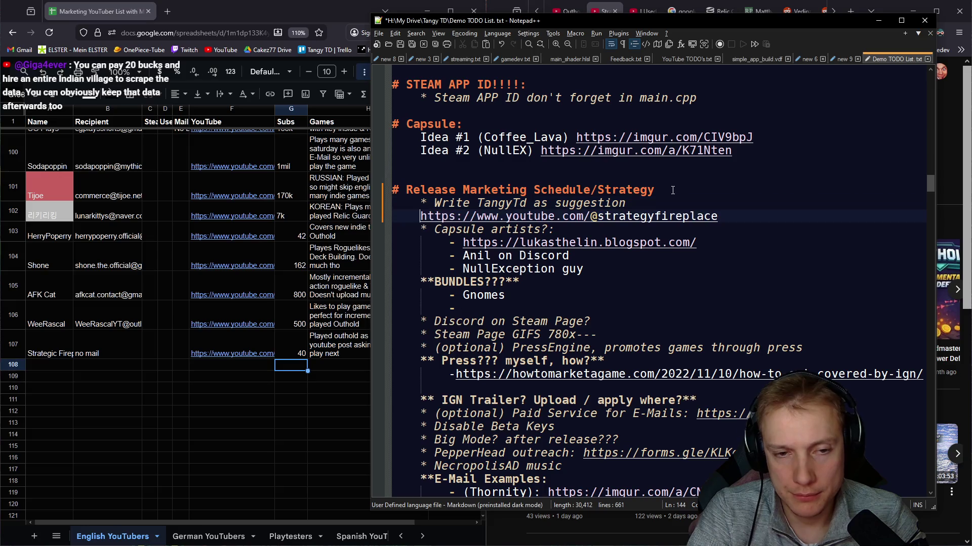
{"action": "type", "text": "-"}
{"action": "key", "text": "ctrl+s"}
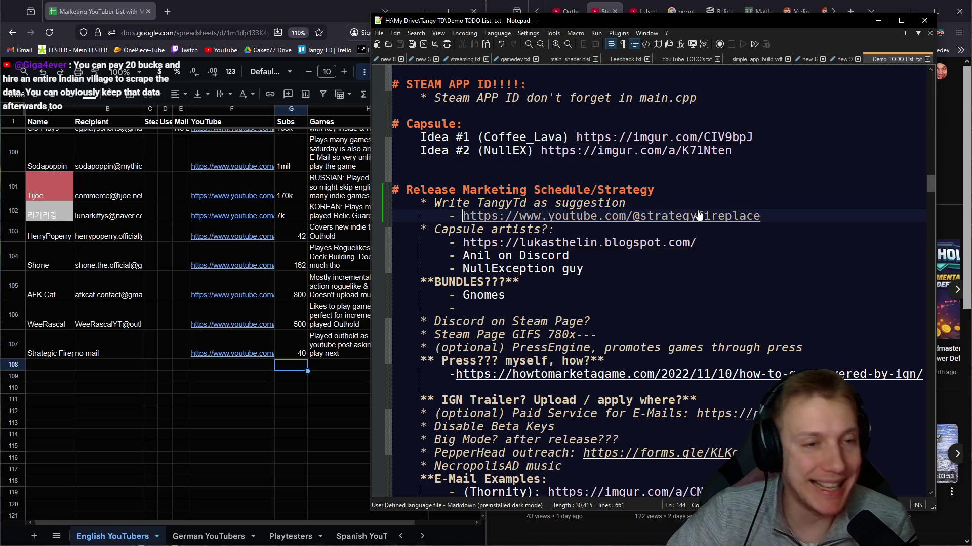
{"action": "left_click", "coordinate": [221, 370]}
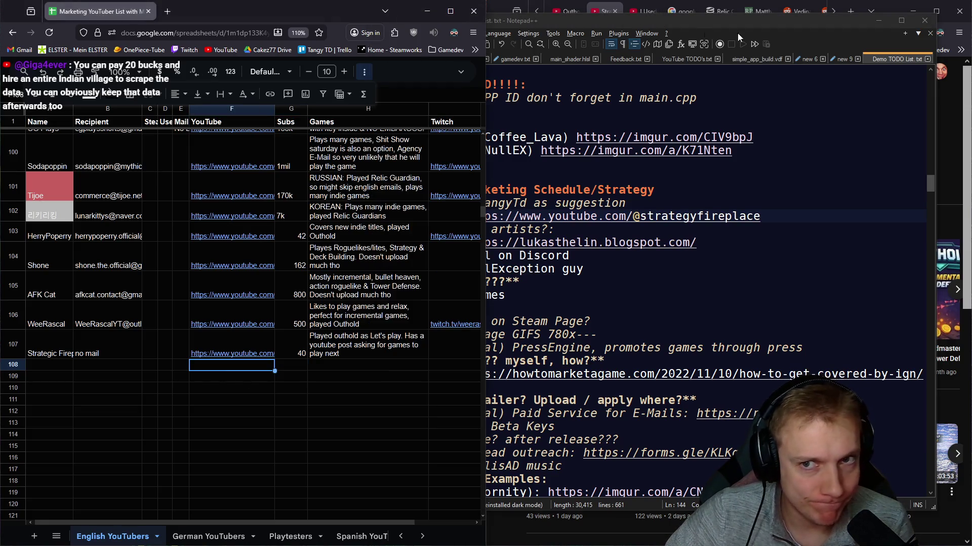
Step: Minimize the notes and go back to the Orbital Potato channel page
{"action": "left_click", "coordinate": [878, 22]}
{"action": "key", "text": "alt+Left"}
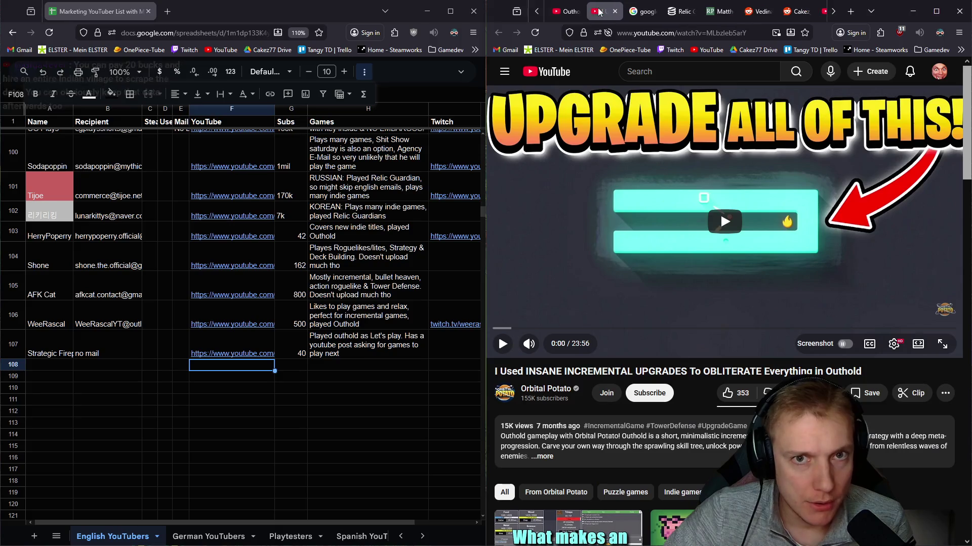
{"action": "key", "text": "alt+Left"}
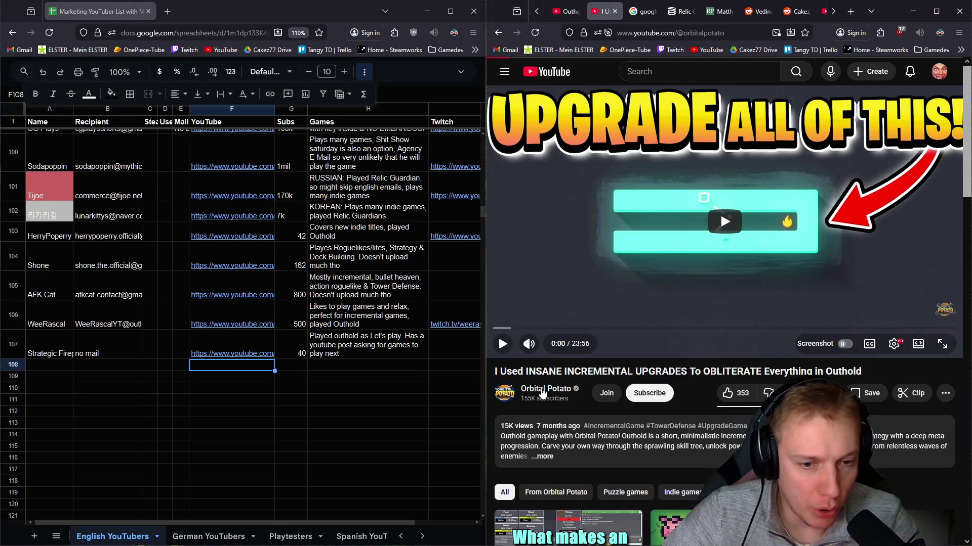
Step: Search the sheet for 'orbital', finding Orbital Potato in row 21, and close its channel tab
{"action": "left_click", "coordinate": [100, 373]}
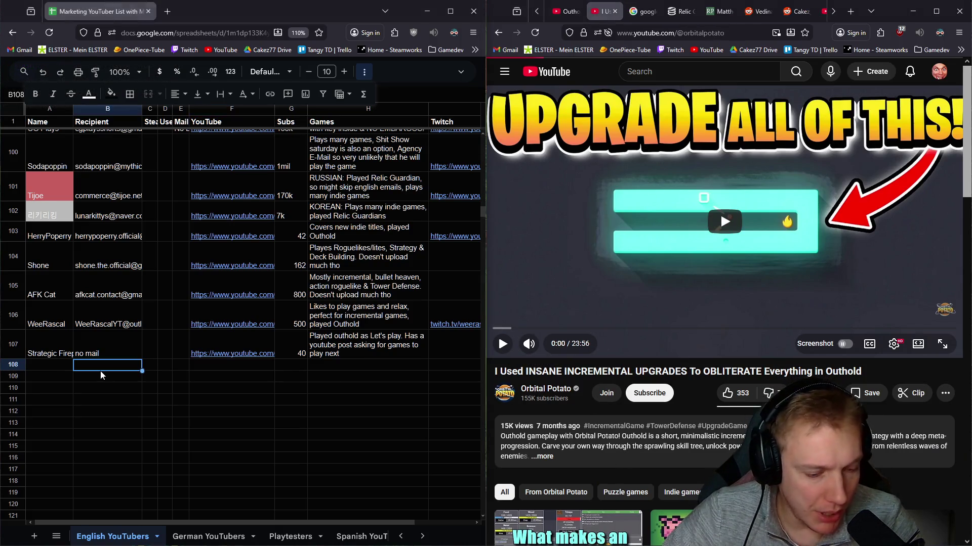
{"action": "key", "text": "ctrl+f"}
{"action": "type", "text": "orbia"}
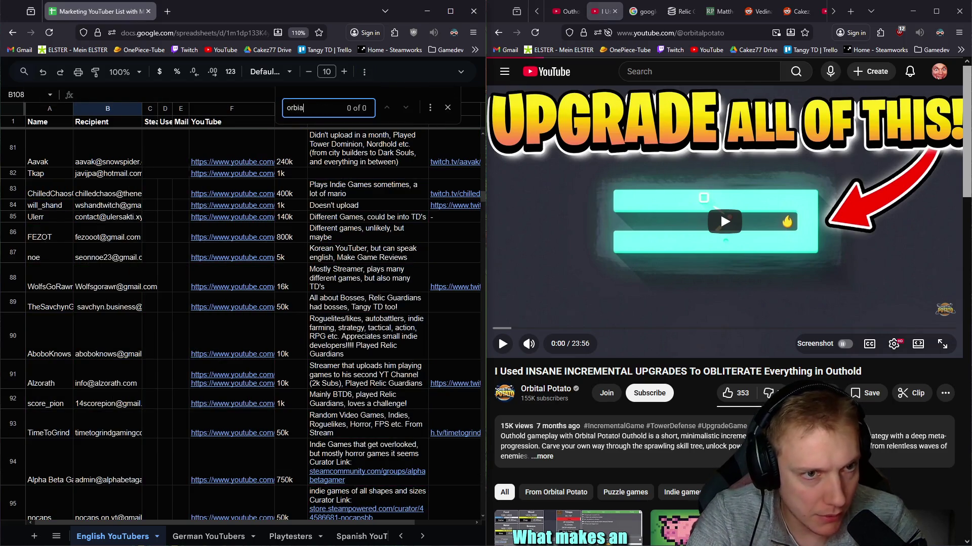
{"action": "key", "text": "BackSpace"}
{"action": "key", "text": "BackSpace"}
{"action": "type", "text": "ital"}
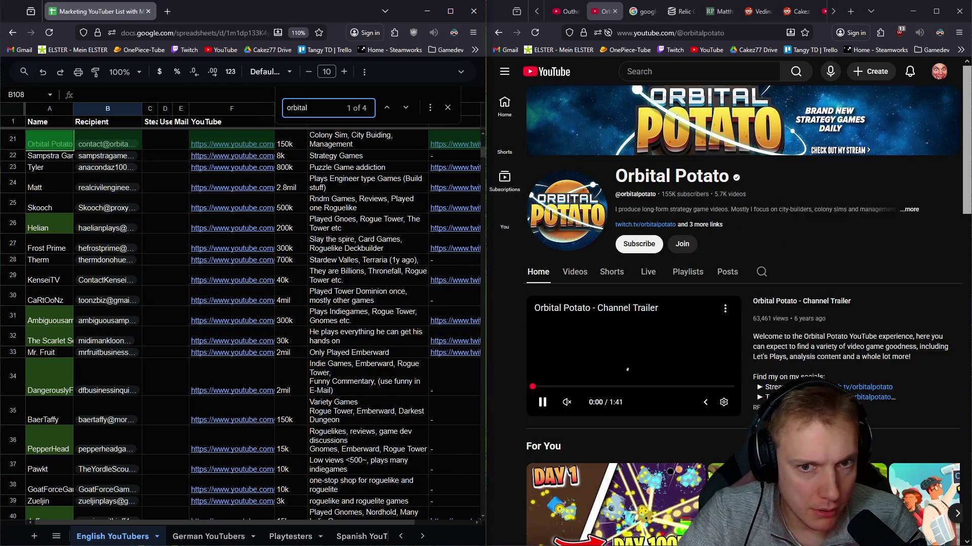
{"action": "key", "text": "Return"}
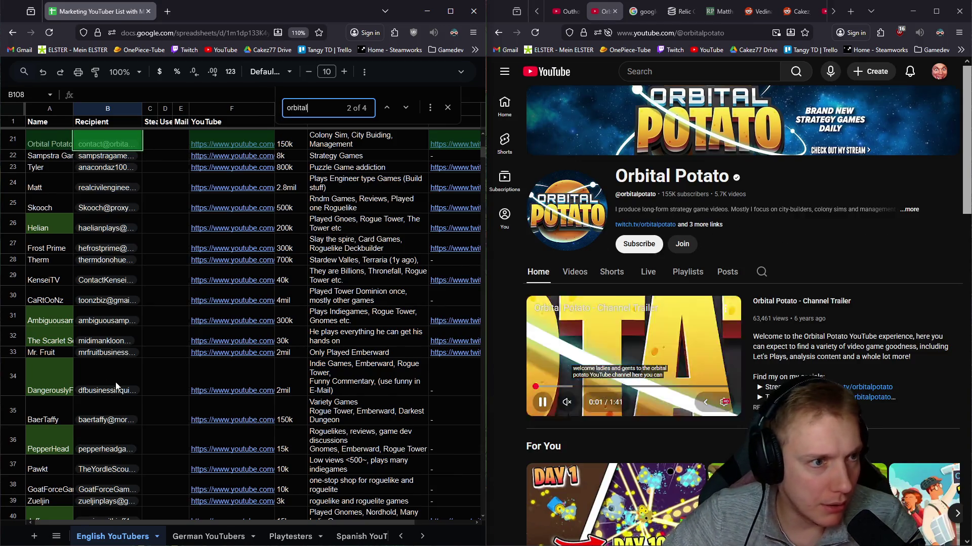
{"action": "mouse_move", "coordinate": [123, 146]}
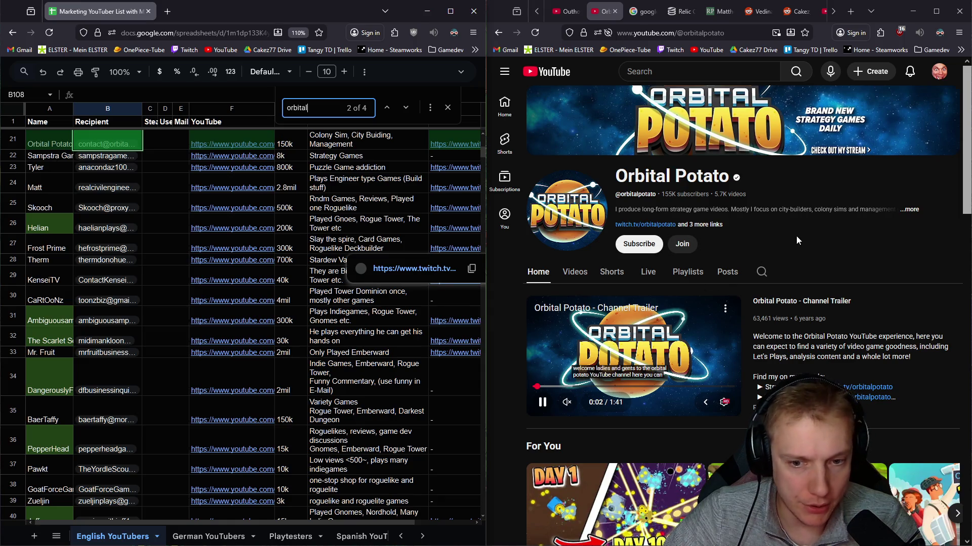
{"action": "scroll", "coordinate": [797, 235], "scroll_direction": "down", "scroll_amount": 4}
{"action": "scroll", "coordinate": [790, 223], "scroll_direction": "up", "scroll_amount": 5}
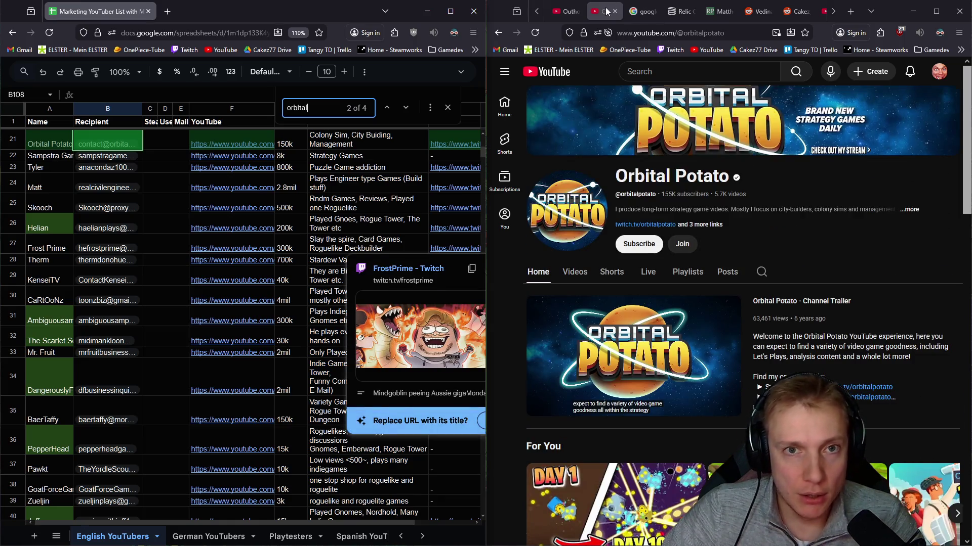
{"action": "left_click", "coordinate": [615, 11]}
{"action": "scroll", "coordinate": [357, 224], "scroll_direction": "down", "scroll_amount": 20}
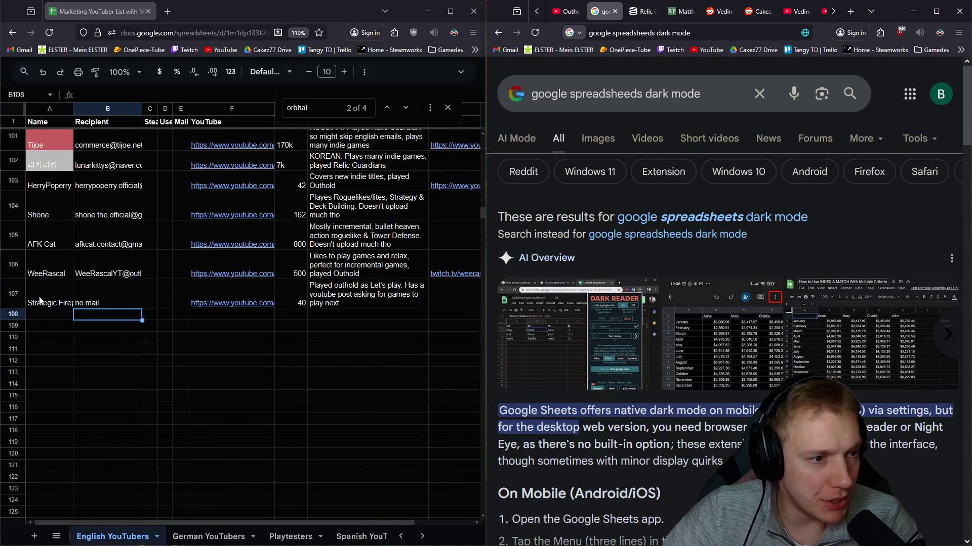
Step: Check the Strategic Fireplace row and the empty cell below the list, then close the spreadsheet window
{"action": "left_click", "coordinate": [40, 301]}
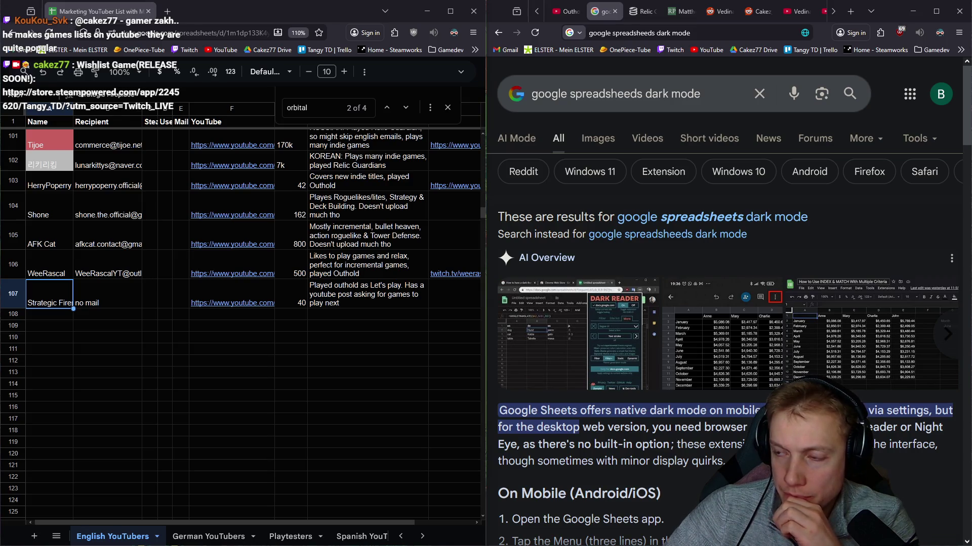
{"action": "left_click", "coordinate": [140, 328]}
{"action": "scroll", "coordinate": [160, 230], "scroll_direction": "up", "scroll_amount": 3}
{"action": "scroll", "coordinate": [147, 229], "scroll_direction": "down", "scroll_amount": 3}
{"action": "scroll", "coordinate": [146, 228], "scroll_direction": "up", "scroll_amount": 5}
{"action": "scroll", "coordinate": [147, 227], "scroll_direction": "up", "scroll_amount": 3}
{"action": "scroll", "coordinate": [151, 227], "scroll_direction": "down", "scroll_amount": 7}
{"action": "scroll", "coordinate": [152, 217], "scroll_direction": "down", "scroll_amount": 1}
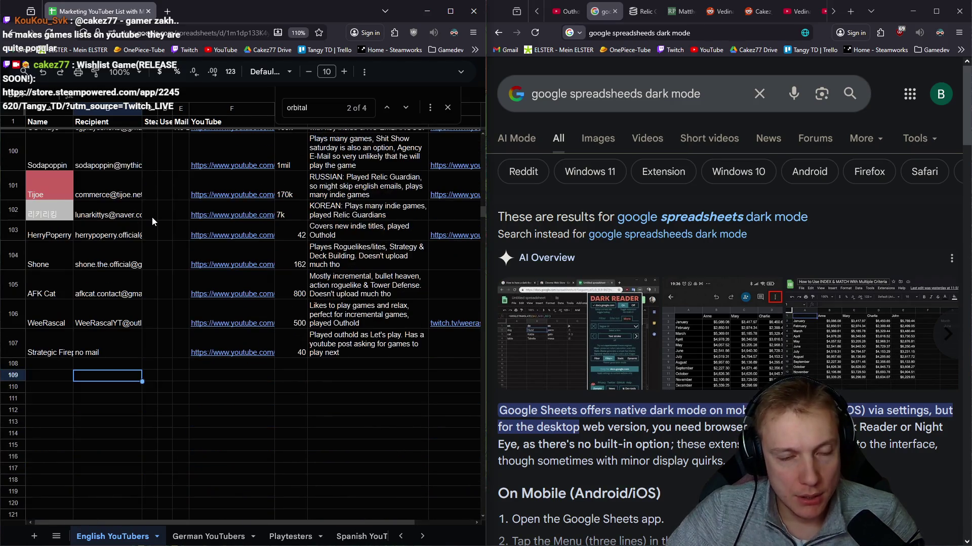
{"action": "left_click", "coordinate": [472, 13]}
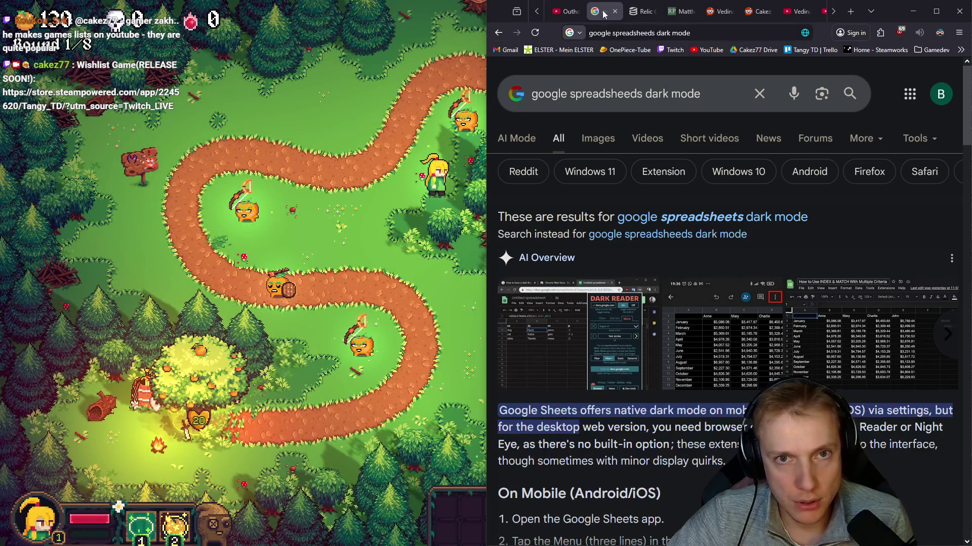
Step: Close the spreadsheet dark mode search and Relic Guardian SteamDB pages, returning to the Outhold YouTube results
{"action": "left_click", "coordinate": [614, 12]}
{"action": "left_click", "coordinate": [615, 11]}
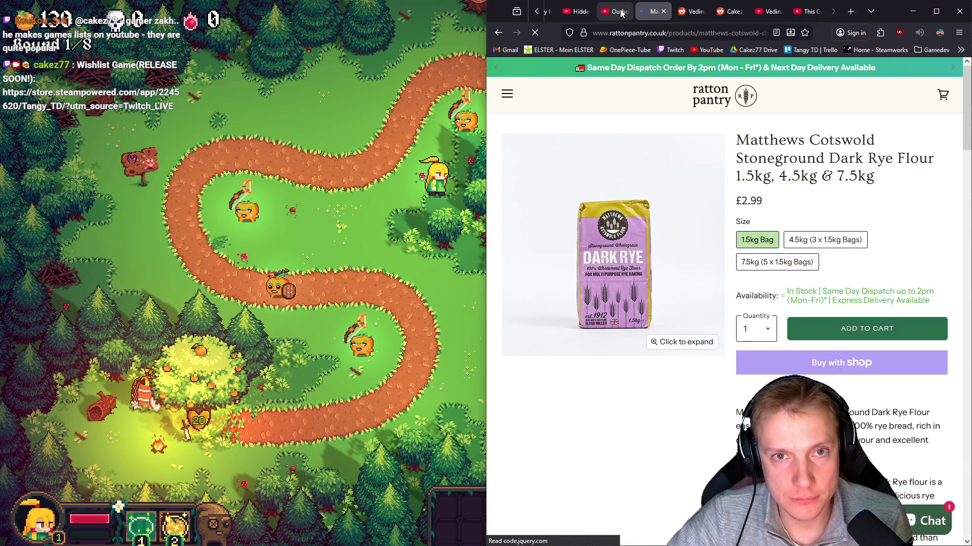
{"action": "left_click", "coordinate": [618, 11]}
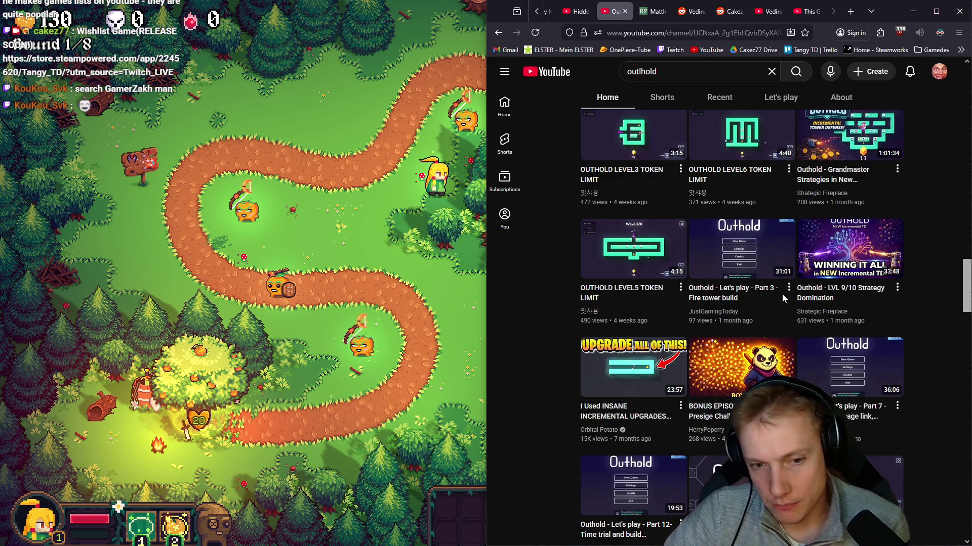
Step: Browse further down the Outhold video results, then minimize the browser to reveal Tangy TD
{"action": "mouse_move", "coordinate": [608, 438]}
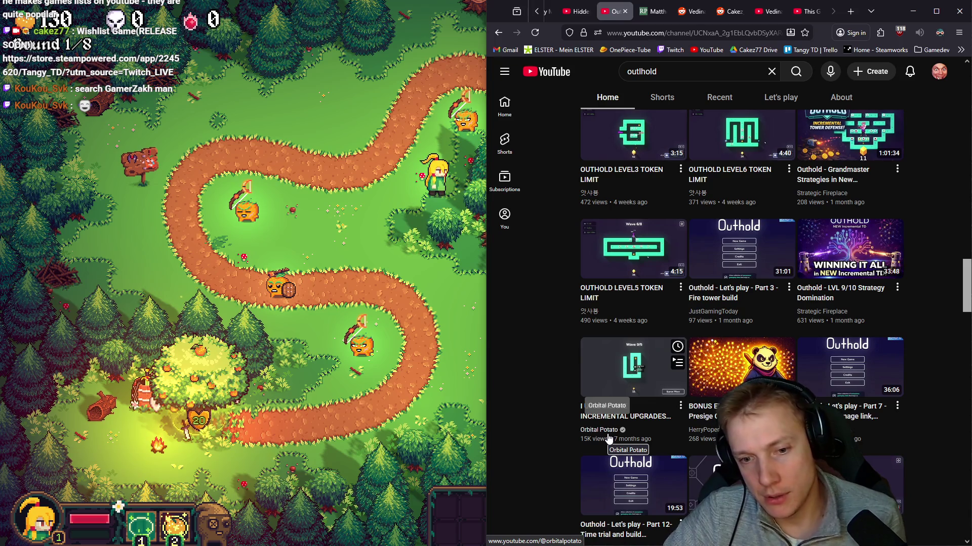
{"action": "scroll", "coordinate": [874, 405], "scroll_direction": "down", "scroll_amount": 2}
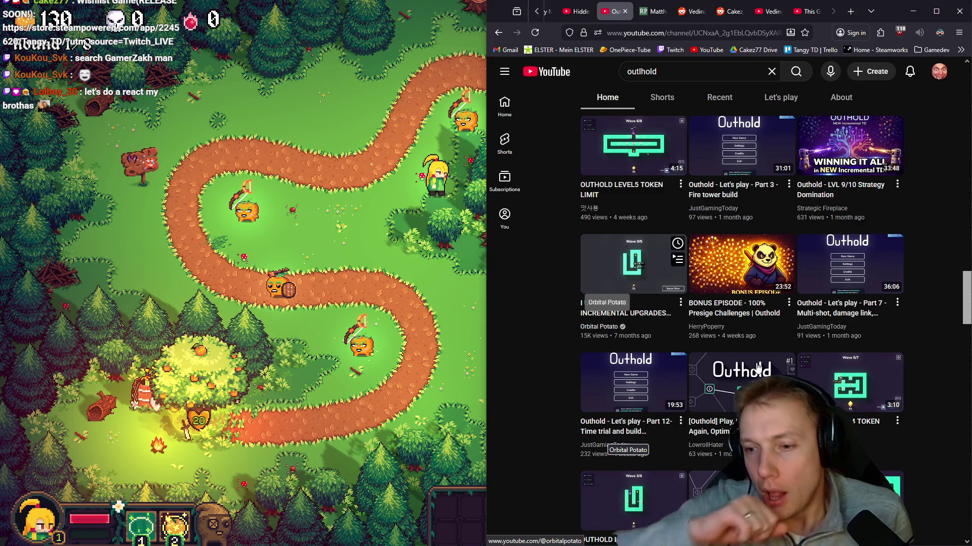
{"action": "mouse_move", "coordinate": [758, 368]}
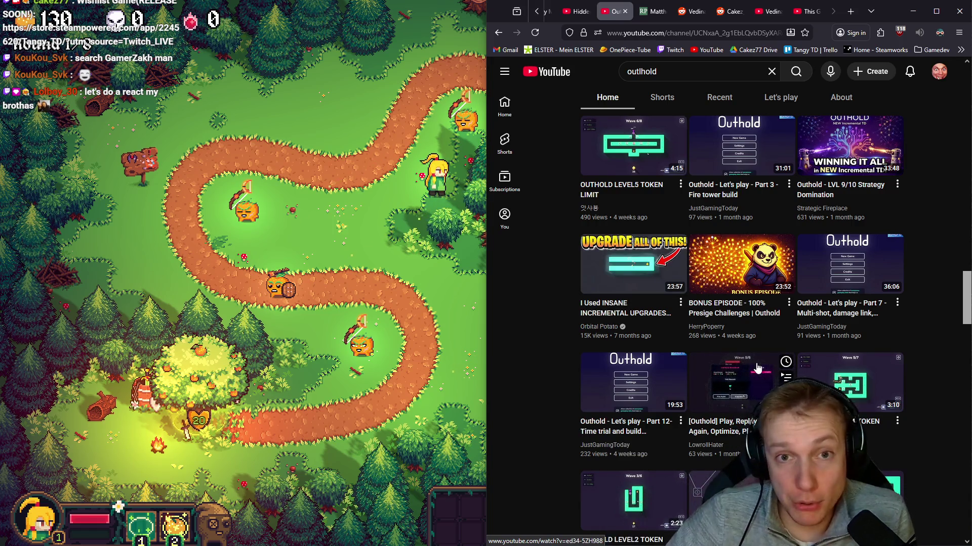
{"action": "left_click", "coordinate": [915, 11]}
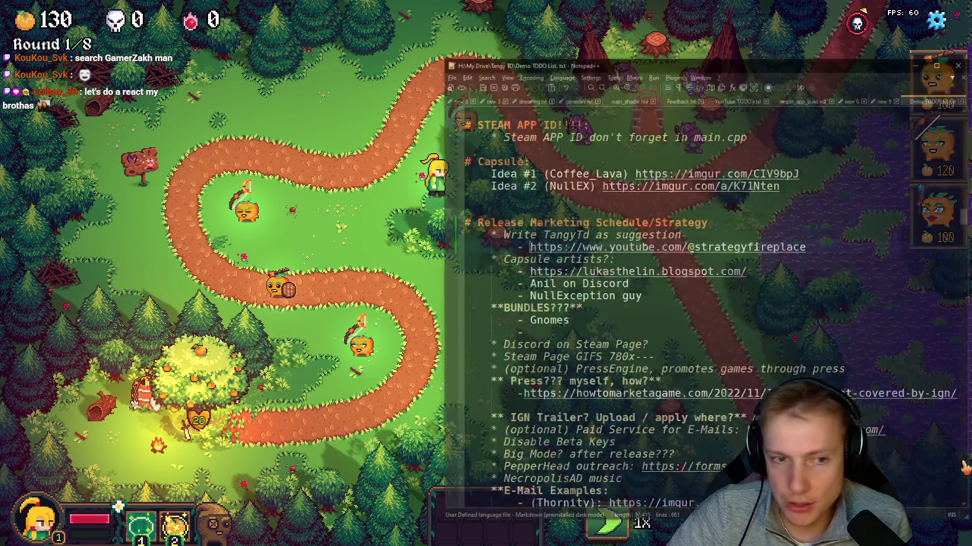
Step: Highlight the Deathball Problem script from 'People always deathball' to the swarms line, then close the TODO notes
{"action": "scroll", "coordinate": [529, 295], "scroll_direction": "down", "scroll_amount": 20}
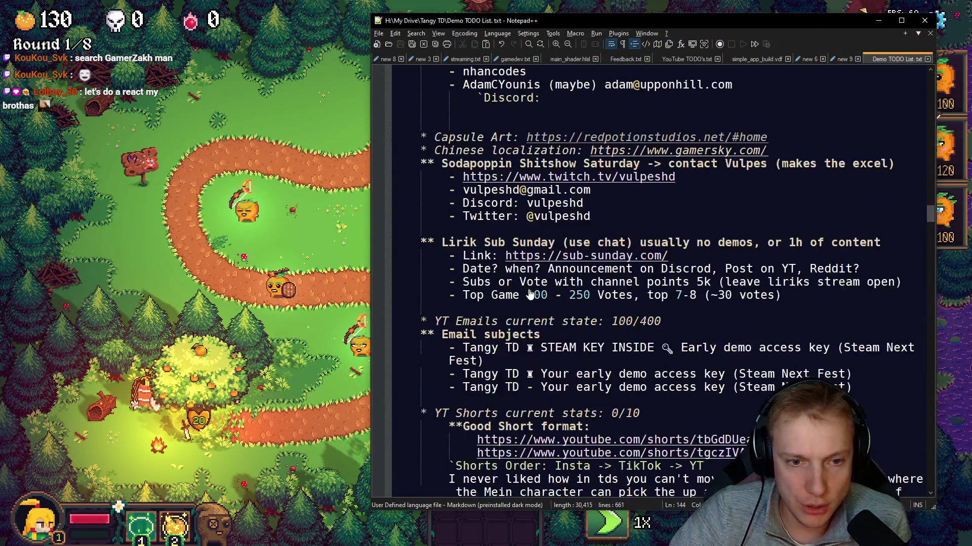
{"action": "scroll", "coordinate": [529, 295], "scroll_direction": "down", "scroll_amount": 15}
{"action": "mouse_move", "coordinate": [479, 180]}
{"action": "left_mouse_down"}
{"action": "mouse_move", "coordinate": [642, 380]}
{"action": "mouse_move", "coordinate": [640, 394]}
{"action": "left_mouse_up"}
{"action": "left_click", "coordinate": [640, 394]}
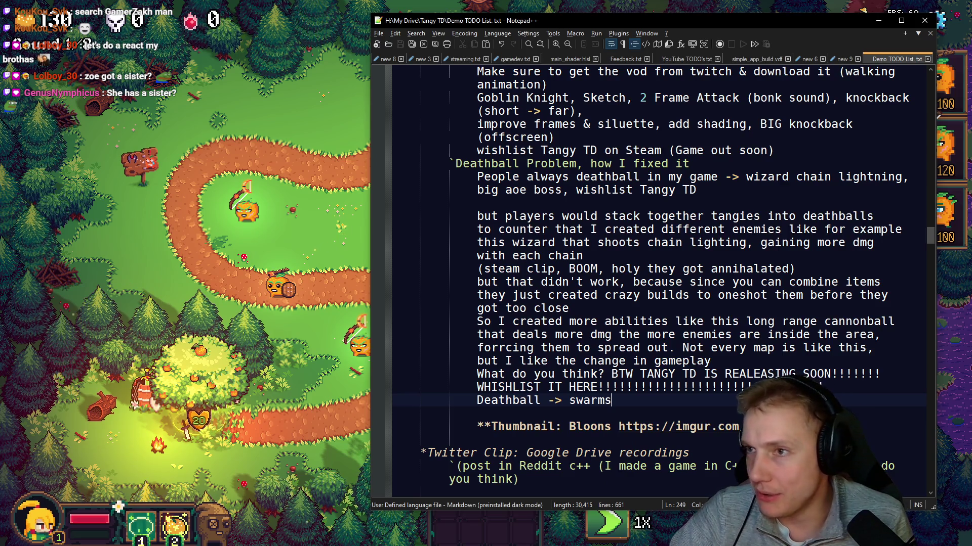
{"action": "key", "text": "alt+Tab"}
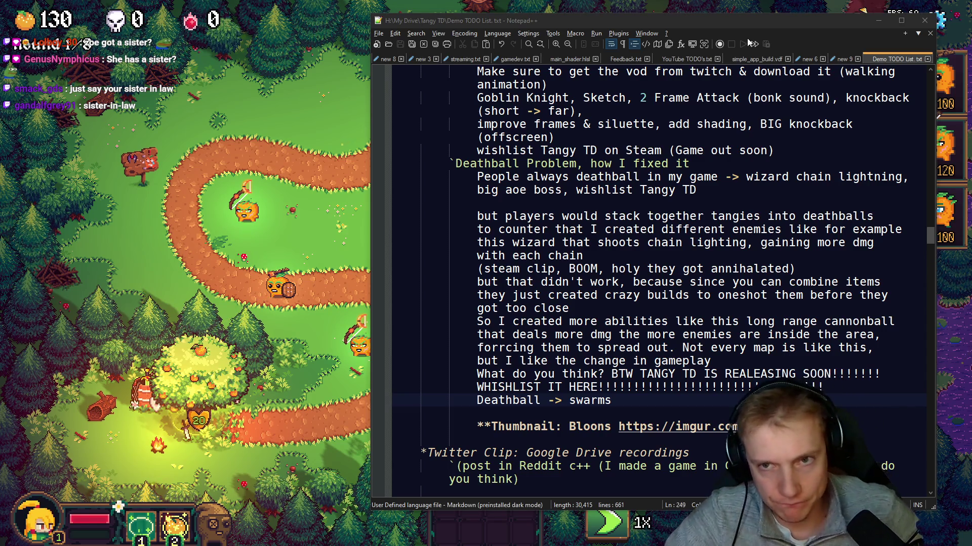
{"action": "left_click", "coordinate": [924, 21]}
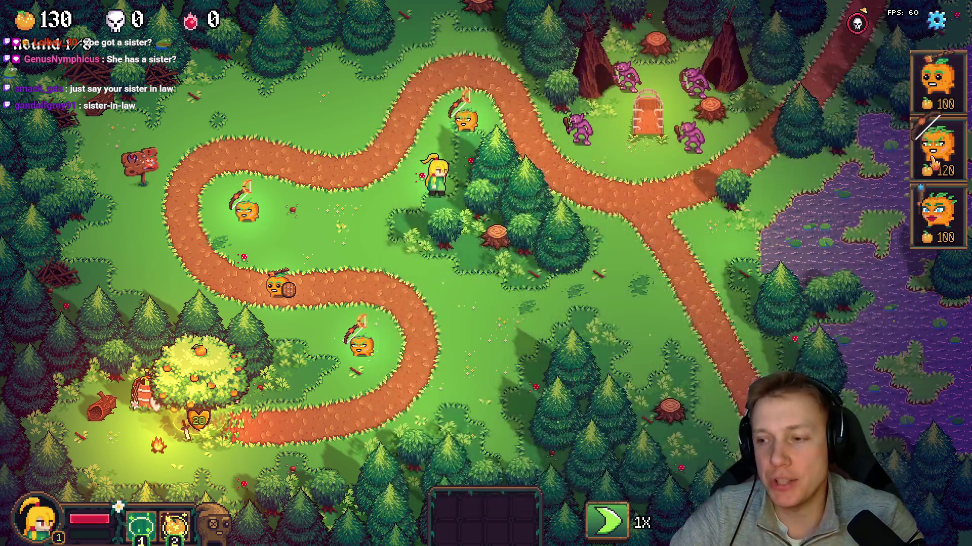